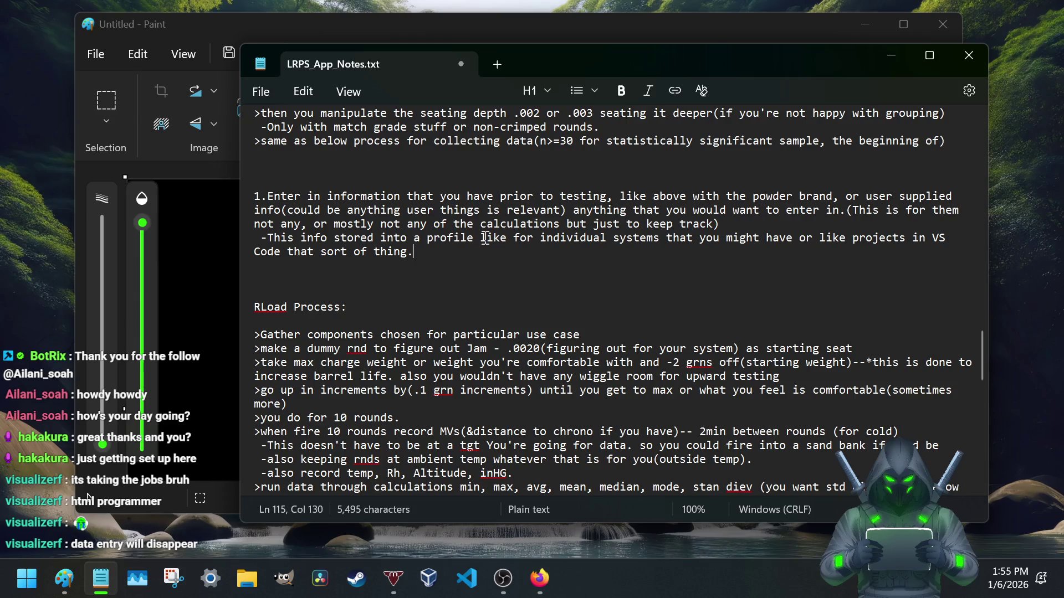
- Write the '-Export data to in different formats (xlsx, JSON, CSV)' note on a new line, fixing typos
key("Return")
type("-Expo")
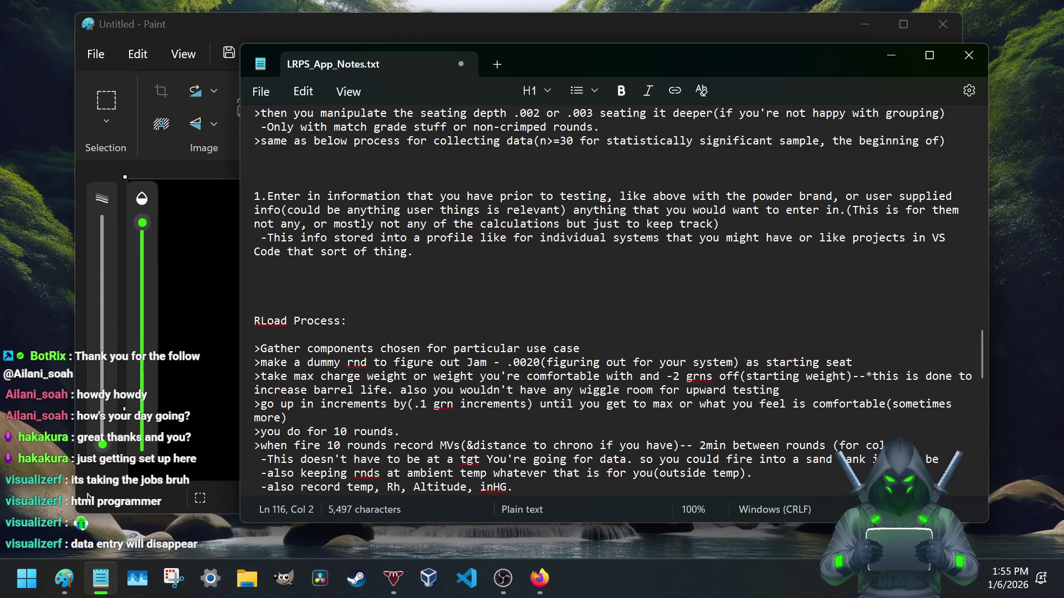
type("rt data to ")
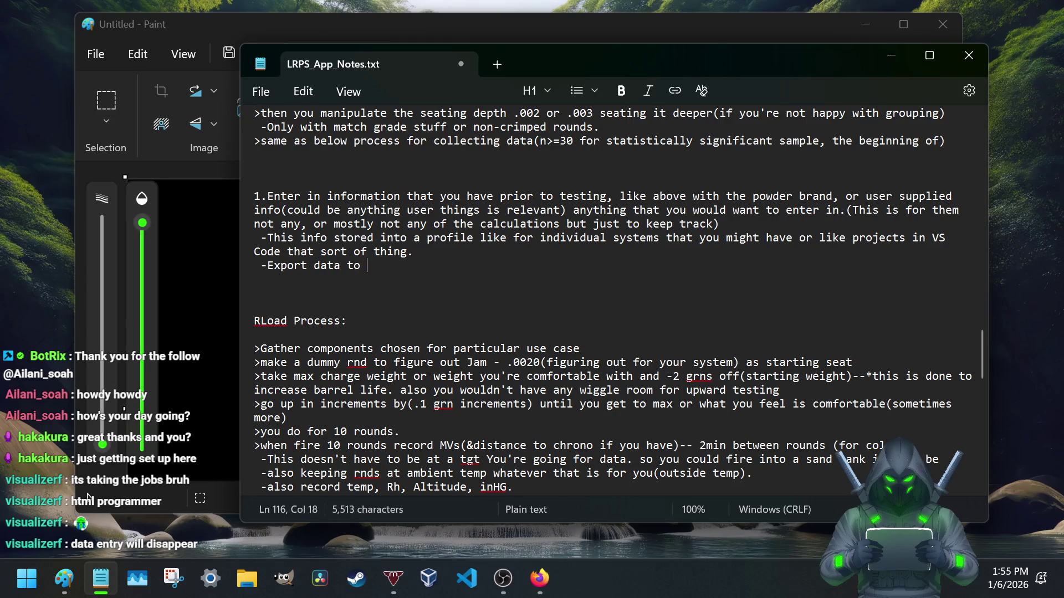
type("in different forme")
key("BackSpace")
type("ats ")
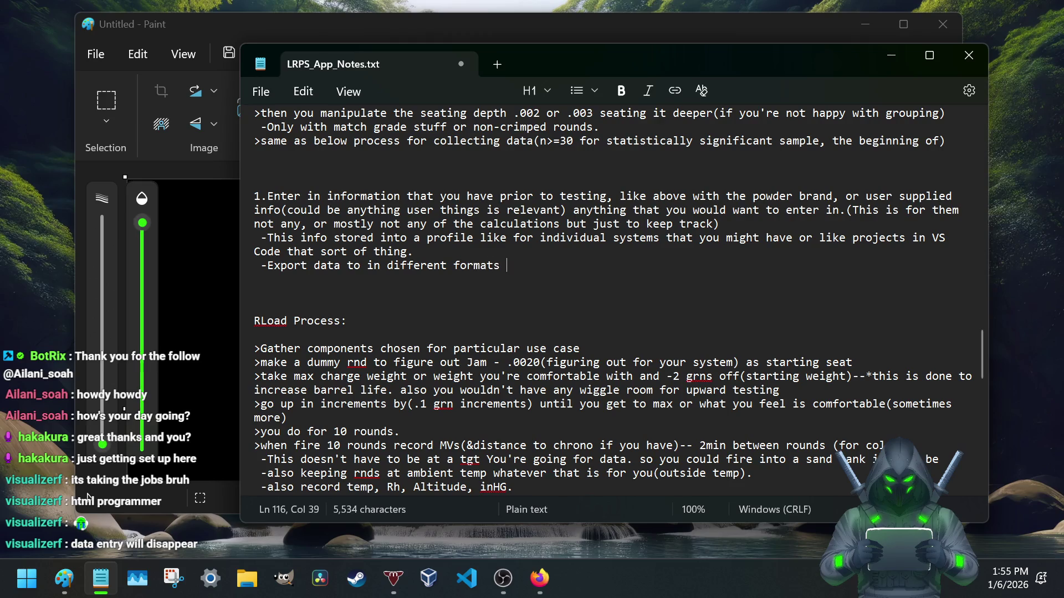
type("sin")
type("xl")
type("sx is use")
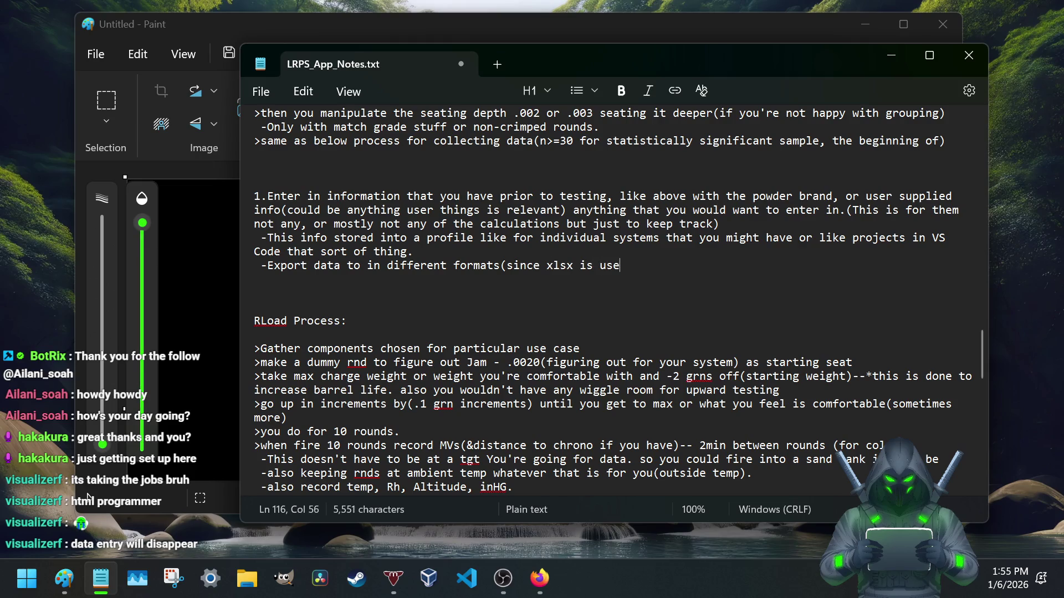
type("a")
type(" bunch an")
type("JSON,also ")
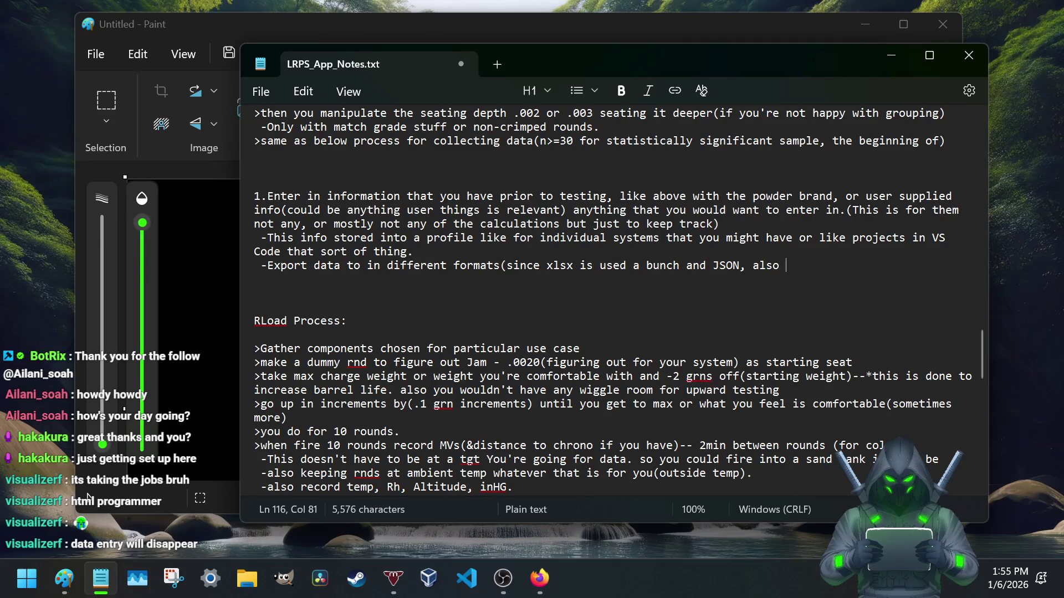
type("CSV")
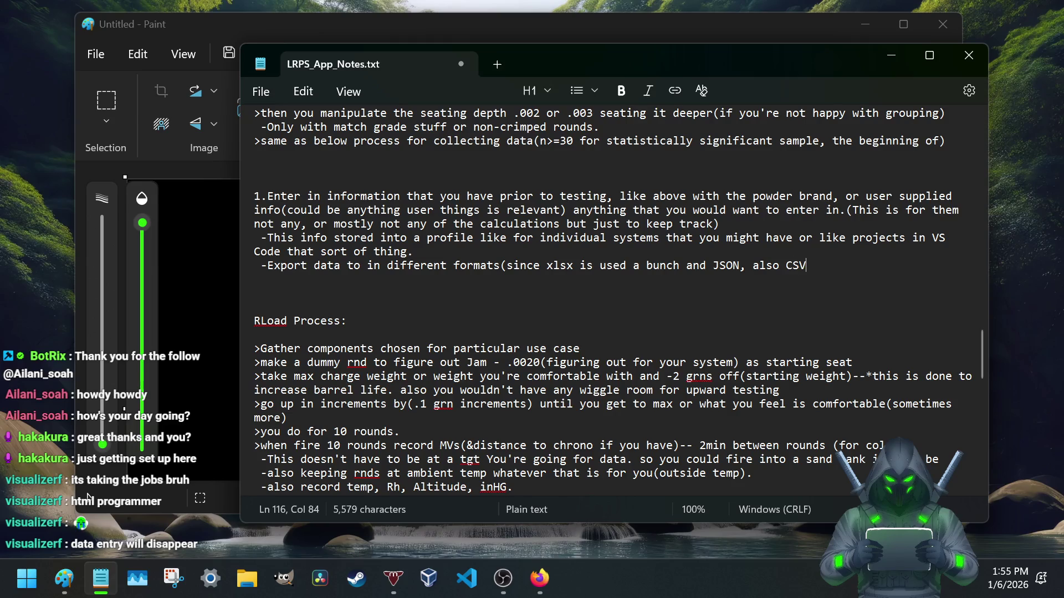
type("too")
key("BackSpace")
key("BackSpace")
key("BackSpace")
type(")")
left_click_drag(267, 266, 493, 264)
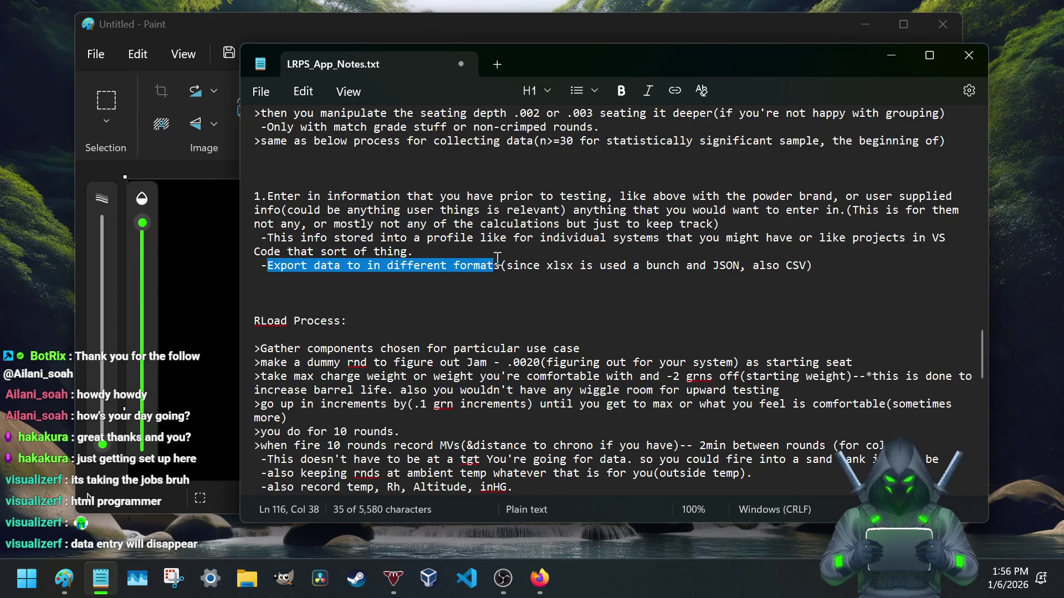
- Review the Export line by selecting 'different formats', 'JSON, also CSV' and the word 'xlsx'
key("shift+Right")
left_click(461, 269, "shift")
mouse_move(461, 269)
left_mouse_down()
mouse_move(668, 264)
mouse_move(819, 281)
left_mouse_up()
left_click_drag(707, 266, 806, 266)
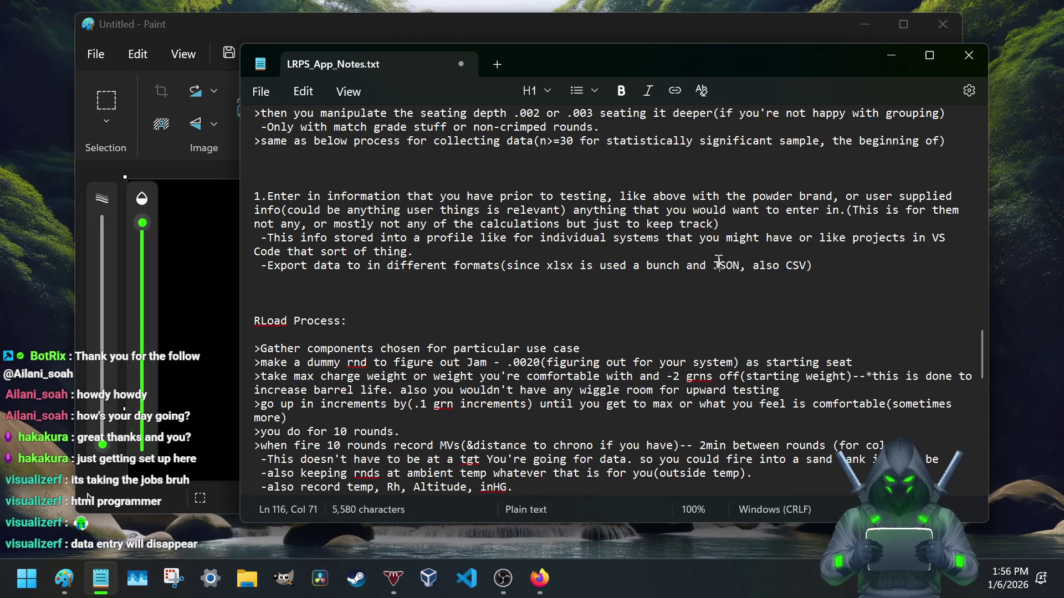
left_click(570, 266)
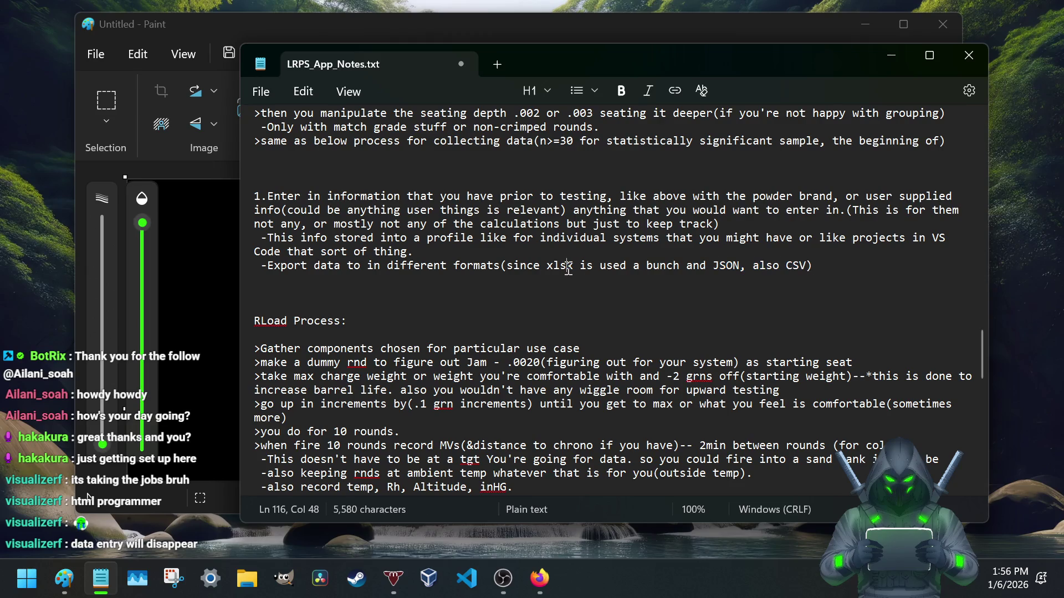
left_click_drag(560, 265, 568, 264)
left_click(569, 264)
double_click(561, 266)
left_click(568, 265)
double_click(572, 266)
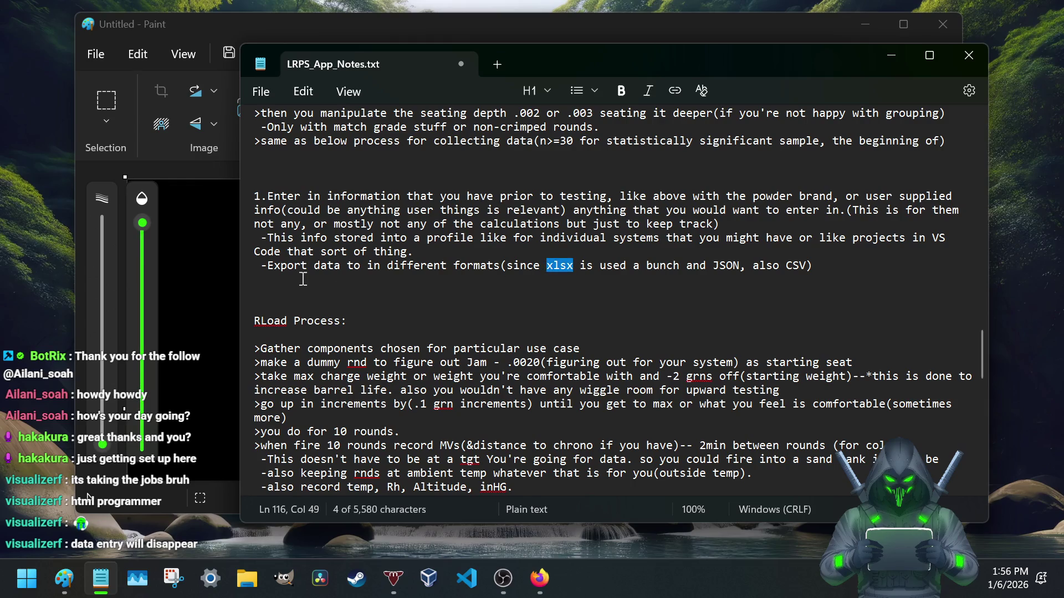
left_click(284, 267)
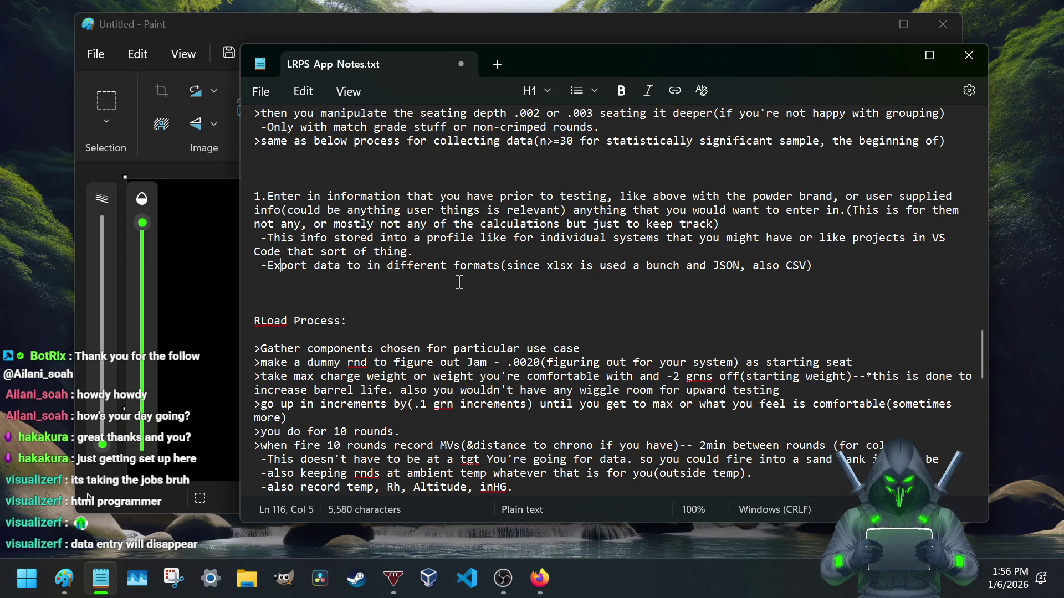
- Place the cursor at the end of the Export line and save the notes file
left_click(821, 265)
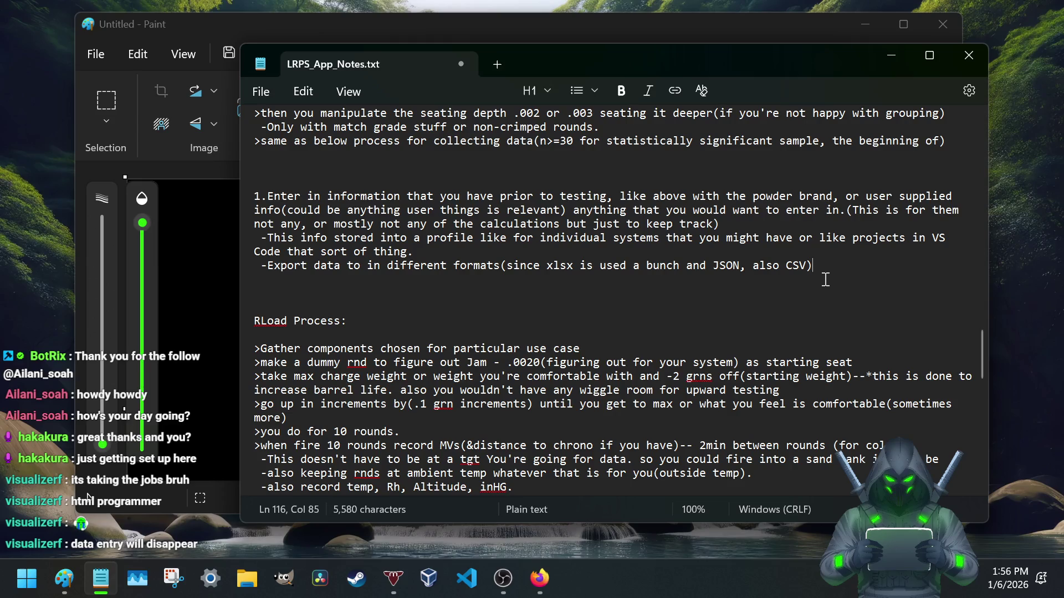
key("ctrl+s")
scroll(835, 272, "up", 4)
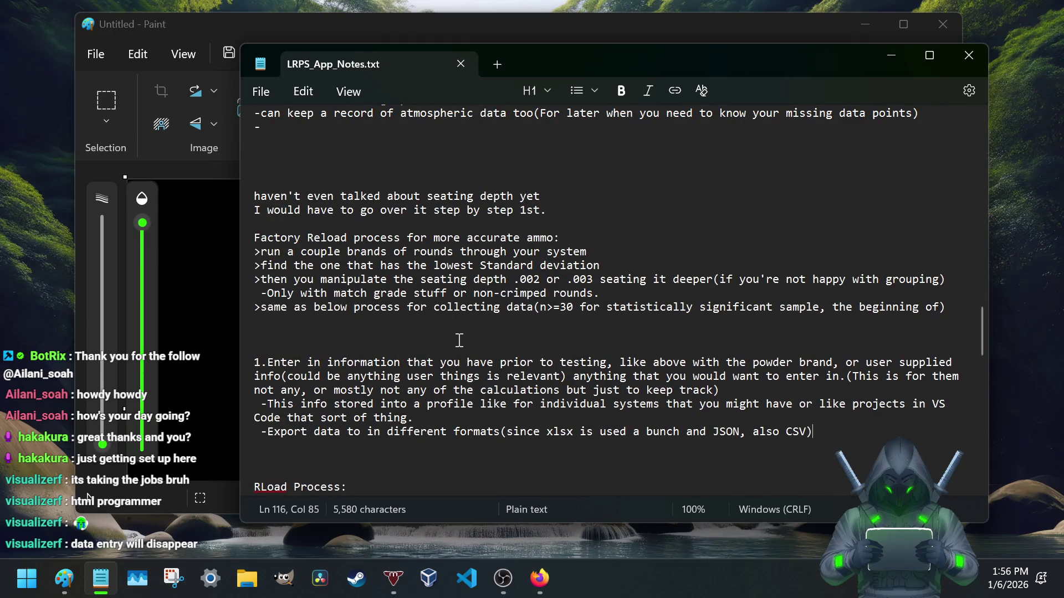
scroll(449, 300, "up", 1)
scroll(453, 320, "up", 1)
scroll(456, 340, "up", 2)
scroll(456, 340, "up", 1)
scroll(456, 339, "down", 1)
scroll(456, 340, "down", 7)
scroll(456, 340, "down", 4)
scroll(449, 337, "down", 3)
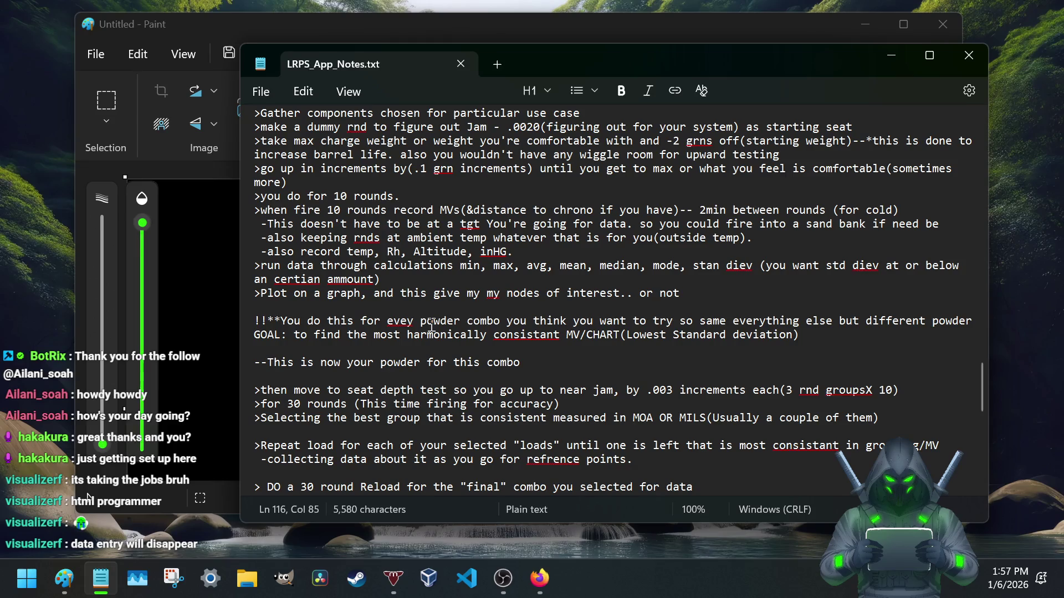
scroll(439, 302, "up", 4)
scroll(400, 307, "up", 5)
scroll(317, 319, "up", 5)
scroll(317, 318, "up", 5)
scroll(317, 318, "up", 5)
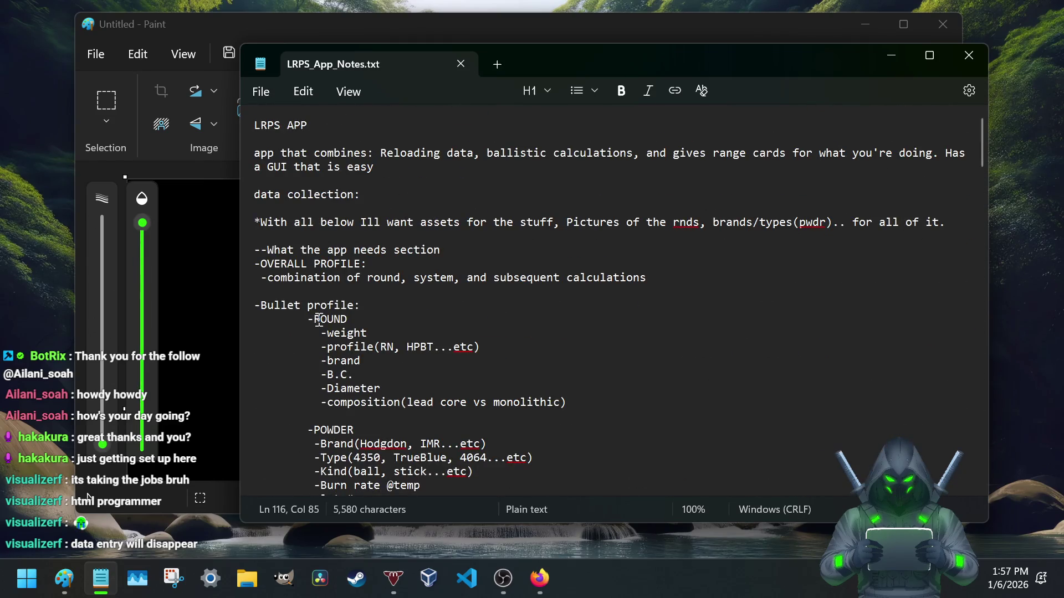
- Review the LRPS APP title and the app's feature-list description at the top of the notes
left_click(255, 126)
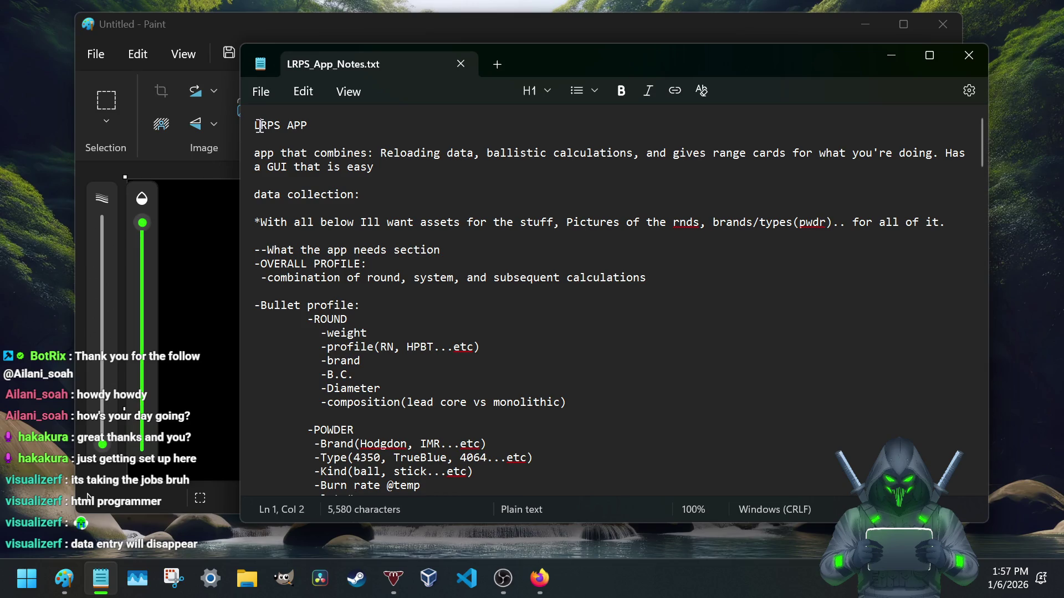
triple_click(256, 126)
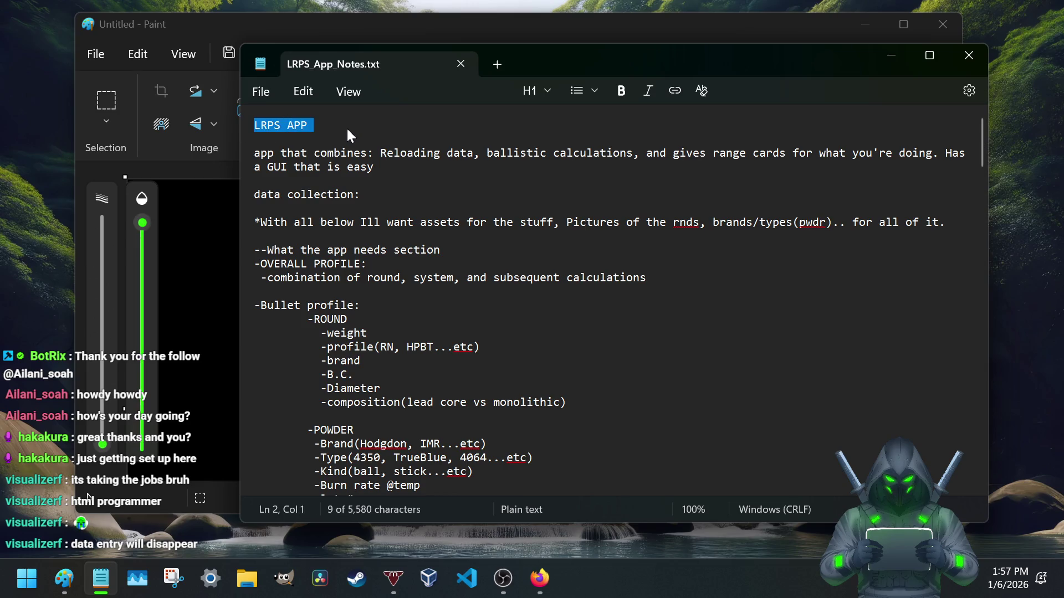
left_click(382, 153)
left_click_drag(381, 153, 928, 152)
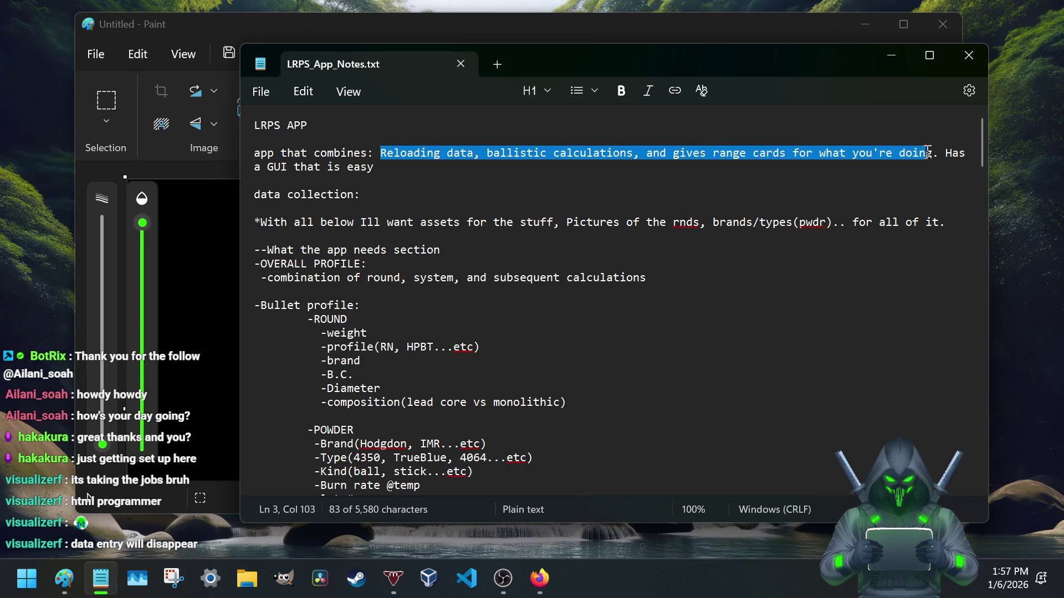
left_click_drag(928, 152, 394, 153)
- Replace 'easy' at the end of the description line with 'nice to look at.'
left_click(385, 168)
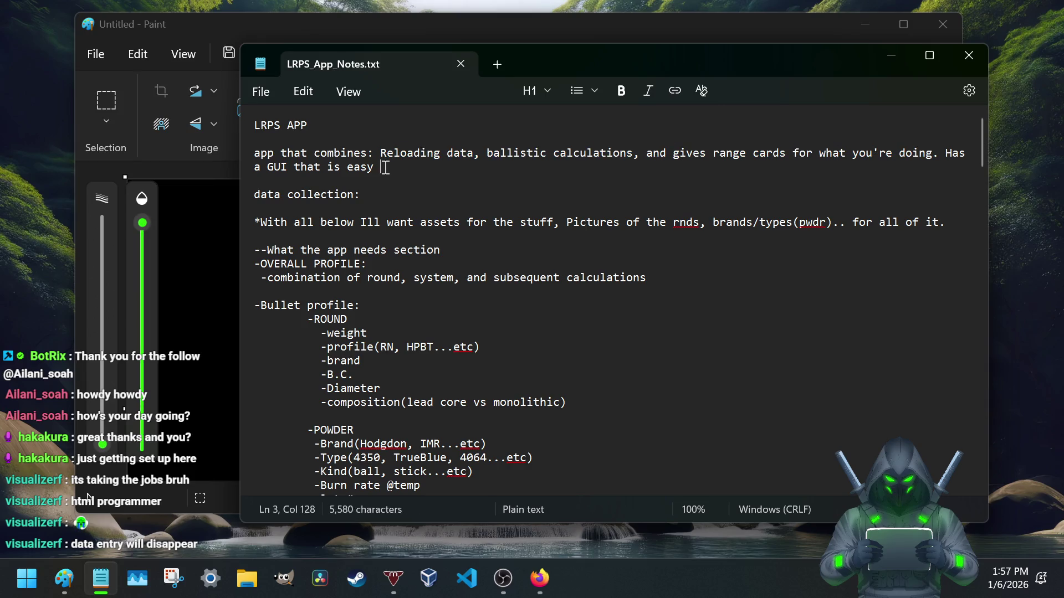
key("BackSpace")
key("BackSpace")
key("BackSpace")
key("BackSpace")
key("BackSpace")
type("to rea")
key("BackSpace")
key("BackSpace")
key("BackSpace")
type("look ")
type("at.")
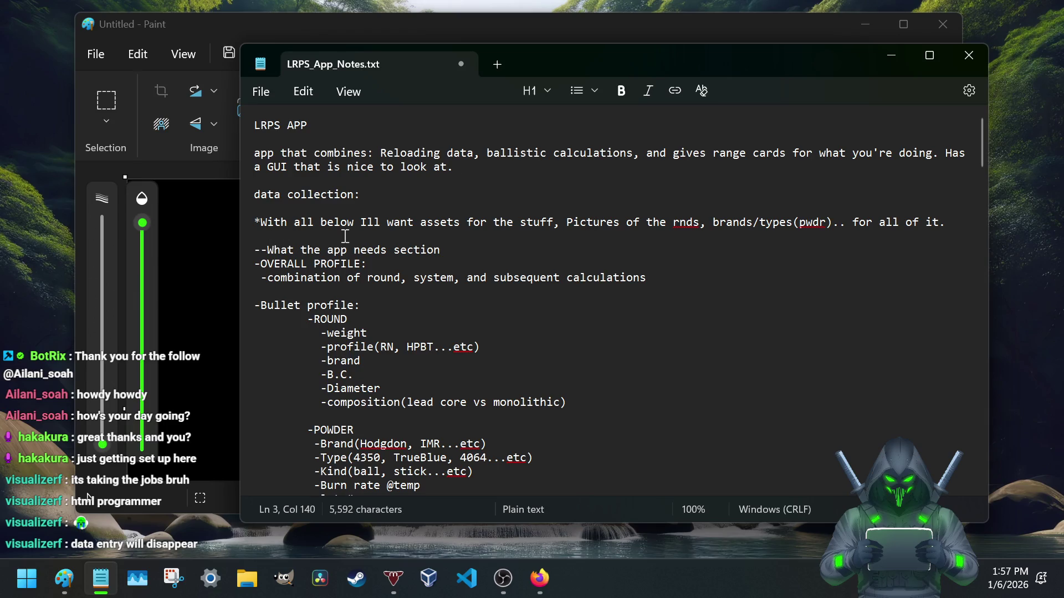
scroll(387, 285, "down", 1)
scroll(387, 286, "down", 7)
scroll(387, 284, "down", 6)
scroll(376, 288, "down", 6)
scroll(376, 288, "down", 4)
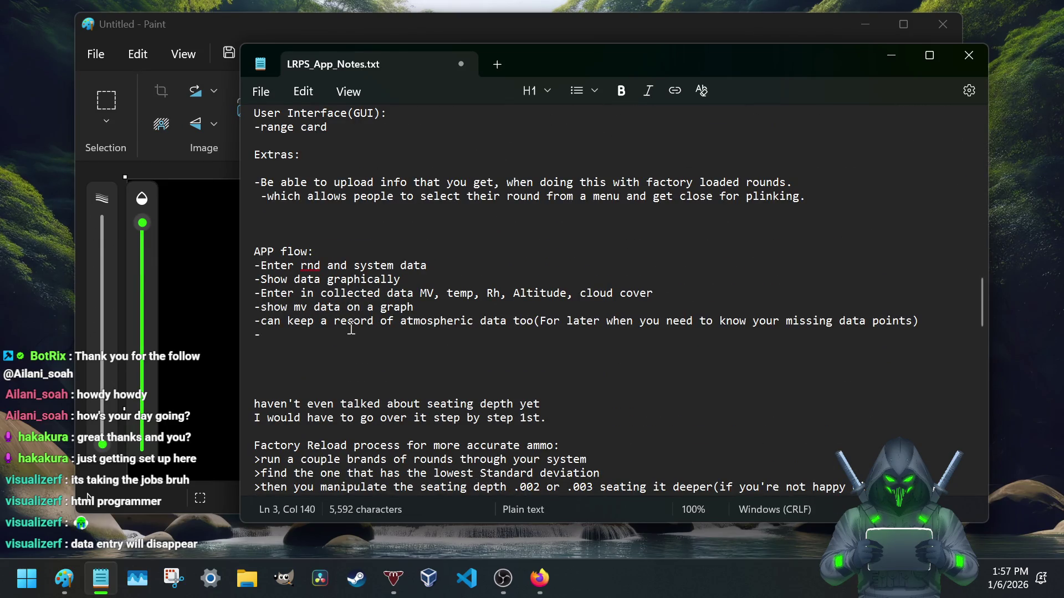
scroll(349, 327, "up", 7)
scroll(350, 327, "up", 6)
scroll(350, 326, "up", 7)
scroll(350, 327, "up", 6)
scroll(350, 327, "down", 16)
scroll(350, 327, "down", 4)
scroll(351, 326, "down", 9)
scroll(343, 322, "up", 3)
scroll(343, 322, "up", 8)
scroll(343, 321, "down", 1)
scroll(344, 322, "down", 5)
scroll(298, 215, "down", 1)
scroll(299, 215, "down", 1)
scroll(298, 215, "up", 10)
scroll(298, 215, "up", 10)
scroll(299, 215, "up", 5)
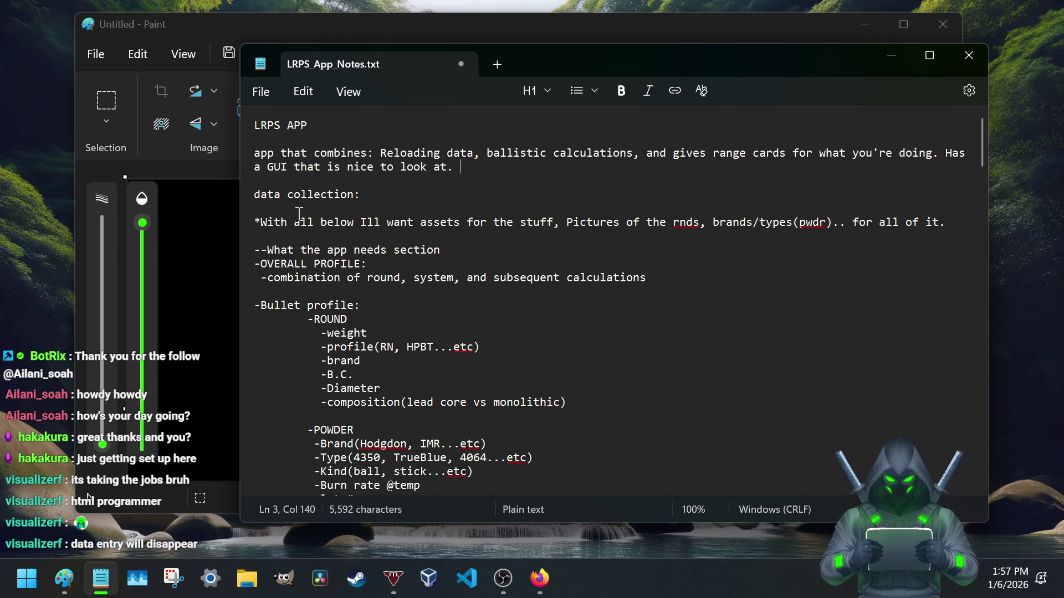
- Save the notes, then in Paint hand-write 'Police' with an underline and a line leading toward 'Civies'
key("ctrl+s")
left_click(221, 28)
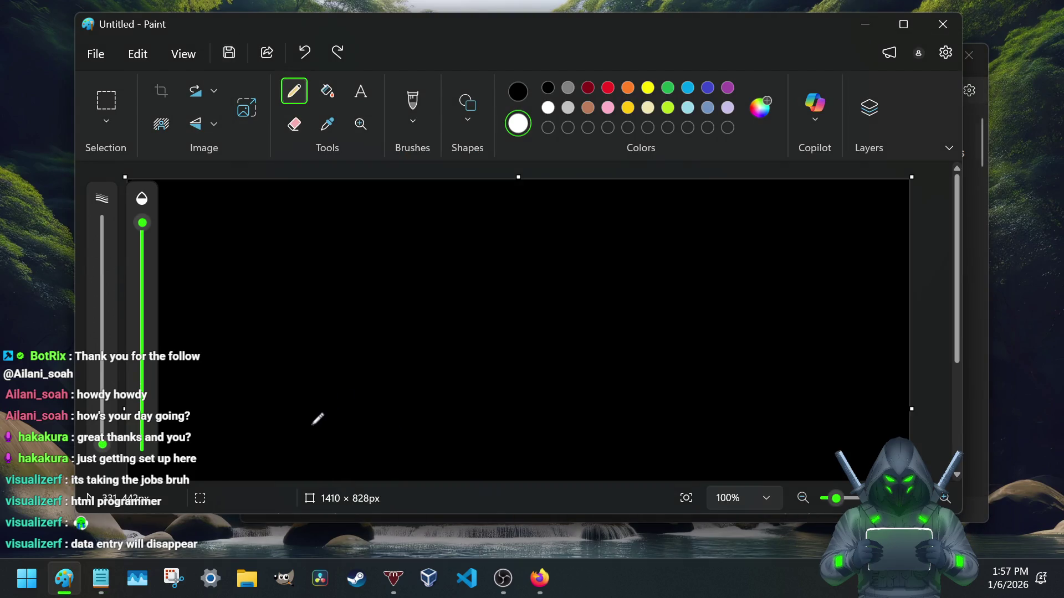
left_click_drag(298, 431, 361, 432)
left_click(289, 411)
mouse_move(274, 412)
left_mouse_down()
mouse_move(274, 454)
mouse_move(287, 423)
mouse_move(286, 449)
mouse_move(309, 421)
mouse_move(302, 449)
mouse_move(434, 462)
left_mouse_up()
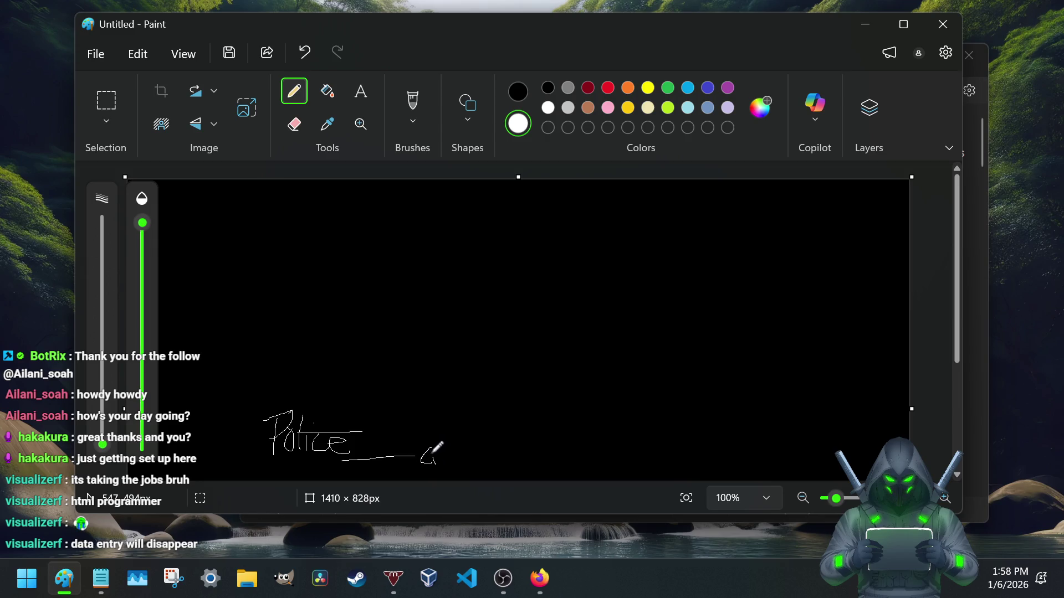
left_click_drag(434, 449, 468, 459)
mouse_move(344, 389)
left_mouse_down()
mouse_move(404, 395)
mouse_move(363, 379)
left_mouse_up()
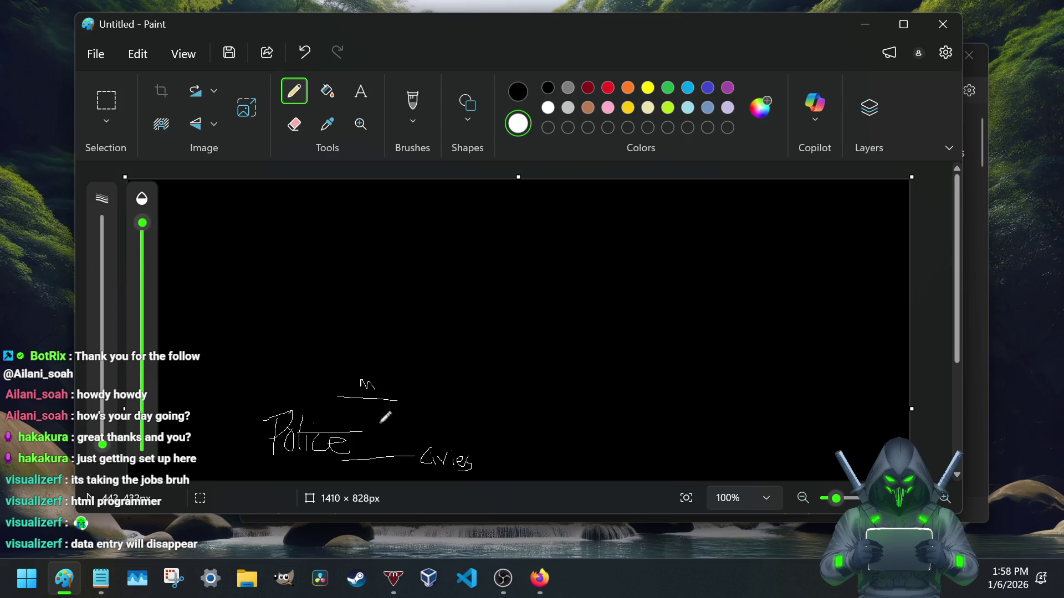
- Scribble an oval around the Police, Civies and m labels with lines to its right and loops around Civies and m
mouse_move(367, 329)
left_mouse_down()
mouse_move(478, 332)
mouse_move(355, 313)
left_mouse_up()
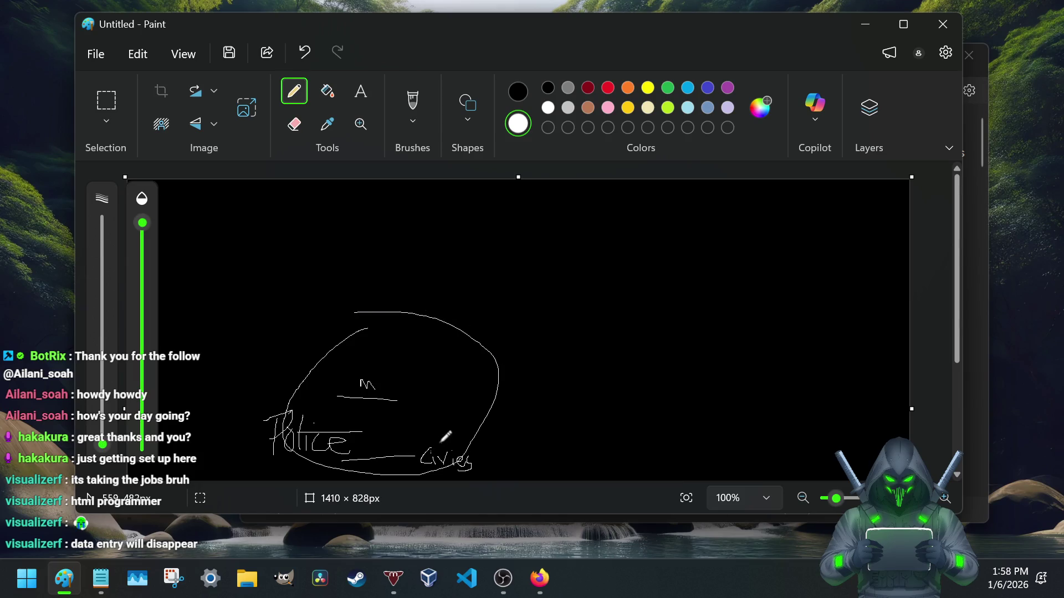
left_click_drag(480, 442, 587, 420)
left_click_drag(522, 412, 614, 390)
left_click_drag(504, 384, 563, 374)
mouse_move(419, 323)
left_mouse_down()
mouse_move(434, 423)
mouse_move(503, 375)
left_mouse_up()
left_click_drag(397, 379, 416, 460)
mouse_move(348, 384)
left_mouse_down()
mouse_move(397, 394)
mouse_move(378, 470)
mouse_move(457, 394)
left_mouse_up()
mouse_move(365, 342)
left_mouse_down()
mouse_move(328, 393)
mouse_move(378, 349)
left_mouse_up()
- Undo the scribbles, then write 'Mil' and 'Sniper' with underlines and a thick arrow pointing at Sniper
key("ctrl+z")
key("ctrl+z")
key("ctrl+z")
key("ctrl+z")
key("ctrl+z")
key("ctrl+z")
key("ctrl+z")
key("ctrl+z")
key("ctrl+z")
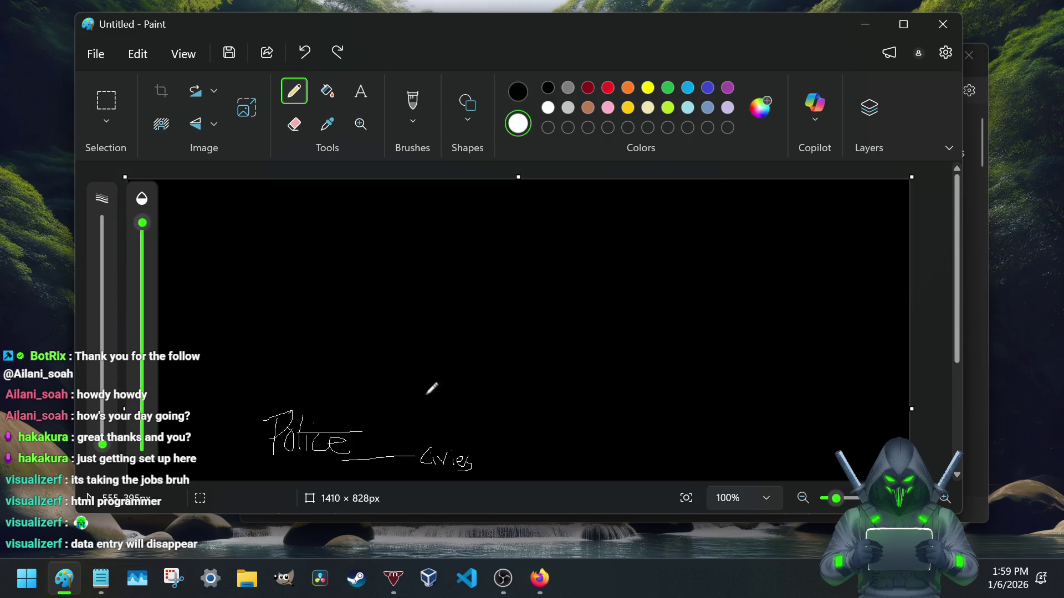
mouse_move(336, 405)
left_mouse_down()
mouse_move(419, 406)
mouse_move(392, 375)
mouse_move(435, 399)
left_mouse_up()
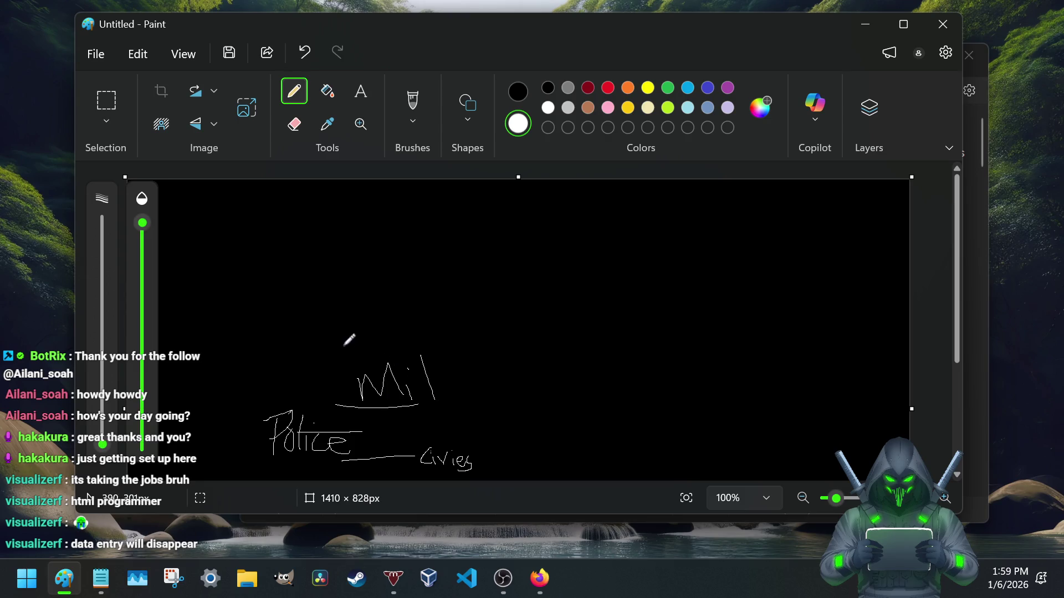
left_click_drag(335, 341, 446, 319)
mouse_move(367, 295)
left_mouse_down()
mouse_move(356, 330)
mouse_move(409, 319)
left_mouse_up()
left_click(400, 292)
mouse_move(449, 288)
left_mouse_down()
mouse_move(475, 285)
mouse_move(530, 307)
mouse_move(465, 332)
mouse_move(476, 326)
left_mouse_up()
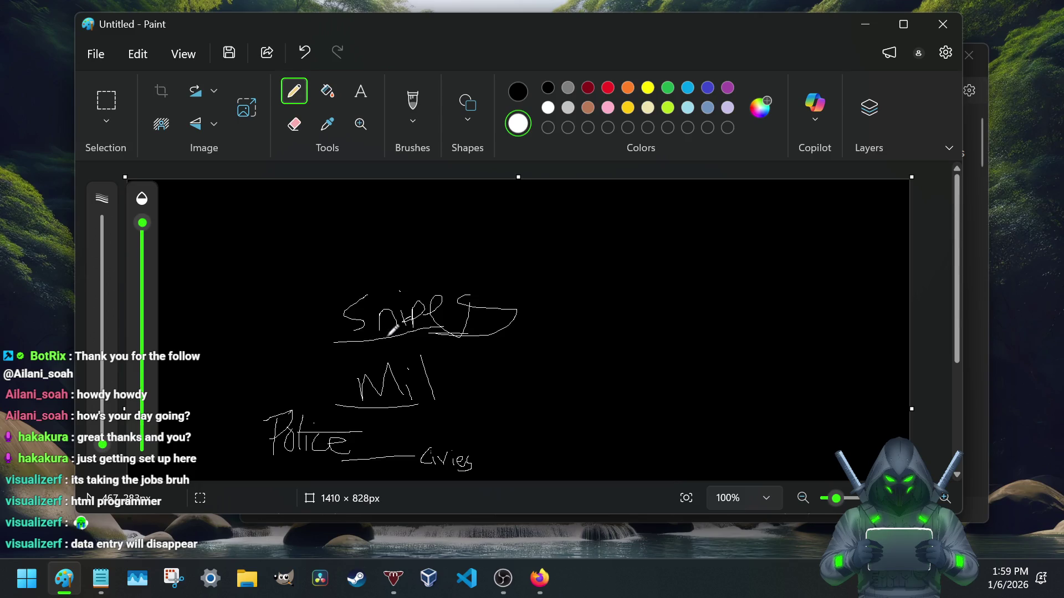
mouse_move(276, 315)
left_mouse_down()
mouse_move(333, 308)
mouse_move(288, 346)
left_mouse_up()
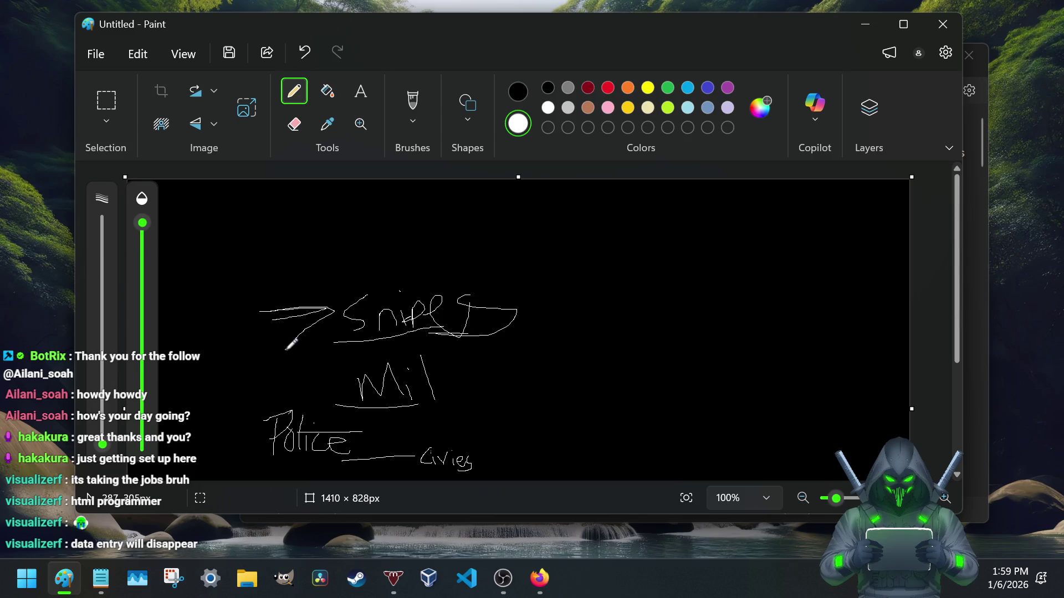
mouse_move(240, 318)
left_mouse_down()
mouse_move(365, 309)
mouse_move(227, 319)
mouse_move(321, 314)
mouse_move(283, 304)
mouse_move(315, 305)
mouse_move(293, 300)
mouse_move(339, 309)
left_mouse_up()
mouse_move(281, 346)
left_mouse_down()
mouse_move(304, 314)
mouse_move(285, 340)
mouse_move(287, 283)
mouse_move(313, 313)
left_mouse_up()
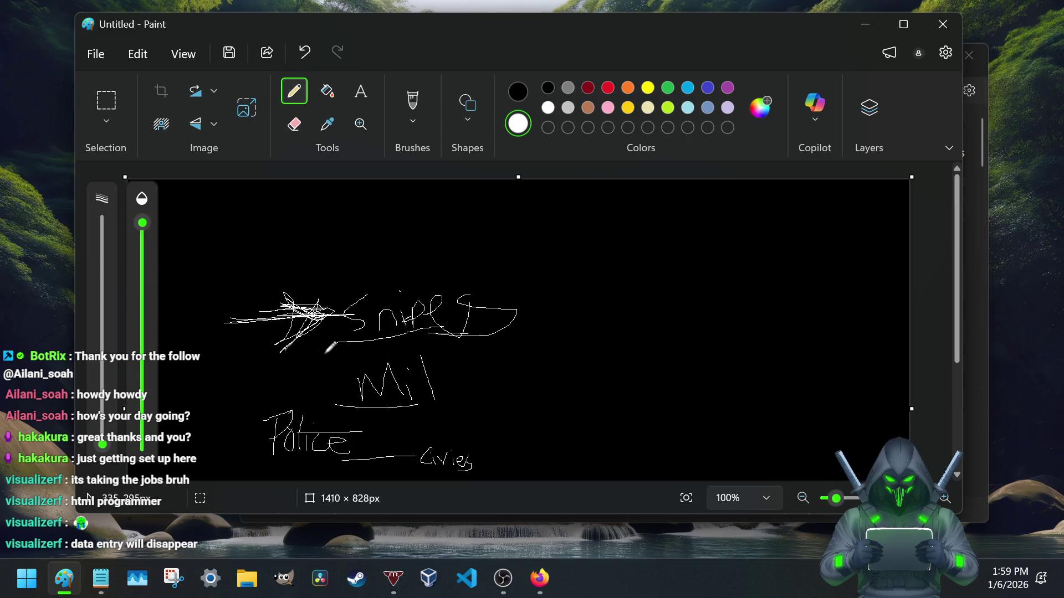
- Strike through Mil and Police, circle the Snipes label, and begin a new label to its right
mouse_move(341, 365)
left_mouse_down()
mouse_move(378, 358)
mouse_move(341, 366)
left_mouse_up()
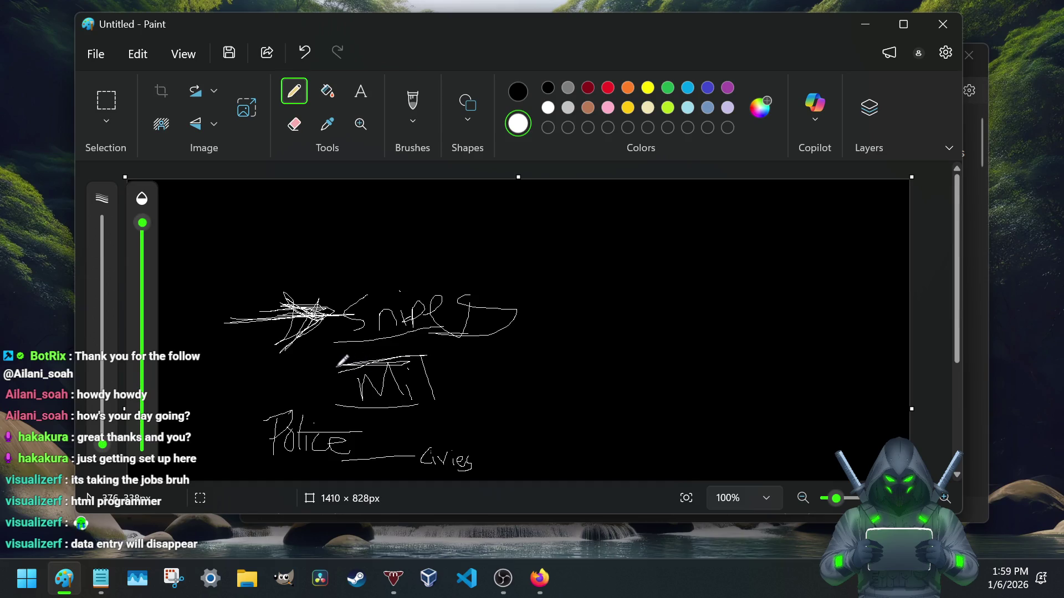
mouse_move(365, 420)
left_mouse_down()
mouse_move(309, 420)
mouse_move(372, 423)
left_mouse_up()
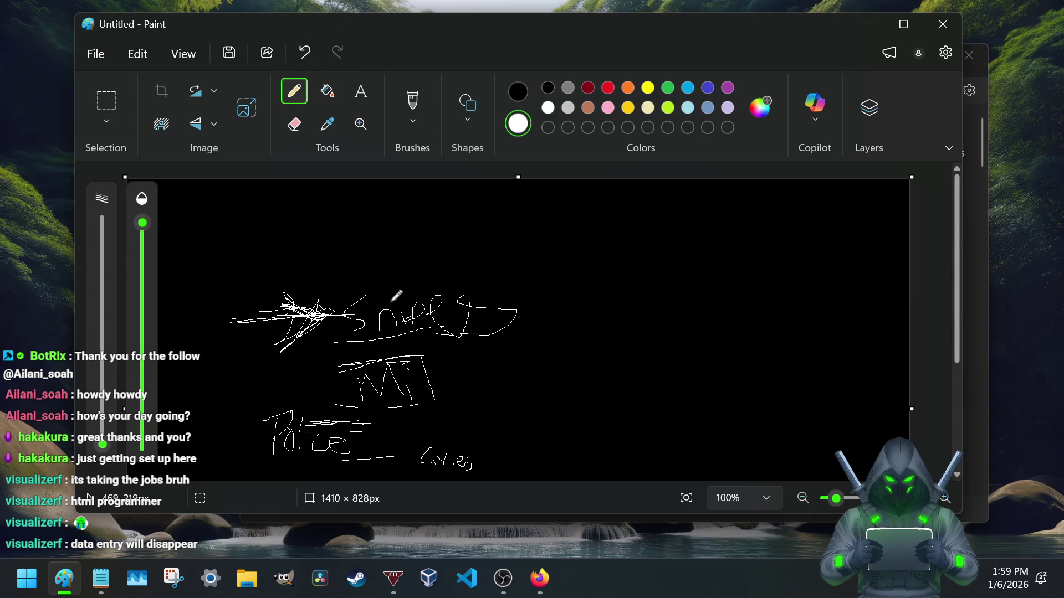
mouse_move(480, 259)
left_mouse_down()
mouse_move(464, 352)
mouse_move(328, 297)
left_mouse_up()
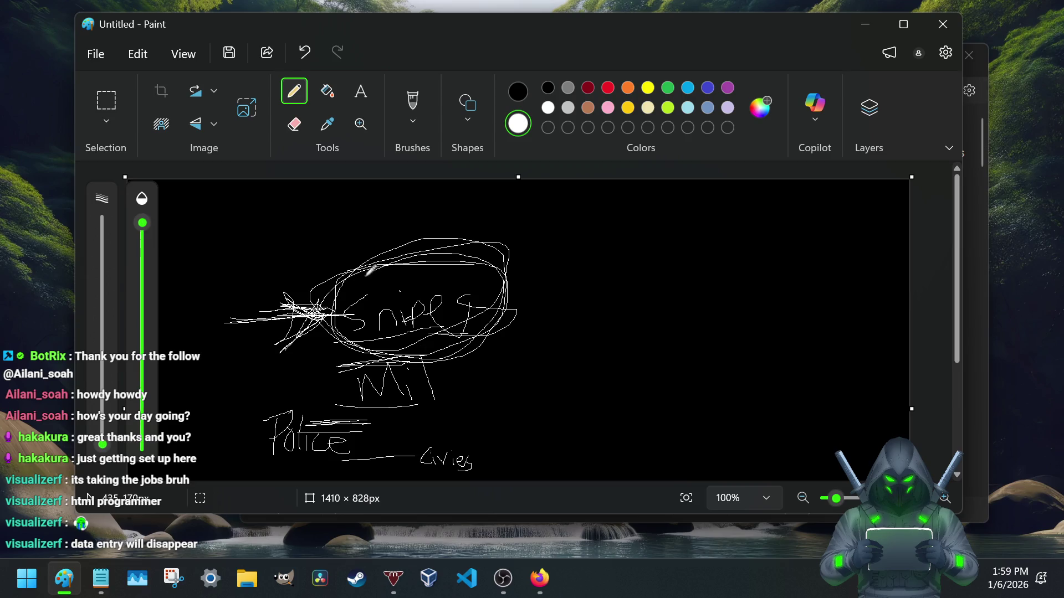
mouse_move(329, 297)
left_mouse_down()
mouse_move(442, 253)
mouse_move(341, 335)
mouse_move(486, 317)
mouse_move(484, 256)
mouse_move(422, 359)
mouse_move(509, 284)
left_mouse_up()
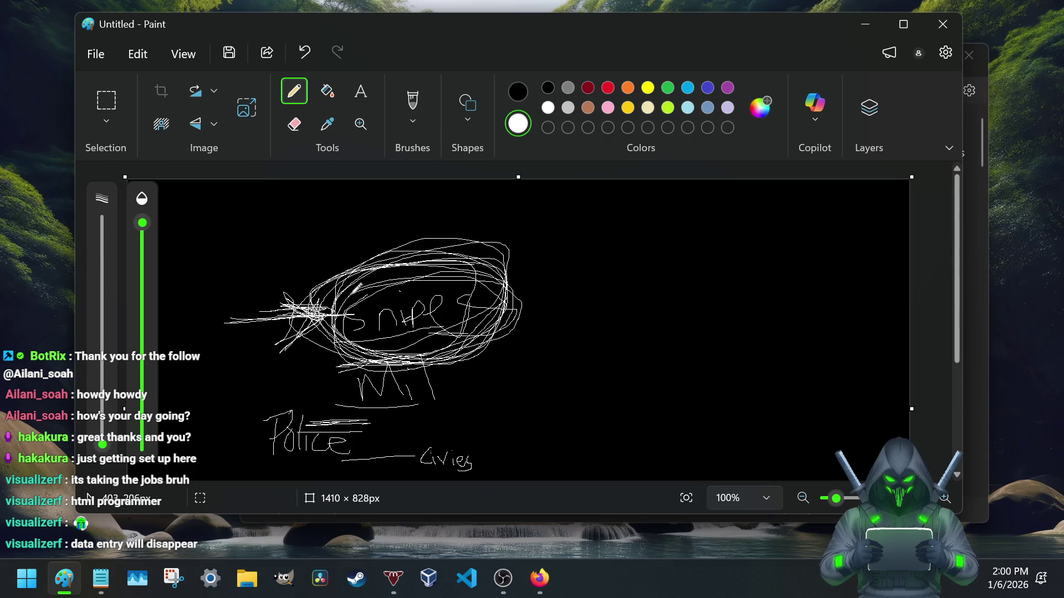
mouse_move(564, 242)
left_mouse_down()
mouse_move(551, 251)
mouse_move(577, 253)
mouse_move(560, 266)
mouse_move(630, 261)
left_mouse_up()
- Finish the Sys/Road/P label group, draw a right-pointing arrow and write the underlined 'Gameplay' note
mouse_move(561, 315)
left_mouse_down()
mouse_move(565, 293)
mouse_move(590, 313)
mouse_move(606, 291)
mouse_move(637, 291)
mouse_move(666, 296)
mouse_move(683, 330)
mouse_move(566, 394)
left_mouse_up()
left_click_drag(559, 358, 560, 358)
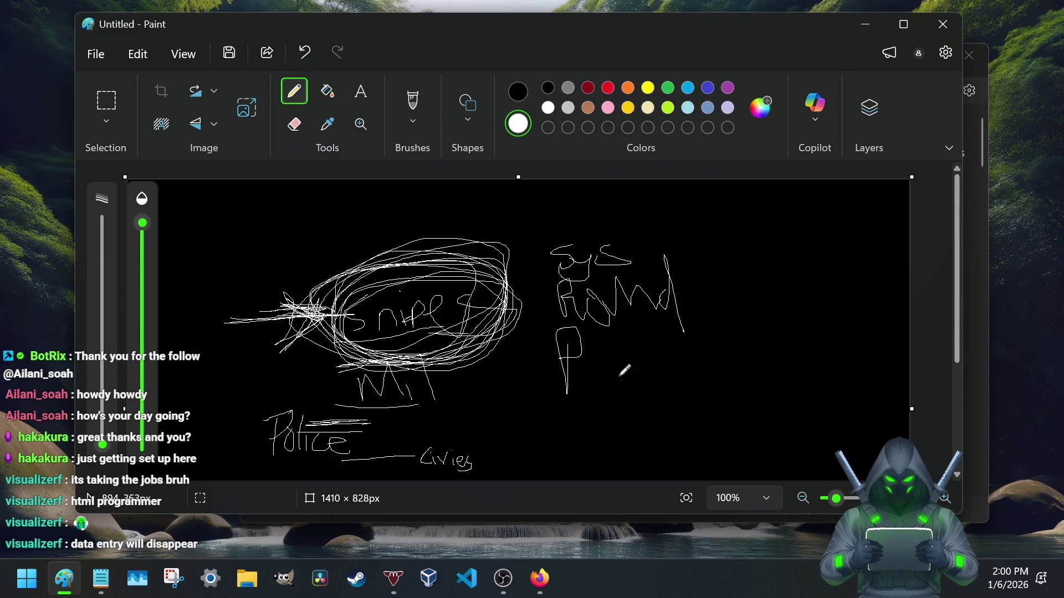
mouse_move(672, 240)
left_mouse_down()
mouse_move(743, 308)
mouse_move(682, 369)
left_mouse_up()
mouse_move(736, 285)
left_mouse_down()
mouse_move(765, 273)
mouse_move(758, 282)
mouse_move(773, 288)
mouse_move(791, 274)
mouse_move(806, 293)
mouse_move(804, 274)
mouse_move(861, 326)
mouse_move(746, 341)
mouse_move(856, 303)
left_mouse_up()
left_click_drag(847, 313, 715, 316)
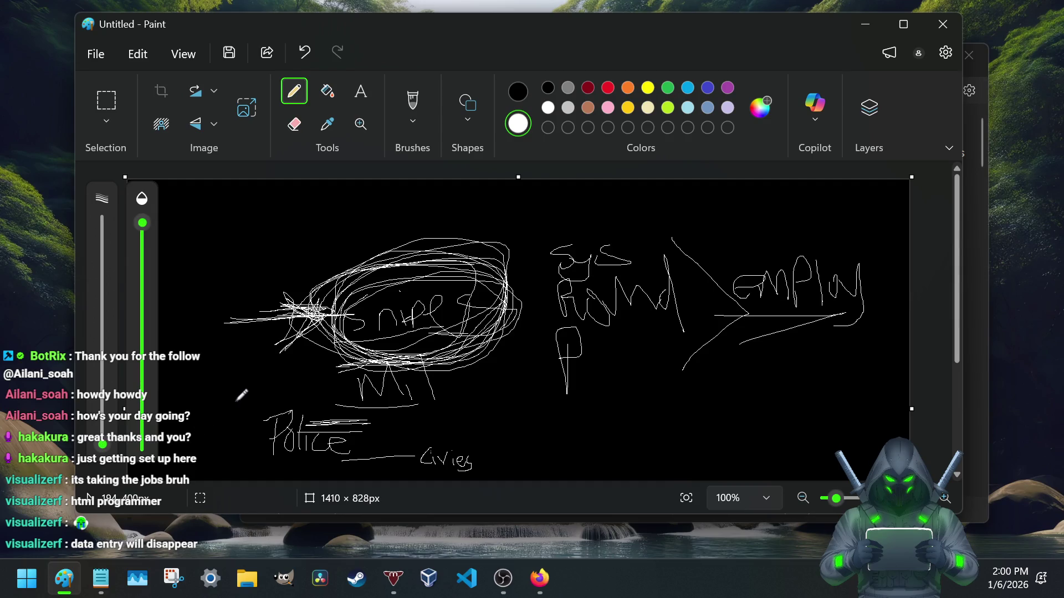
- Loop circles around the Mil, Police and lowest labels and around the second label group
mouse_move(452, 337)
left_mouse_down()
mouse_move(363, 343)
mouse_move(497, 406)
left_mouse_up()
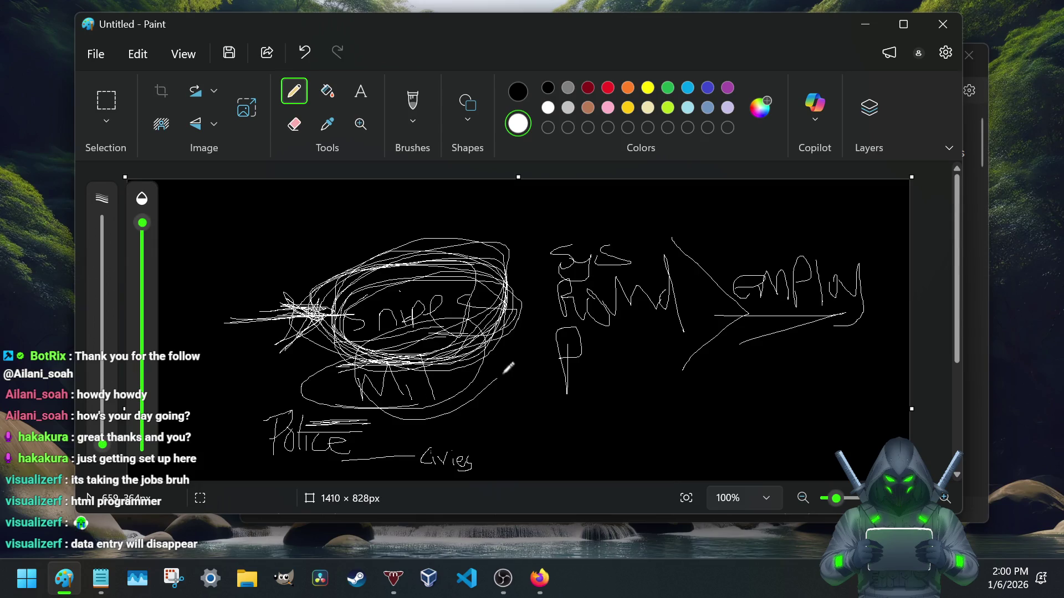
left_click_drag(370, 397, 379, 433)
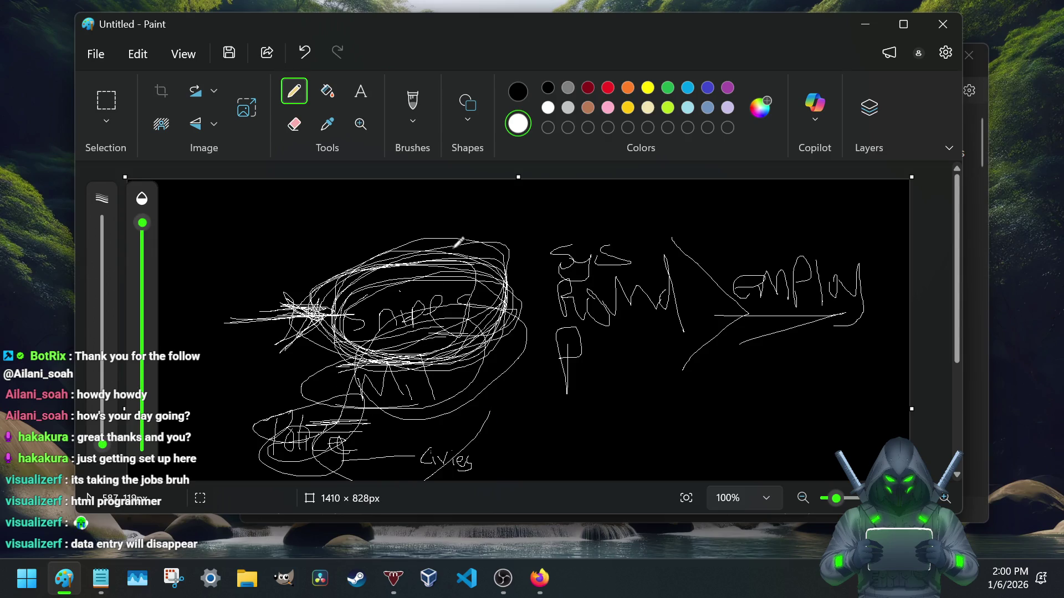
left_click_drag(482, 309, 491, 453)
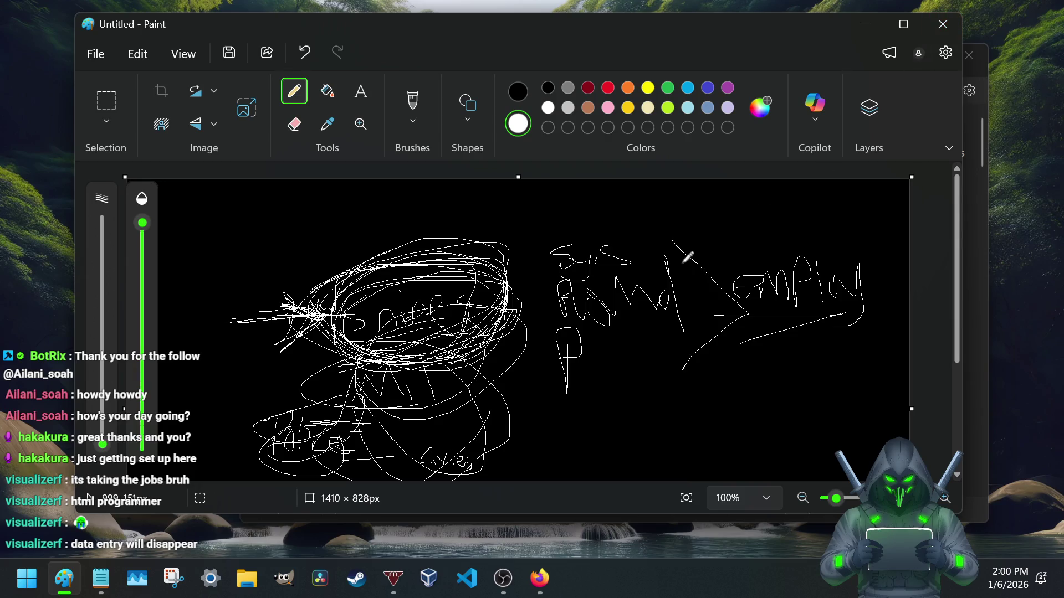
mouse_move(675, 237)
left_mouse_down()
mouse_move(665, 374)
mouse_move(545, 278)
mouse_move(717, 259)
left_mouse_up()
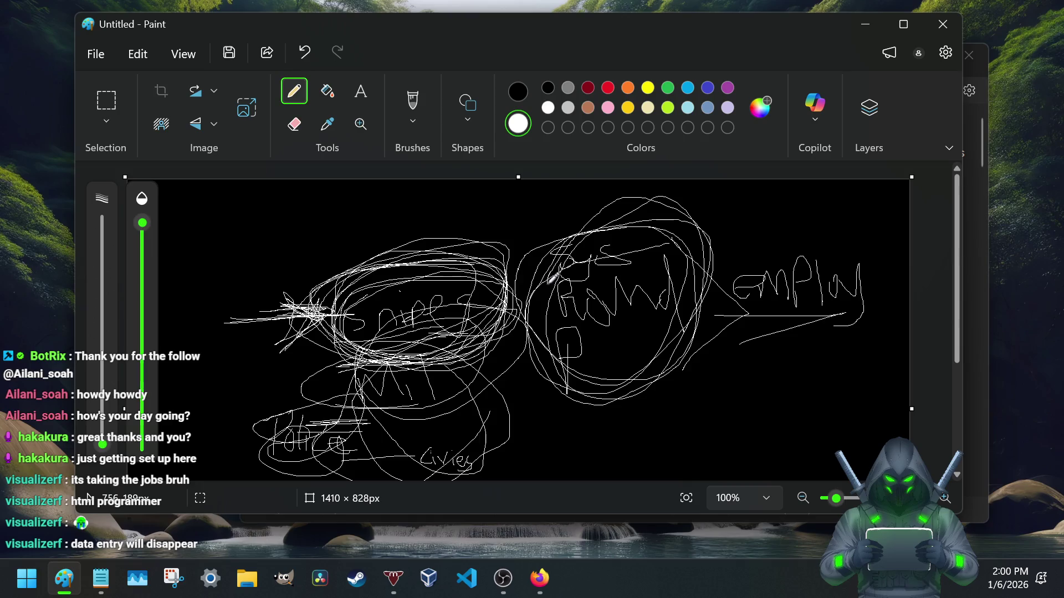
- Minimize the Paint sketch to reveal the LRPS_App_Notes.txt Notepad window
left_click(861, 24)
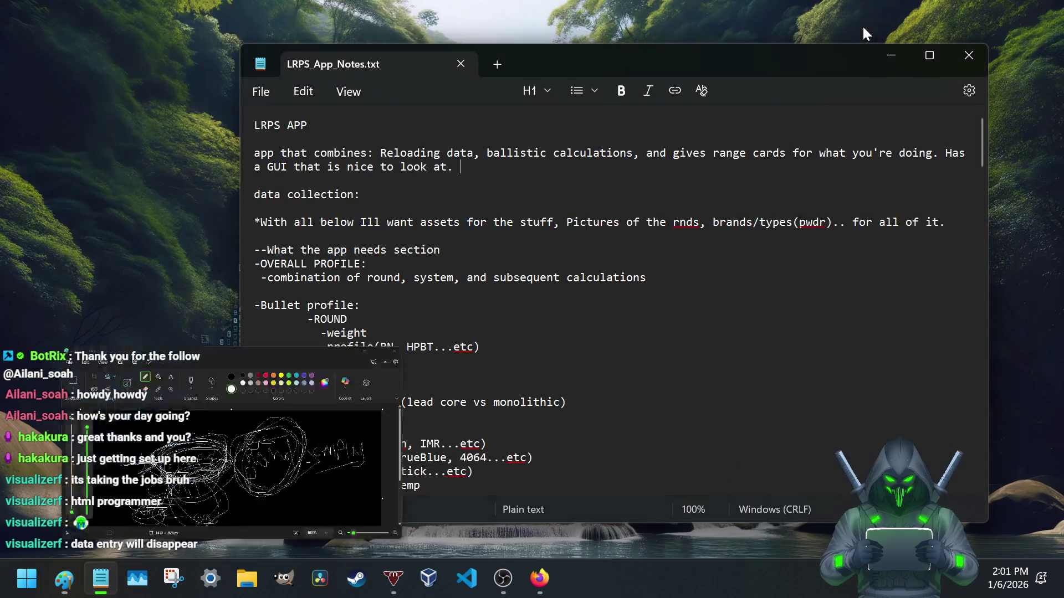
scroll(396, 305, "down", 4)
scroll(396, 305, "down", 4)
scroll(395, 306, "down", 4)
scroll(389, 306, "down", 4)
scroll(390, 306, "down", 5)
scroll(389, 306, "down", 5)
scroll(390, 306, "up", 5)
scroll(390, 307, "up", 3)
scroll(390, 306, "up", 5)
scroll(390, 307, "up", 3)
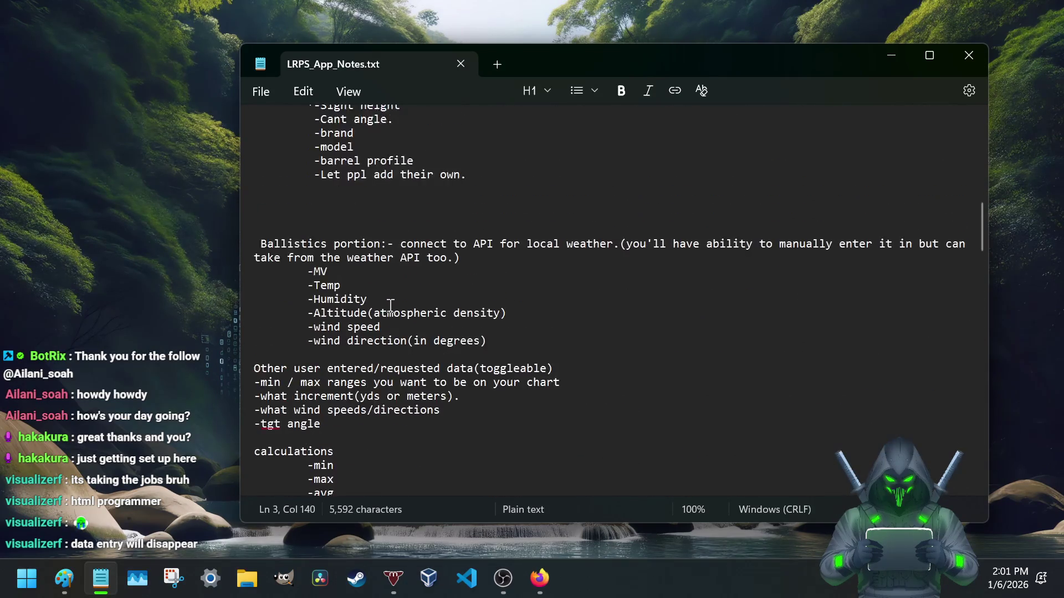
scroll(390, 313, "up", 3)
scroll(363, 321, "down", 4)
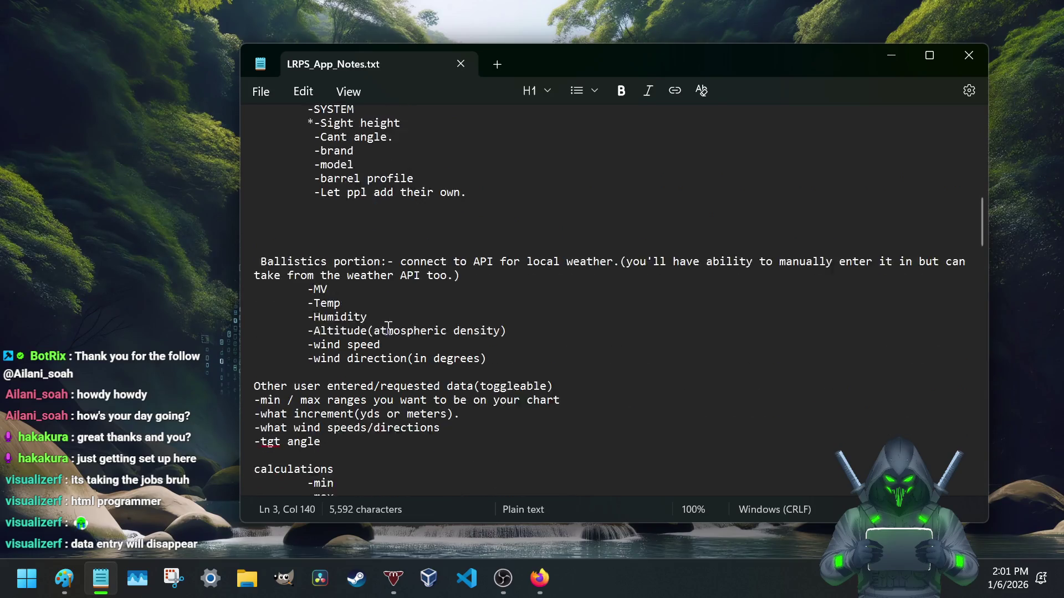
scroll(387, 329, "down", 5)
scroll(388, 328, "down", 2)
scroll(390, 333, "down", 2)
scroll(390, 332, "down", 6)
scroll(395, 337, "down", 9)
scroll(395, 339, "down", 3)
scroll(396, 343, "down", 4)
scroll(396, 347, "down", 7)
scroll(396, 347, "down", 2)
scroll(395, 349, "up", 6)
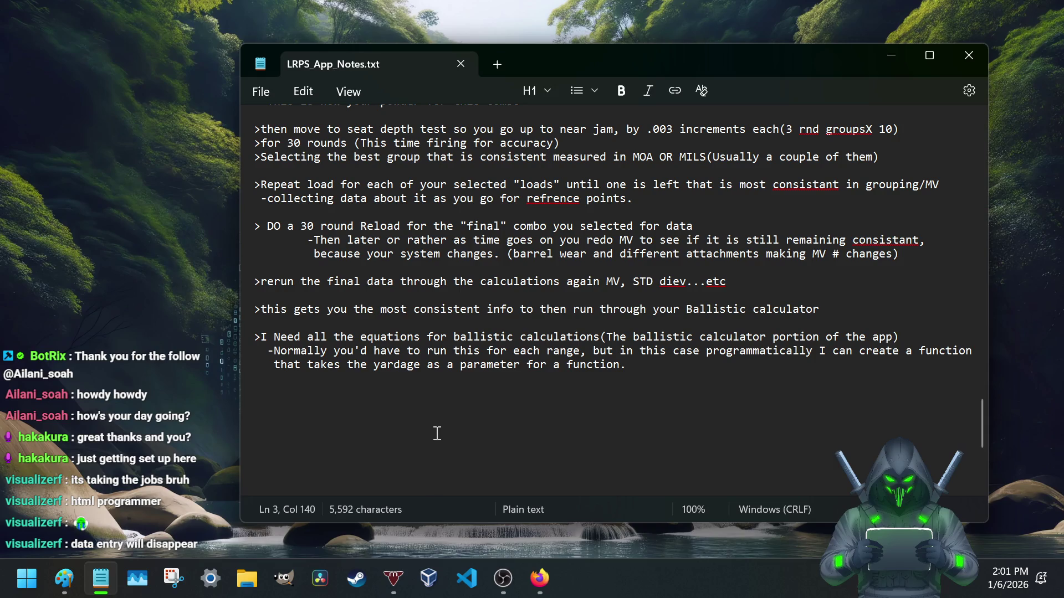
scroll(430, 440, "up", 1)
scroll(432, 439, "up", 5)
scroll(440, 438, "up", 2)
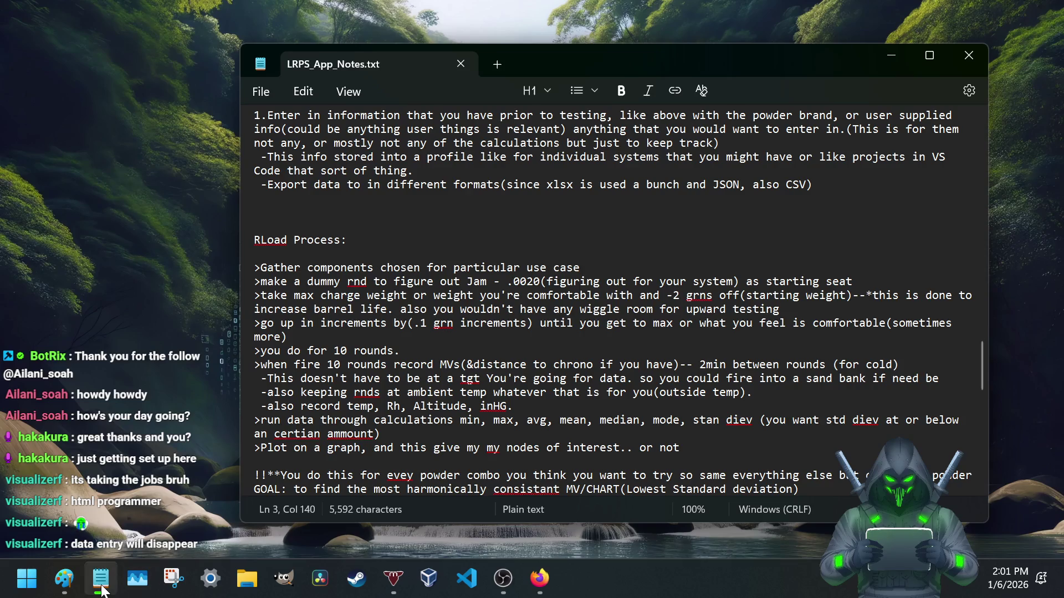
- Restore Paint from the taskbar, bring Notepad back in front, then switch back to the Paint sketch
left_click(63, 578)
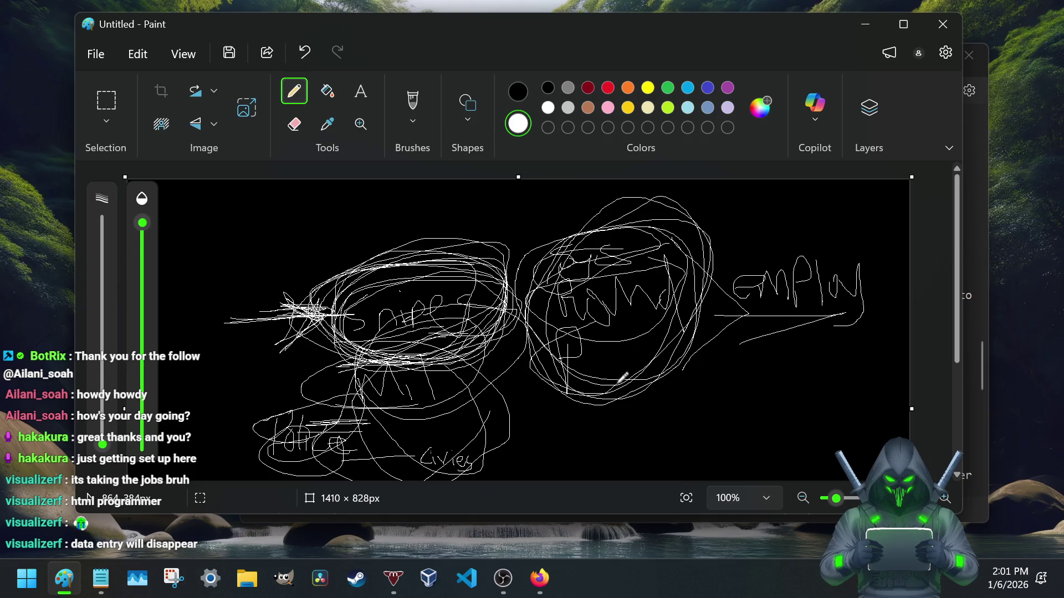
left_click(101, 579)
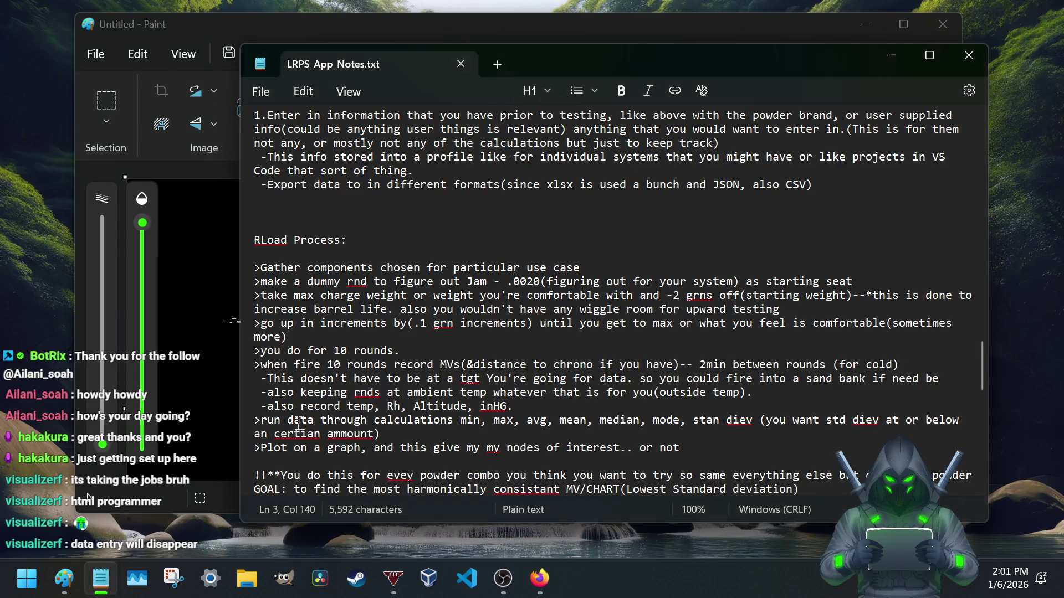
scroll(438, 359, "down", 5)
scroll(438, 359, "down", 4)
scroll(438, 359, "up", 9)
scroll(439, 360, "up", 10)
scroll(439, 359, "up", 9)
scroll(437, 369, "up", 4)
scroll(437, 369, "down", 13)
scroll(437, 373, "down", 1)
scroll(436, 381, "down", 8)
scroll(436, 387, "down", 8)
scroll(434, 396, "down", 8)
scroll(434, 401, "up", 10)
scroll(433, 403, "down", 2)
scroll(433, 410, "down", 7)
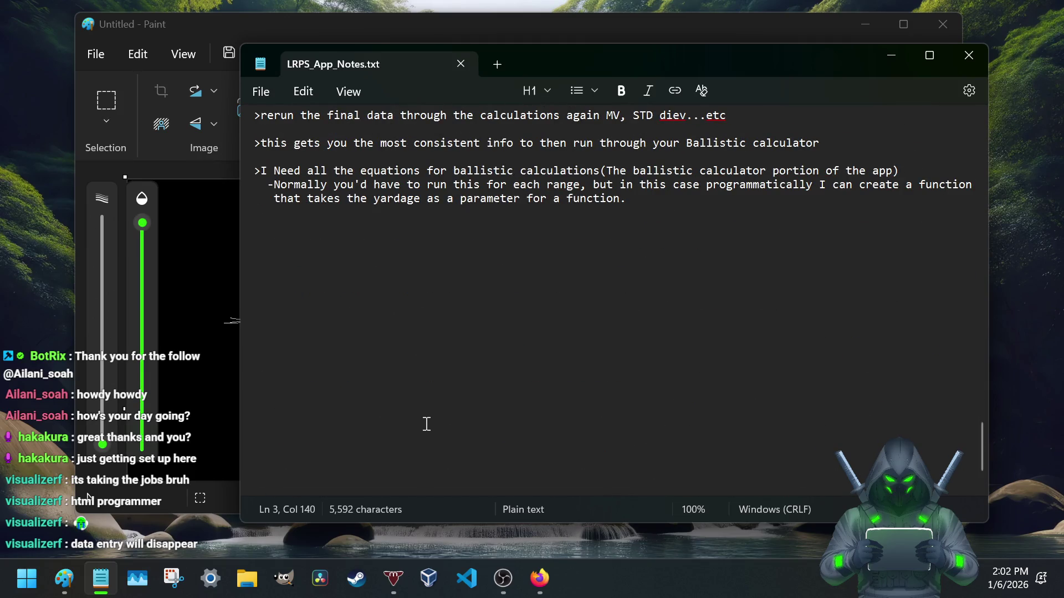
left_click(220, 22)
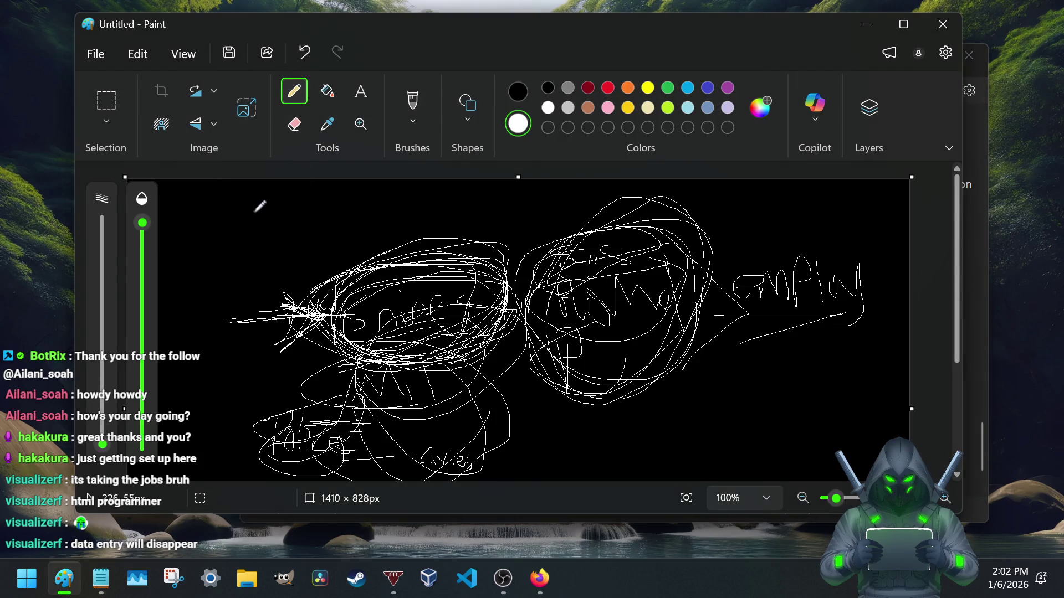
- Draw a D-shaped box with two right-pointing arrows in the canvas's top-left area
left_click_drag(265, 197, 265, 244)
left_click_drag(266, 198, 266, 241)
mouse_move(265, 202)
left_mouse_down()
mouse_move(244, 206)
mouse_move(247, 226)
left_mouse_up()
mouse_move(266, 215)
left_mouse_down()
mouse_move(259, 229)
mouse_move(345, 214)
mouse_move(378, 223)
mouse_move(329, 237)
left_mouse_up()
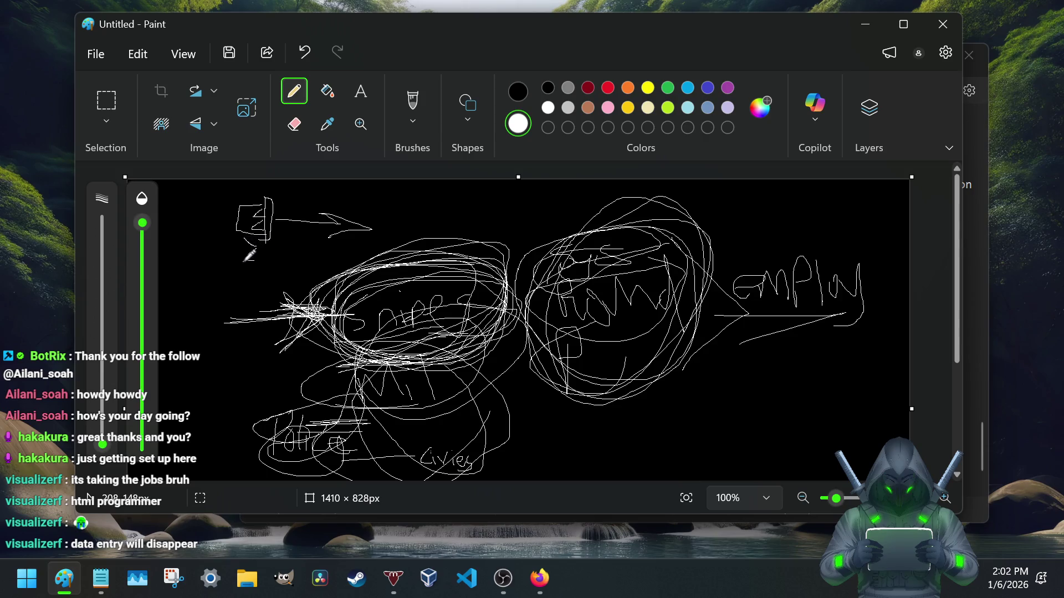
mouse_move(260, 254)
left_mouse_down()
mouse_move(331, 260)
mouse_move(296, 271)
left_mouse_up()
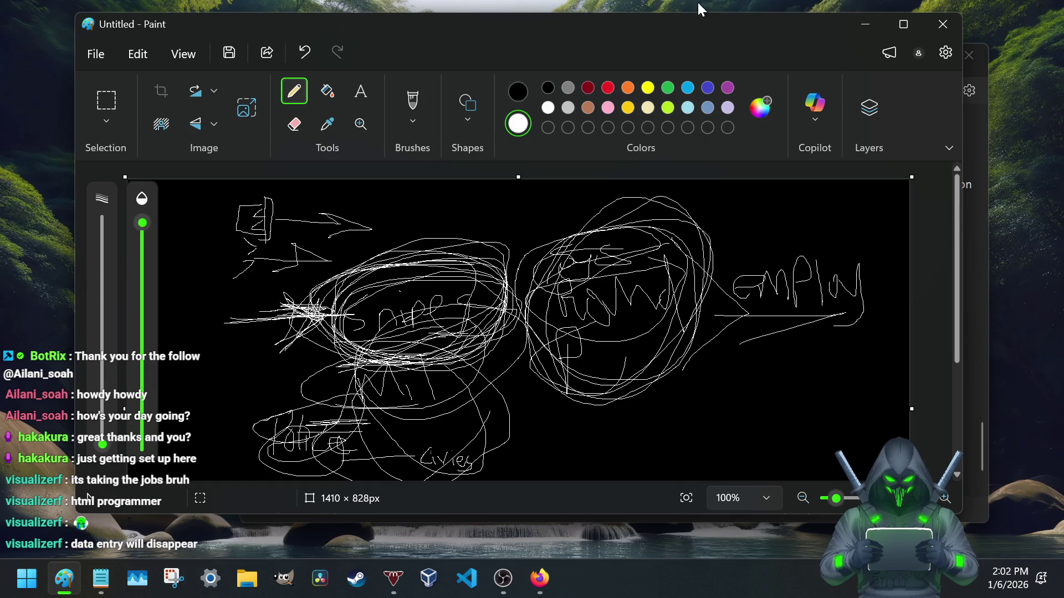
- Minimize the Paint sketch and place the cursor on the bullet profile's '-weight' line in the notes
left_click(874, 24)
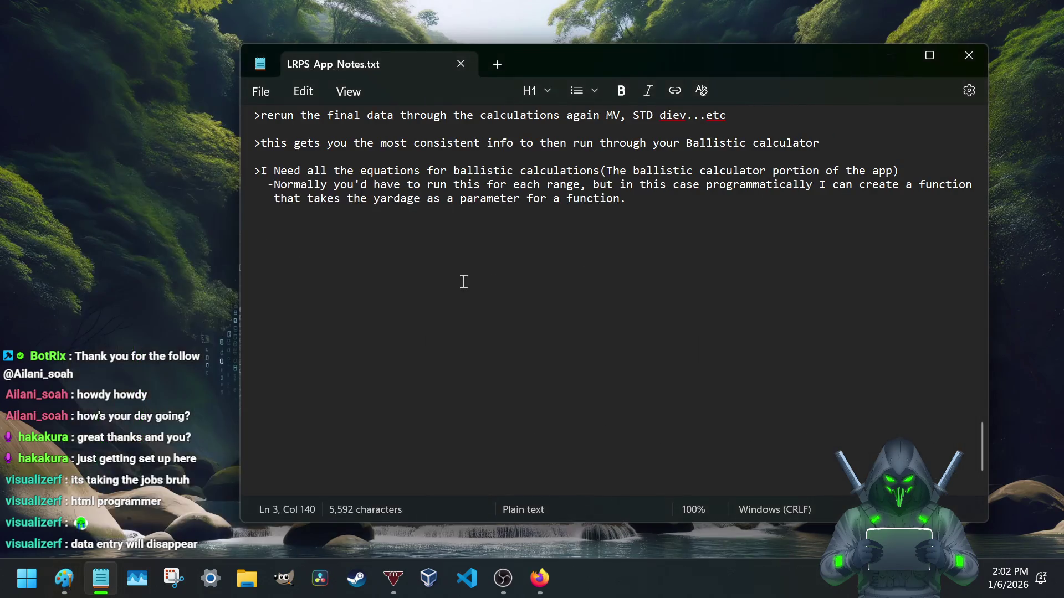
scroll(437, 311, "up", 6)
scroll(437, 311, "up", 1)
scroll(438, 312, "up", 6)
scroll(437, 313, "up", 9)
scroll(437, 311, "up", 2)
scroll(435, 312, "up", 2)
scroll(433, 313, "up", 2)
scroll(429, 315, "up", 2)
scroll(429, 314, "up", 3)
scroll(429, 317, "up", 3)
scroll(428, 319, "up", 3)
scroll(427, 321, "up", 3)
scroll(427, 320, "up", 2)
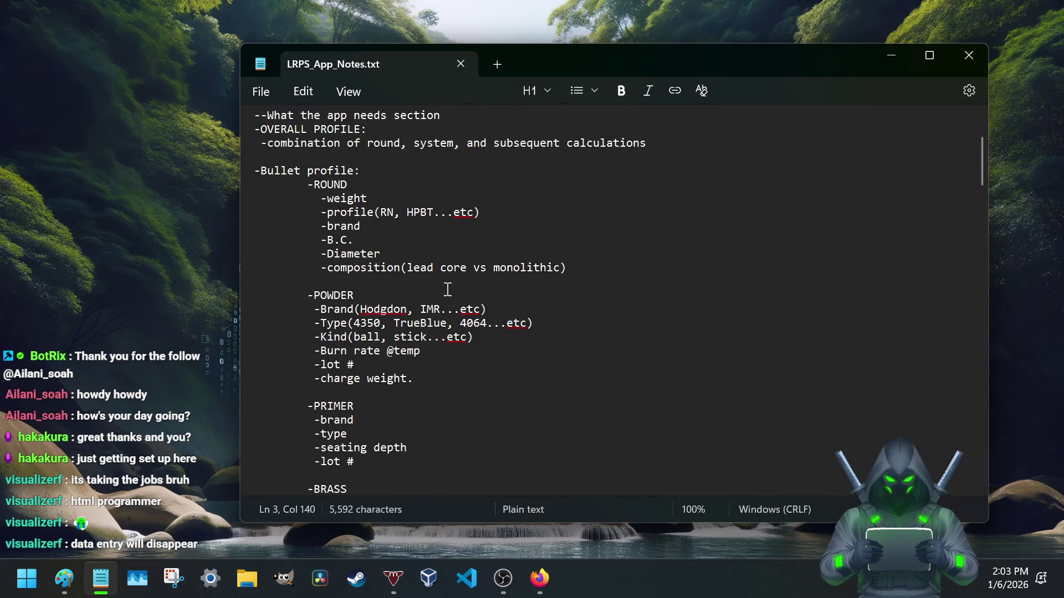
scroll(447, 288, "up", 1)
scroll(447, 288, "up", 3)
scroll(447, 288, "down", 4)
scroll(446, 287, "down", 1)
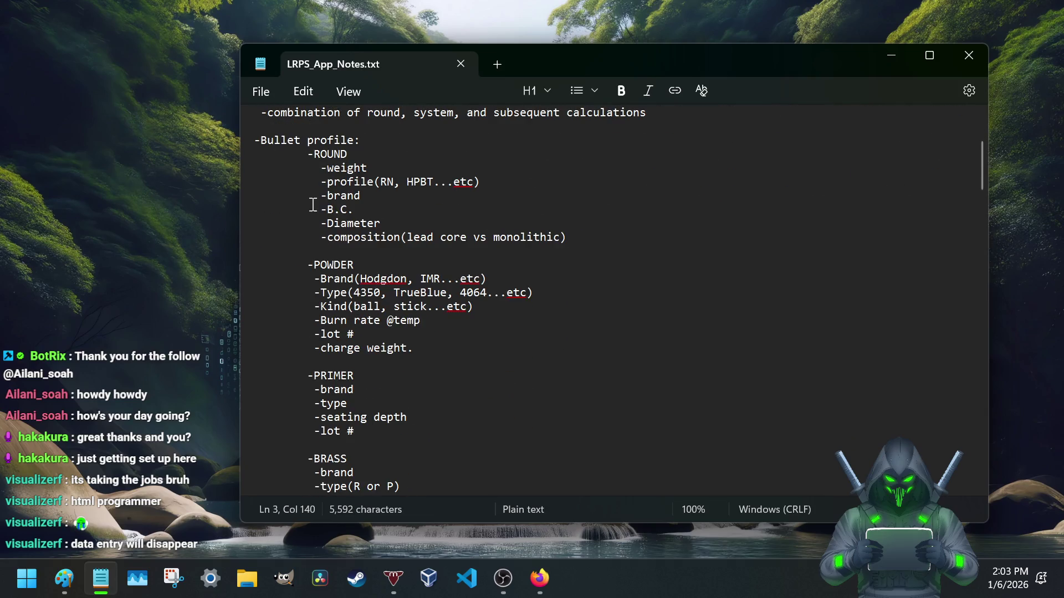
scroll(331, 167, "down", 5)
scroll(329, 191, "down", 4)
scroll(328, 204, "down", 4)
scroll(328, 203, "down", 1)
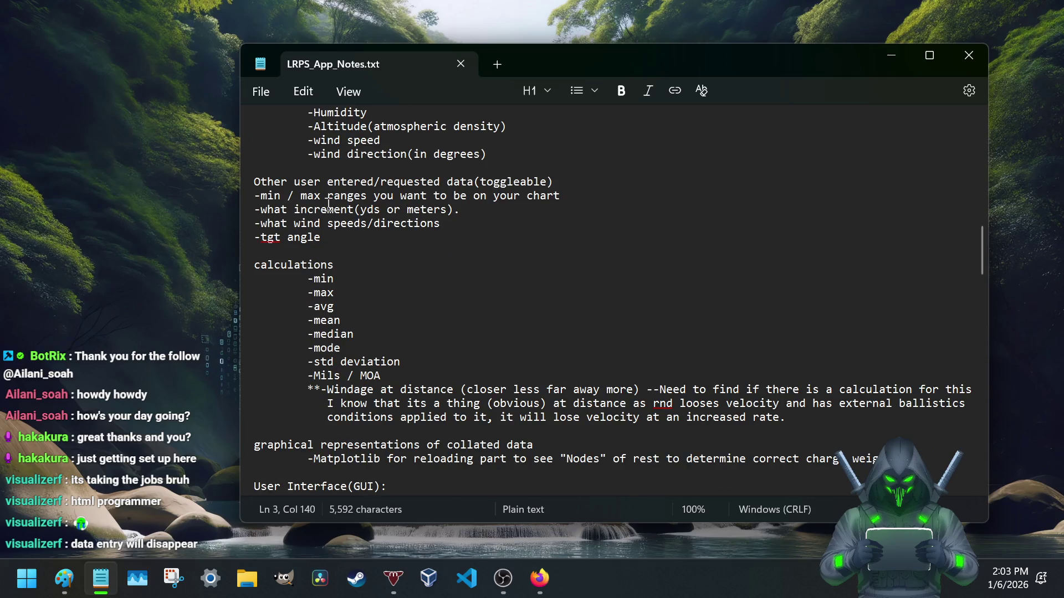
scroll(329, 204, "up", 6)
scroll(328, 204, "down", 6)
scroll(328, 204, "down", 6)
scroll(325, 215, "down", 4)
scroll(324, 214, "down", 3)
scroll(308, 191, "down", 1)
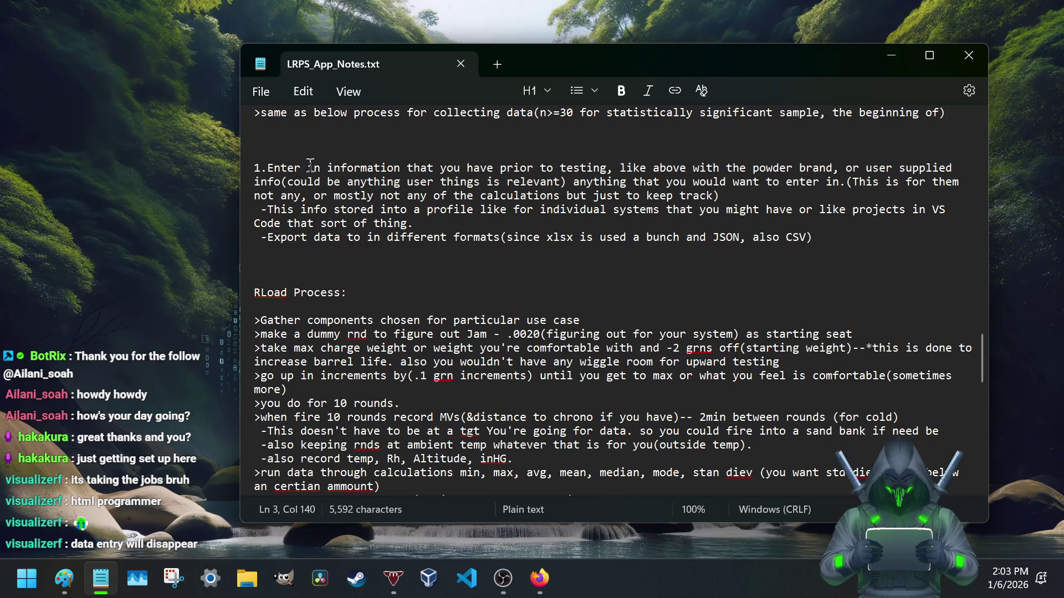
scroll(357, 216, "up", 5)
scroll(331, 220, "up", 2)
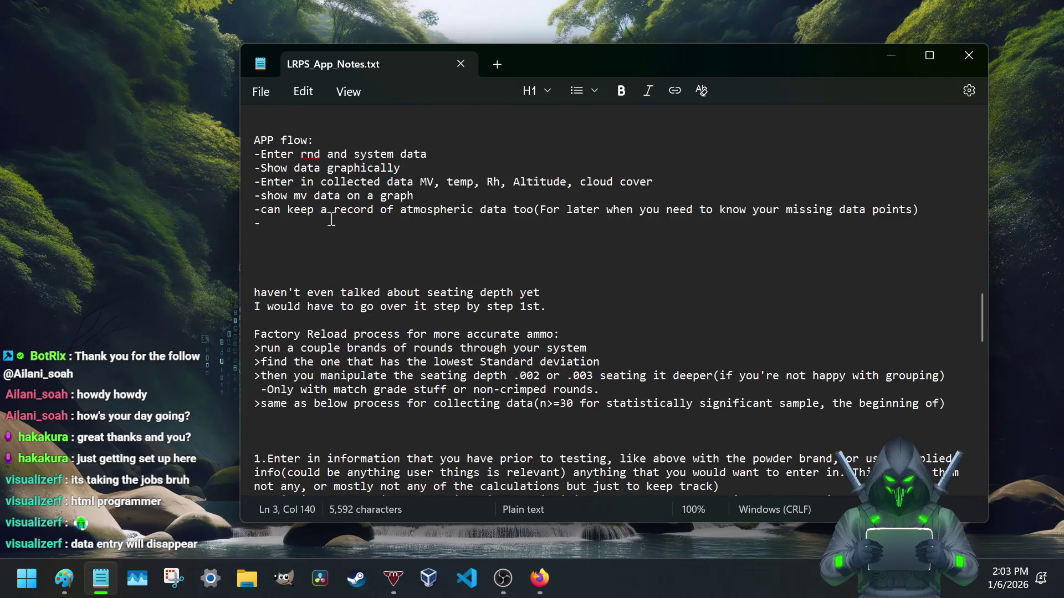
scroll(318, 222, "down", 2)
scroll(318, 224, "down", 3)
scroll(319, 231, "down", 1)
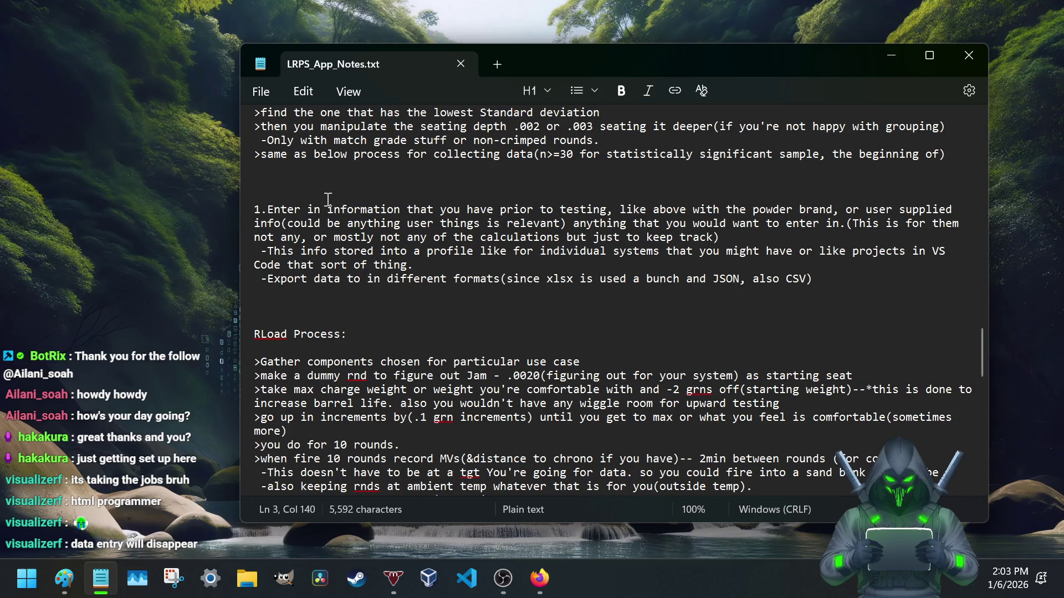
scroll(363, 209, "up", 1)
scroll(334, 269, "up", 5)
scroll(334, 269, "up", 5)
scroll(335, 269, "up", 5)
scroll(335, 269, "up", 9)
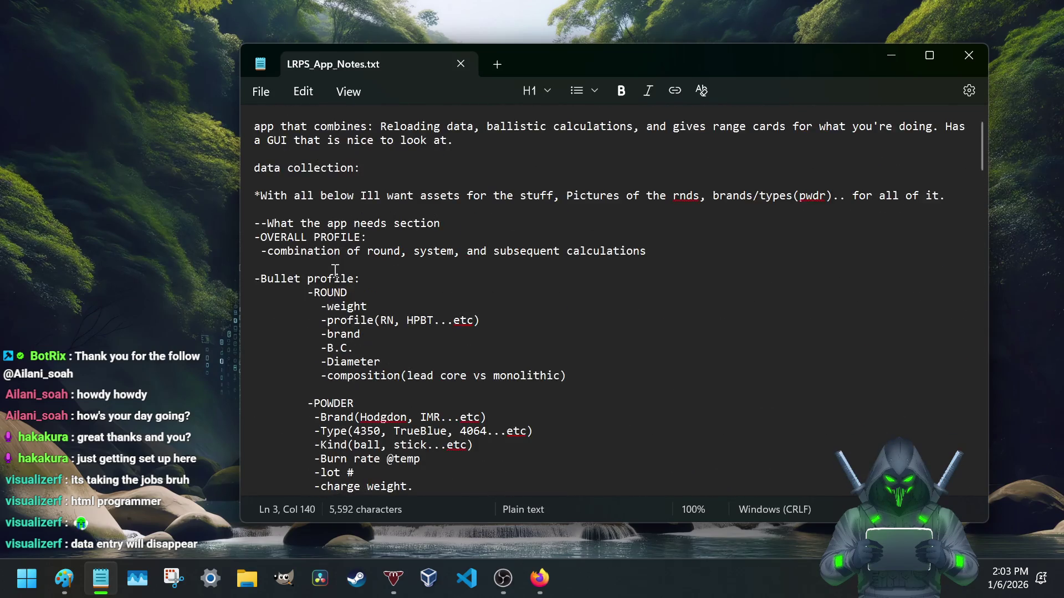
scroll(335, 268, "down", 7)
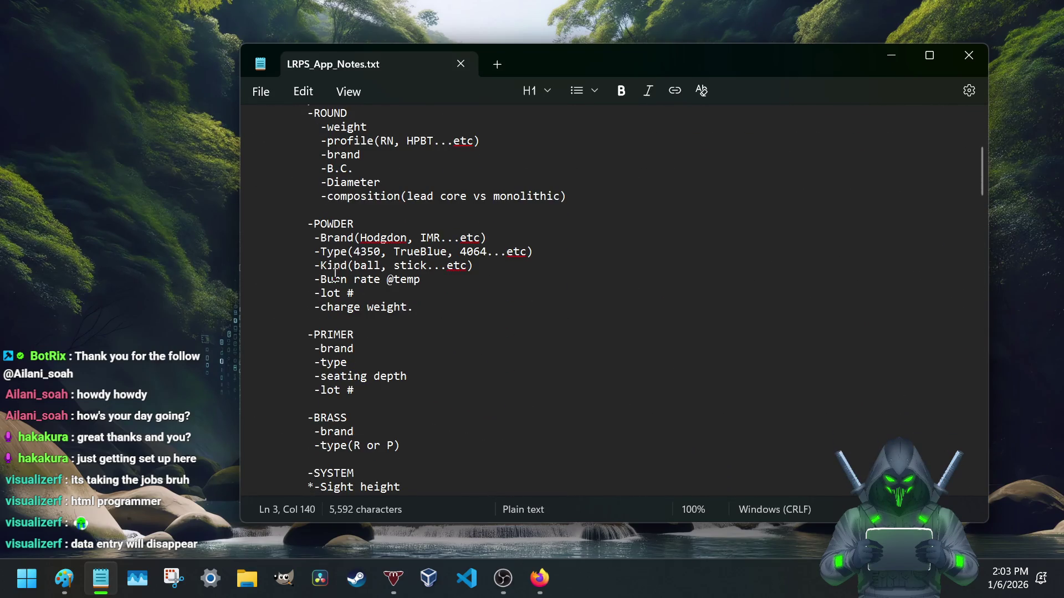
left_click(321, 131)
scroll(324, 149, "up", 2)
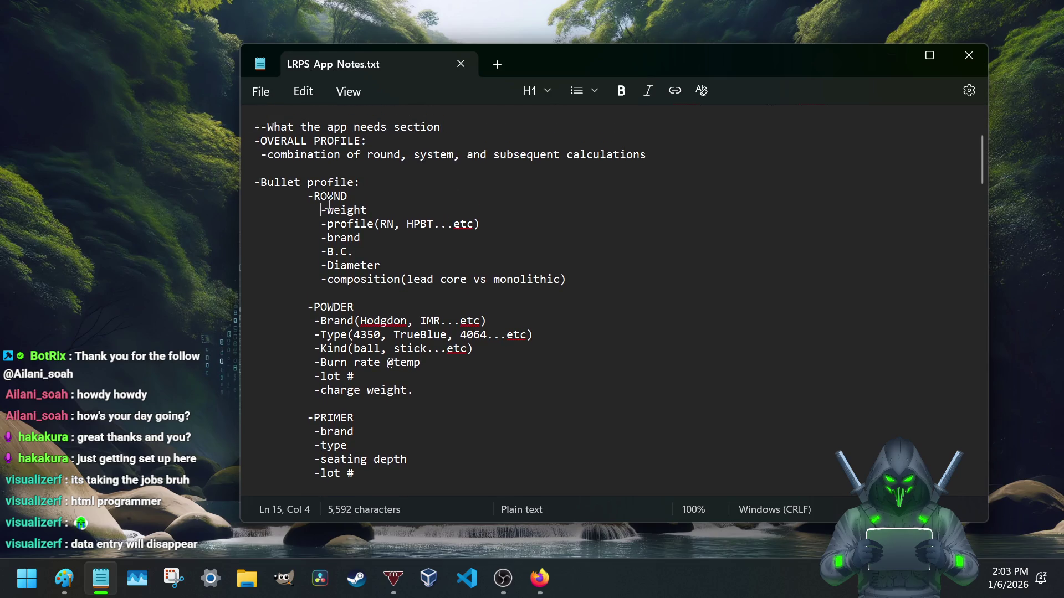
left_click_drag(327, 210, 492, 229)
left_click(327, 223)
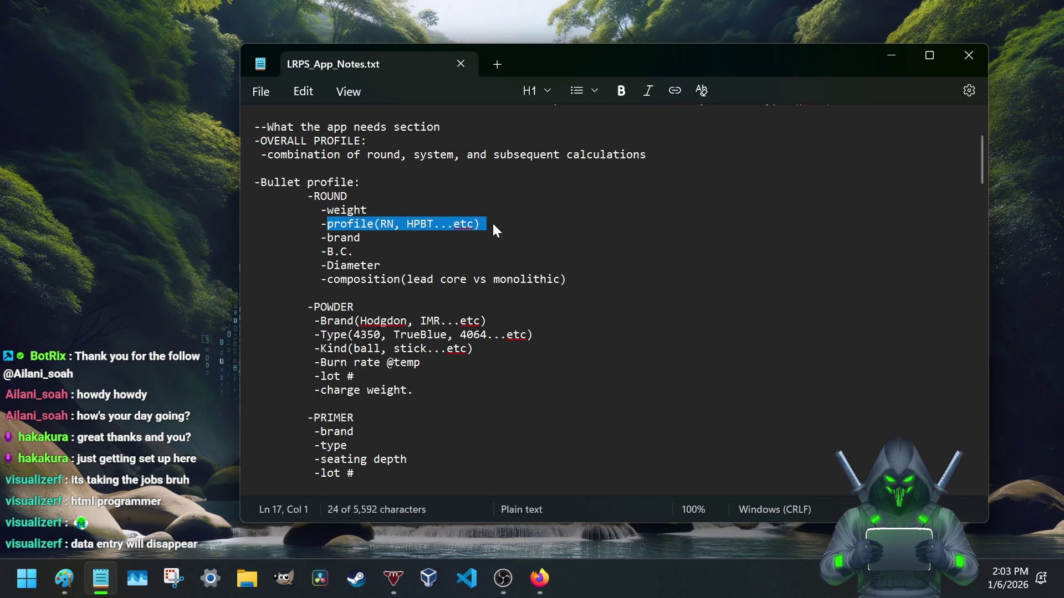
scroll(329, 241, "down", 2)
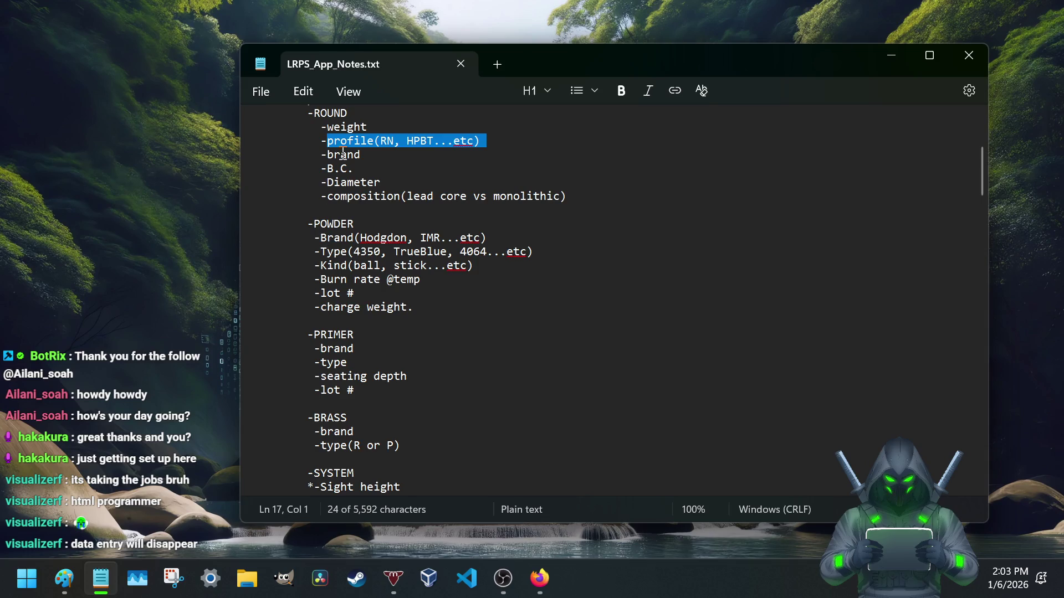
mouse_move(327, 155)
left_mouse_down()
mouse_move(369, 154)
mouse_move(360, 155)
left_mouse_up()
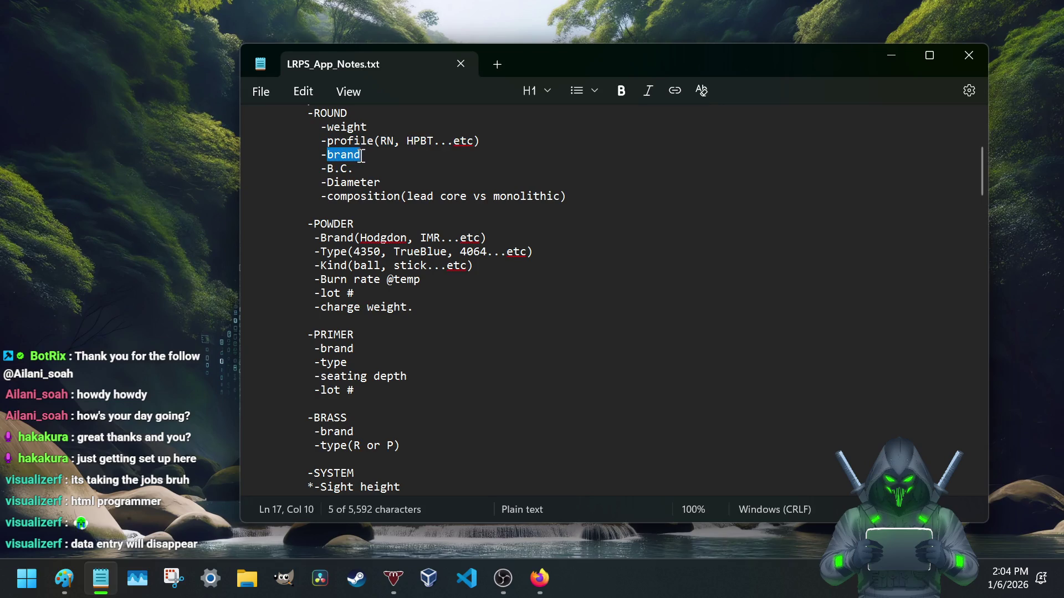
left_click_drag(308, 113, 341, 116)
left_click(354, 168)
left_click_drag(314, 167, 361, 169)
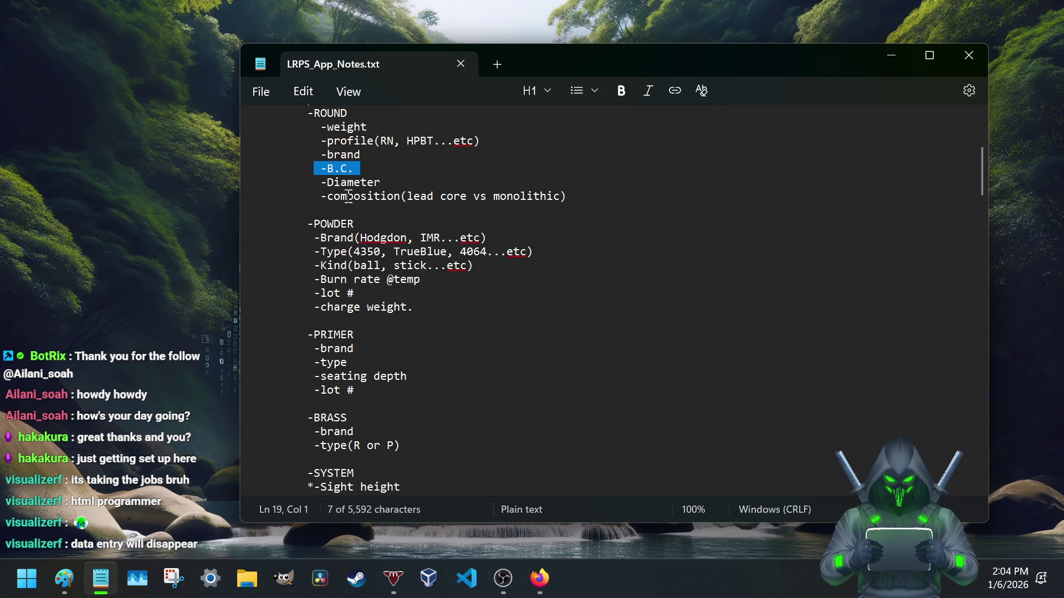
left_click_drag(328, 197, 546, 198)
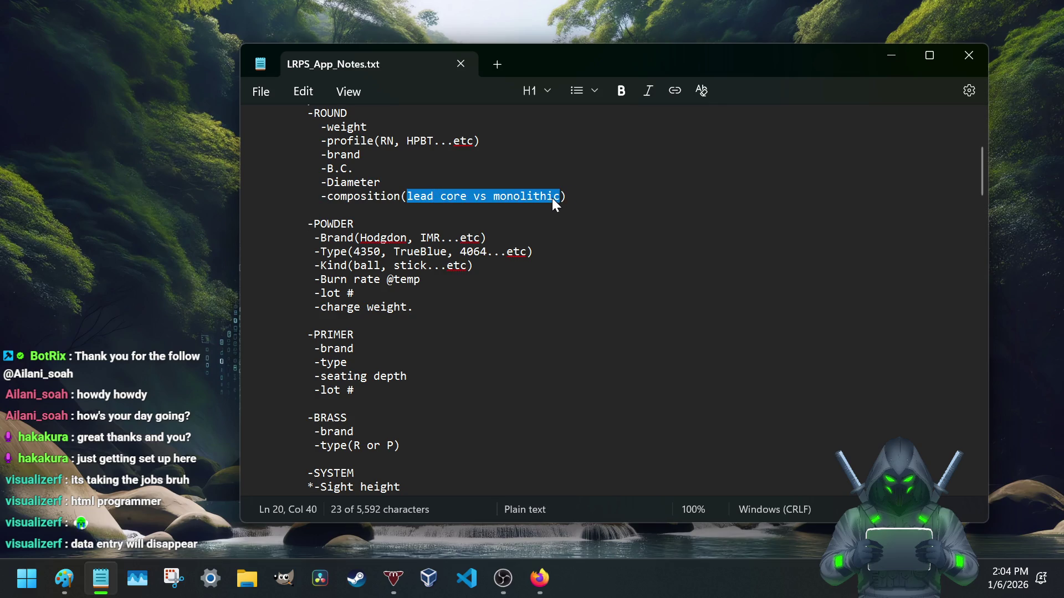
left_click(462, 195)
left_click_drag(467, 196, 415, 197)
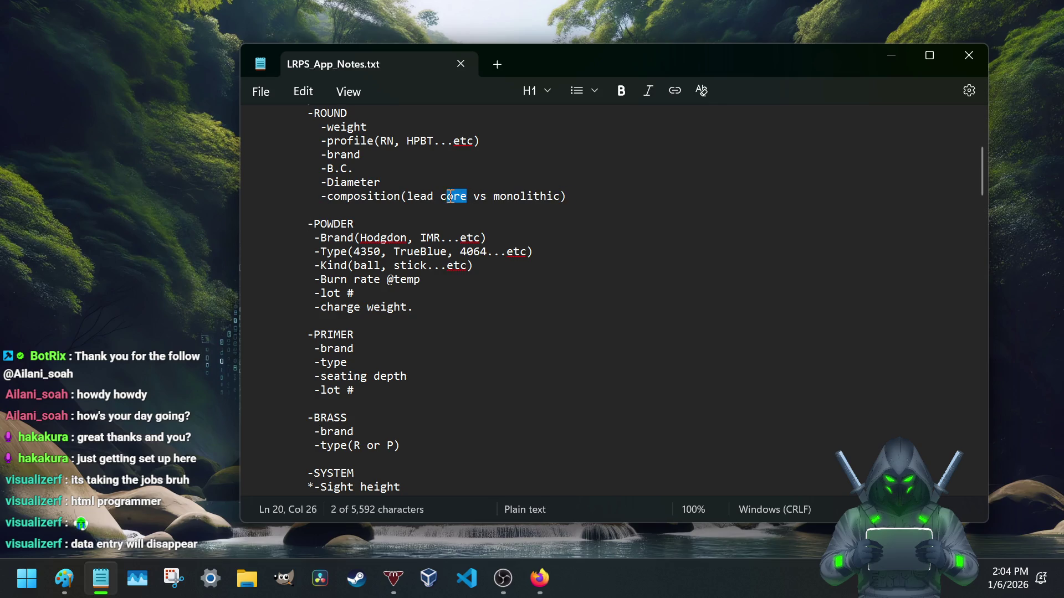
left_click(405, 196)
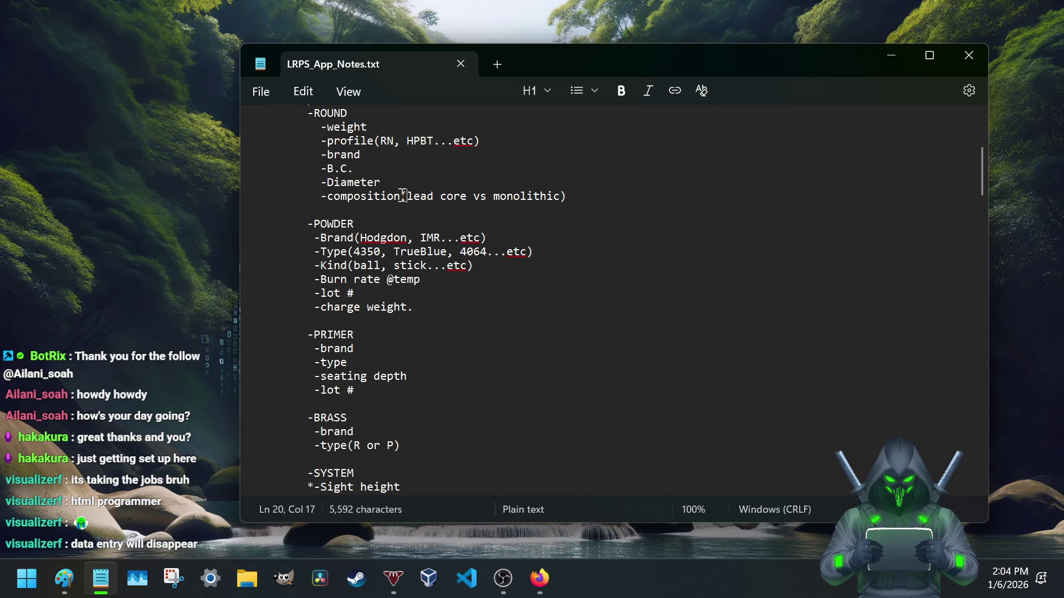
left_click_drag(403, 194, 469, 197)
left_click(409, 194)
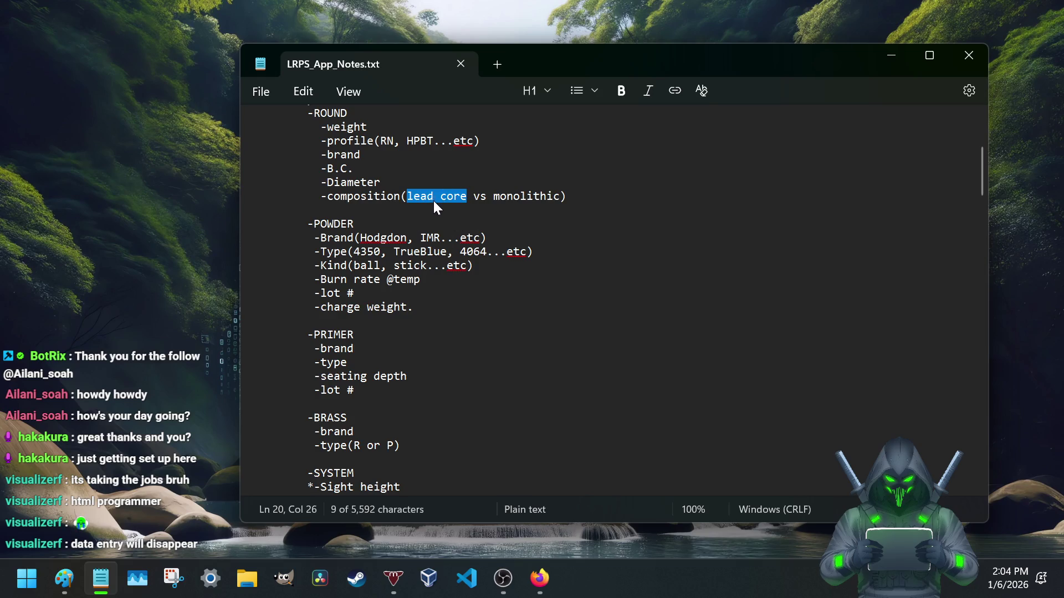
left_click_drag(492, 197, 562, 196)
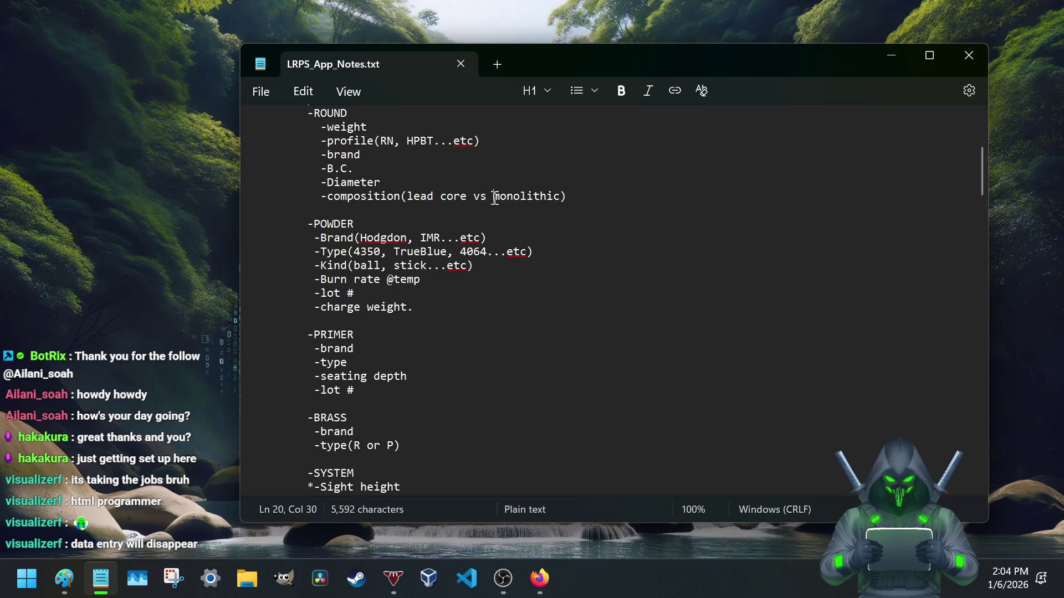
left_click_drag(493, 197, 570, 196)
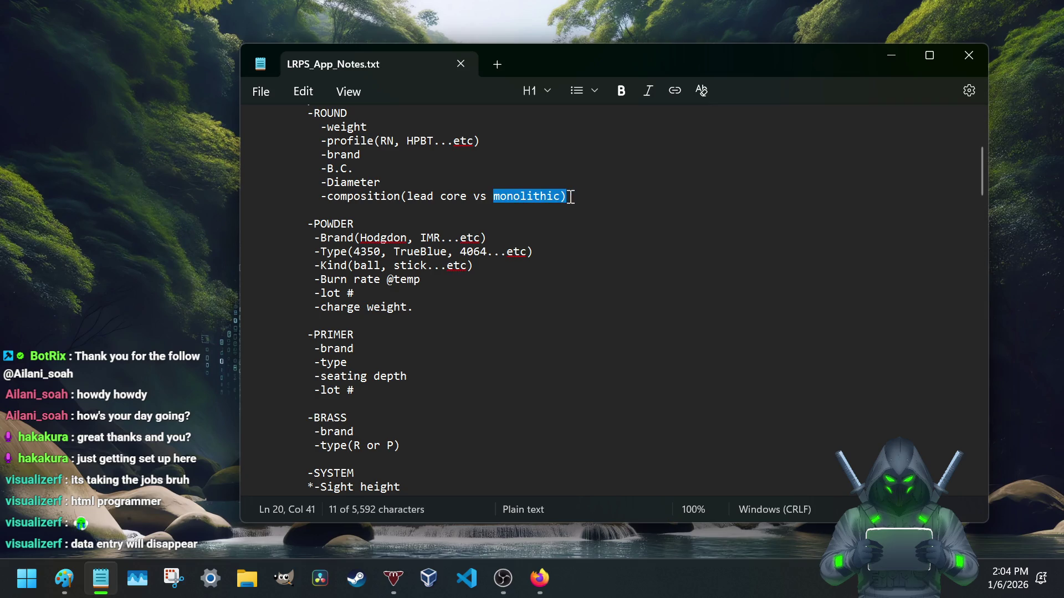
left_click_drag(409, 196, 470, 195)
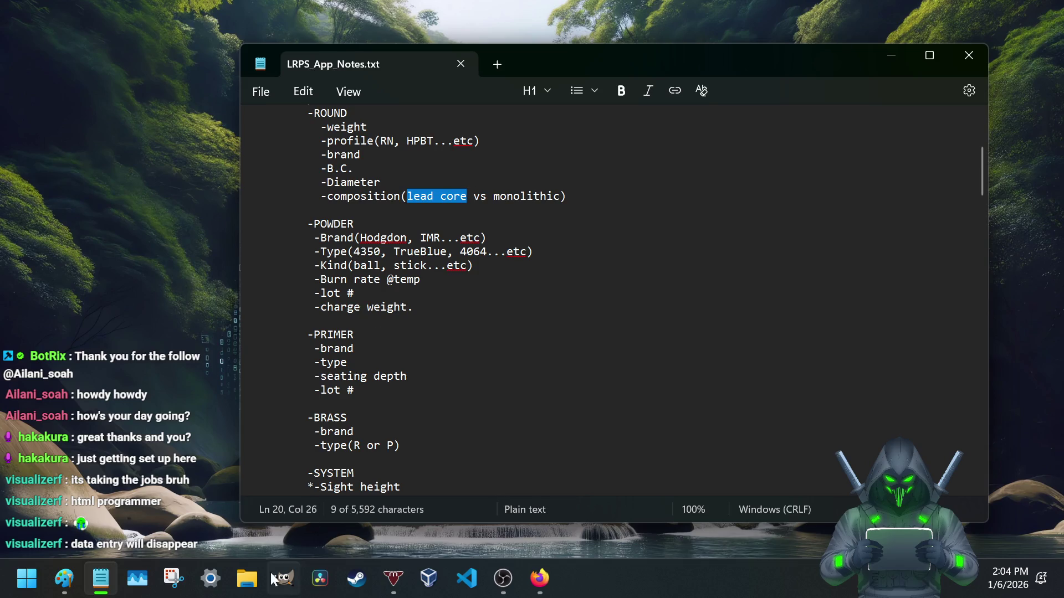
left_click(65, 578)
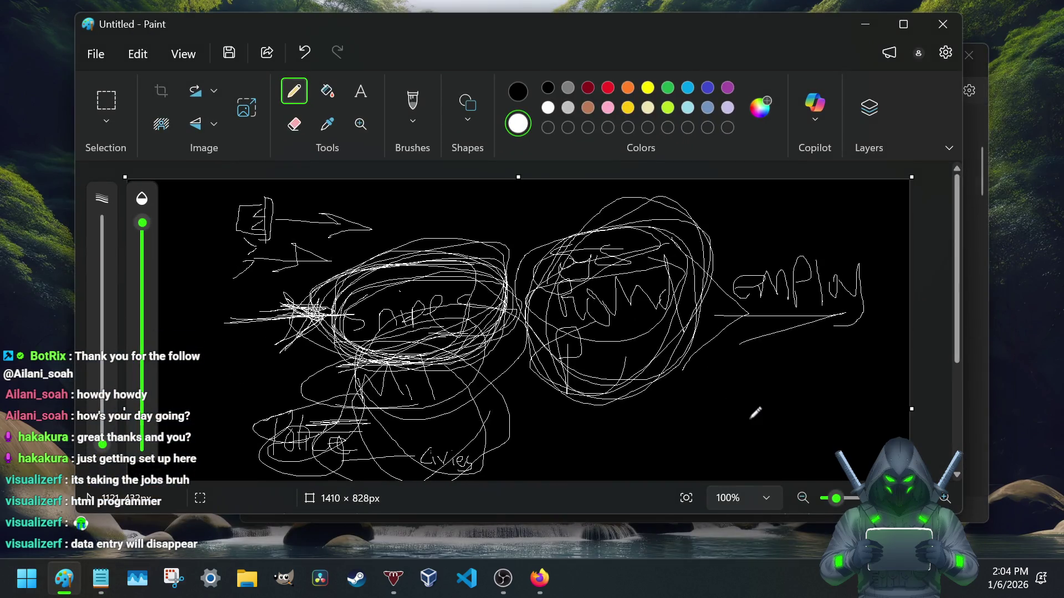
- Scribble a small circle near the sketch's lower right and return to the notes
mouse_move(763, 399)
left_mouse_down()
mouse_move(758, 443)
mouse_move(787, 423)
mouse_move(765, 389)
mouse_move(782, 397)
left_mouse_up()
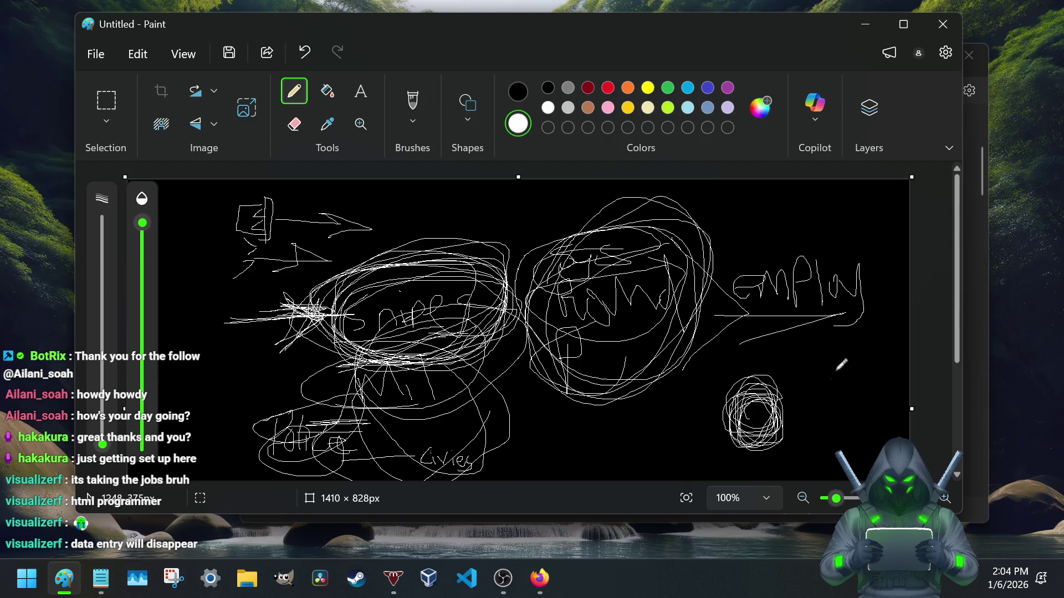
left_click(866, 27)
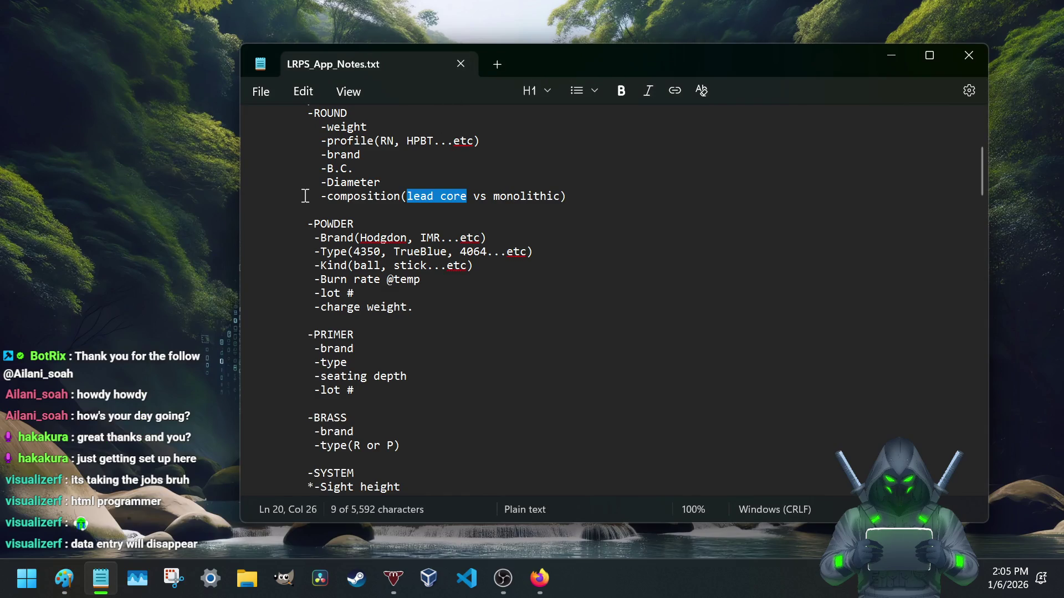
scroll(309, 191, "up", 2)
scroll(467, 291, "down", 1)
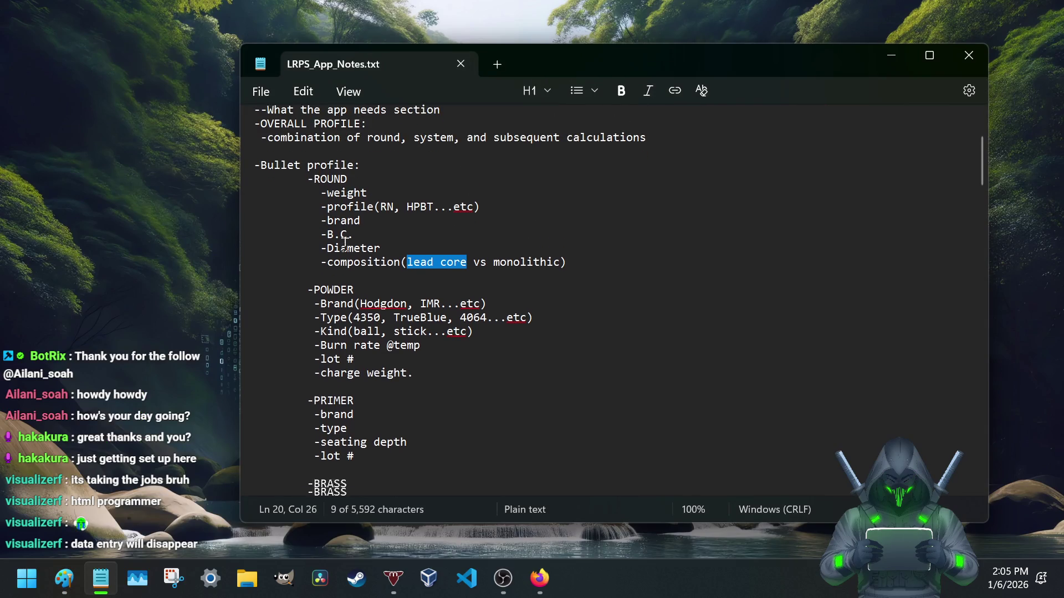
scroll(345, 245, "down", 2)
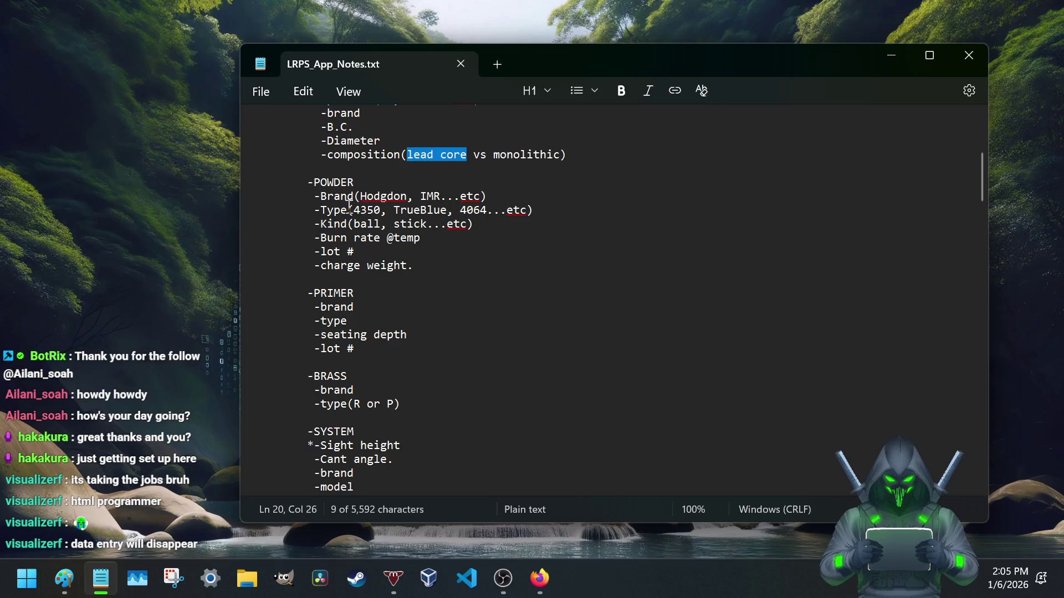
- Highlight the powder Brand line and OVERALL PROFILE heading, then bring Paint forward with its File menu
left_click_drag(315, 196, 466, 210)
scroll(372, 277, "up", 5)
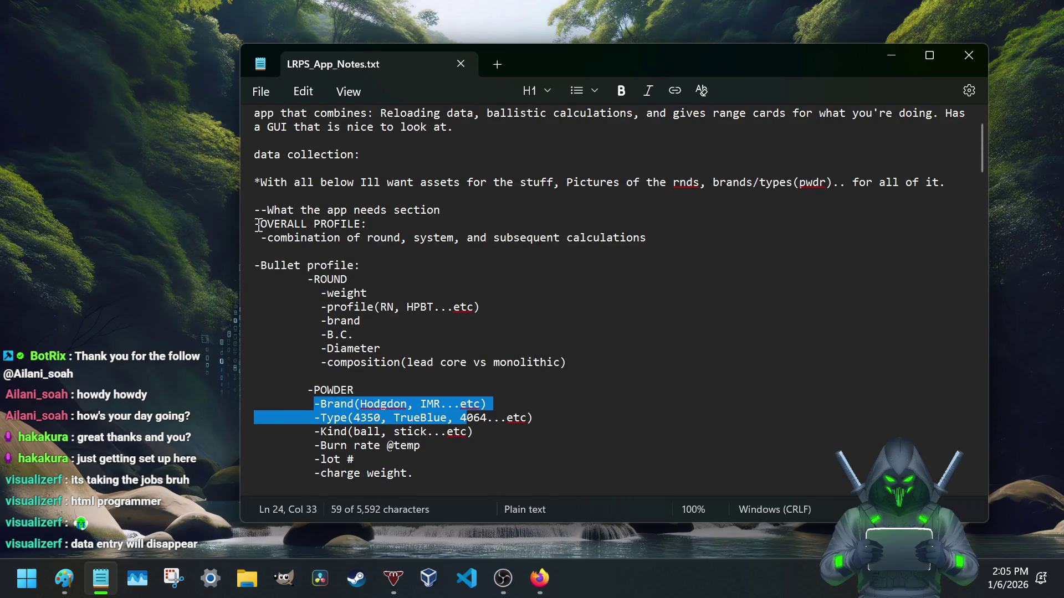
left_click_drag(255, 223, 363, 226)
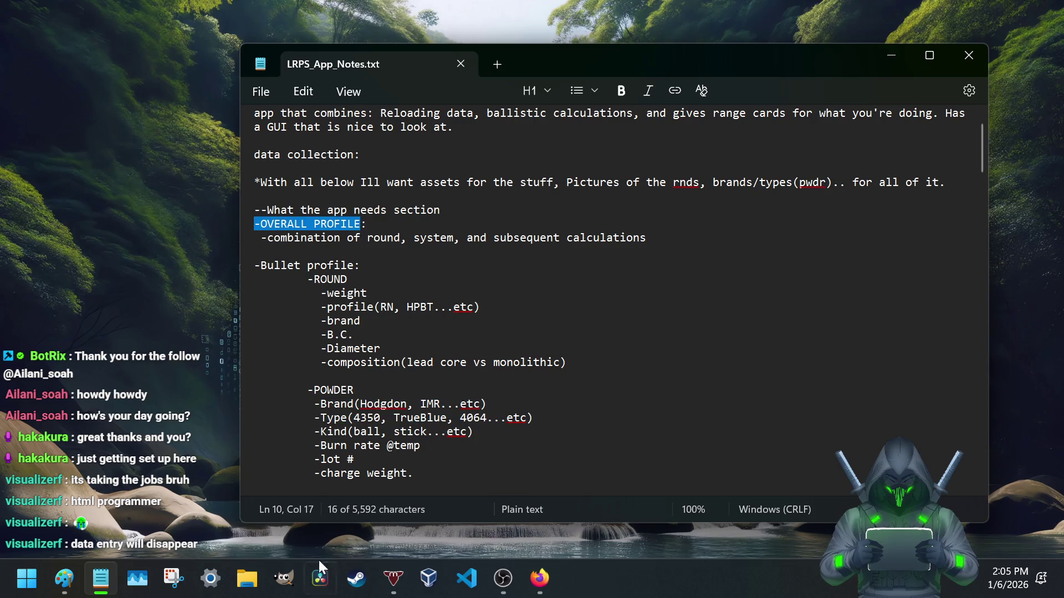
left_click(64, 577)
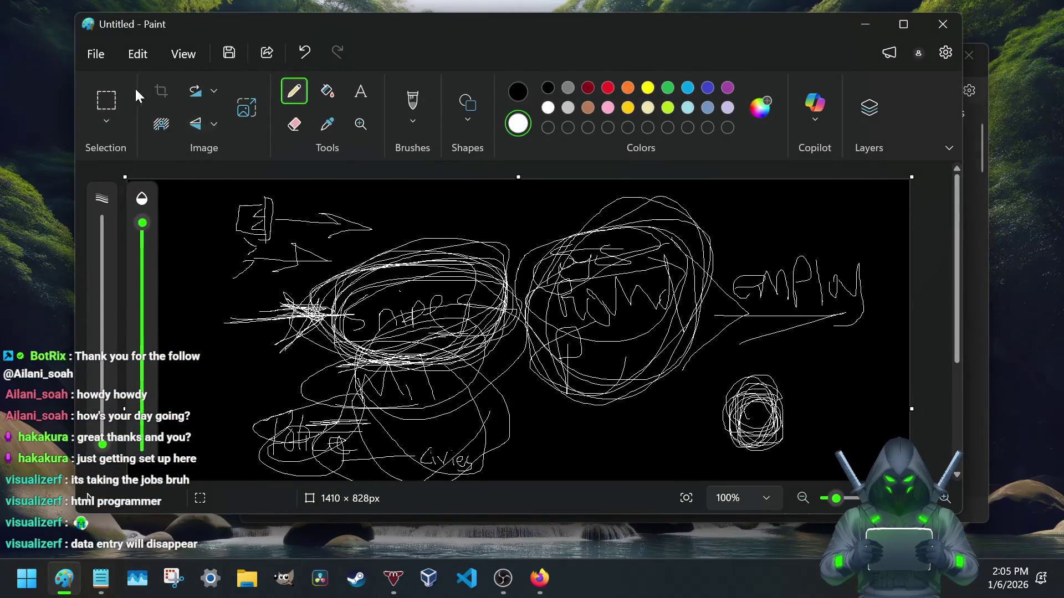
left_click(103, 58)
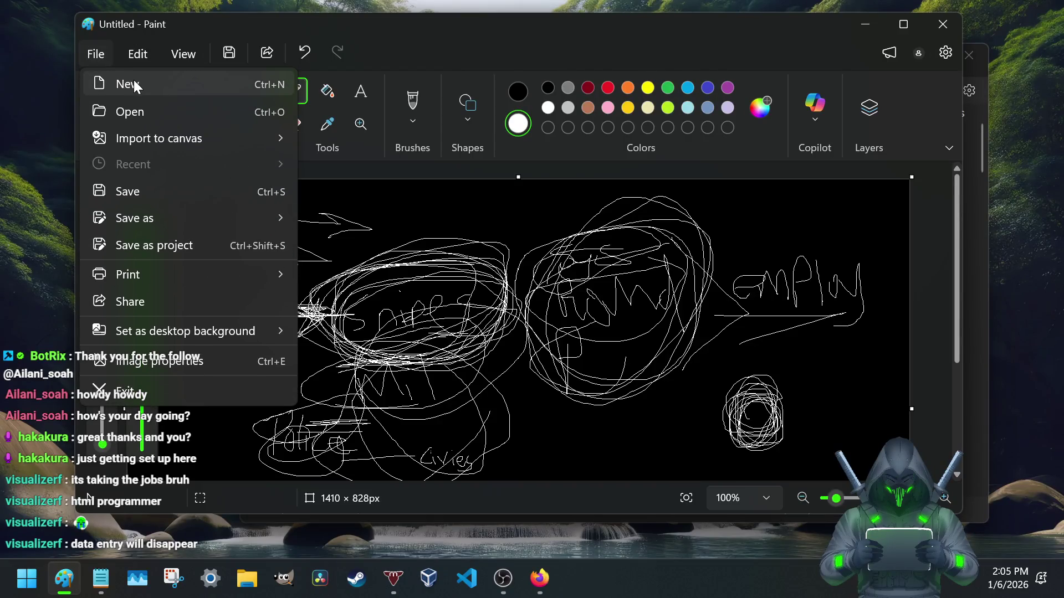
- Start a new unsaved canvas filled black and pick a thicker white pencil
left_click(121, 84)
left_click(518, 310)
left_click(328, 91)
left_click(518, 91)
left_click(558, 334)
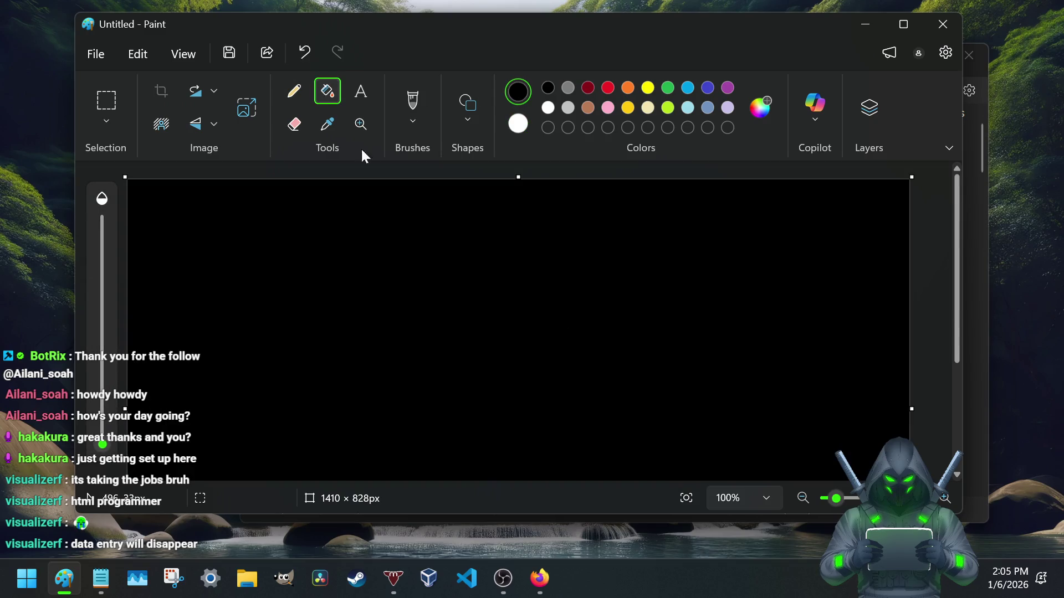
left_click(295, 92)
left_click(518, 125)
mouse_move(101, 445)
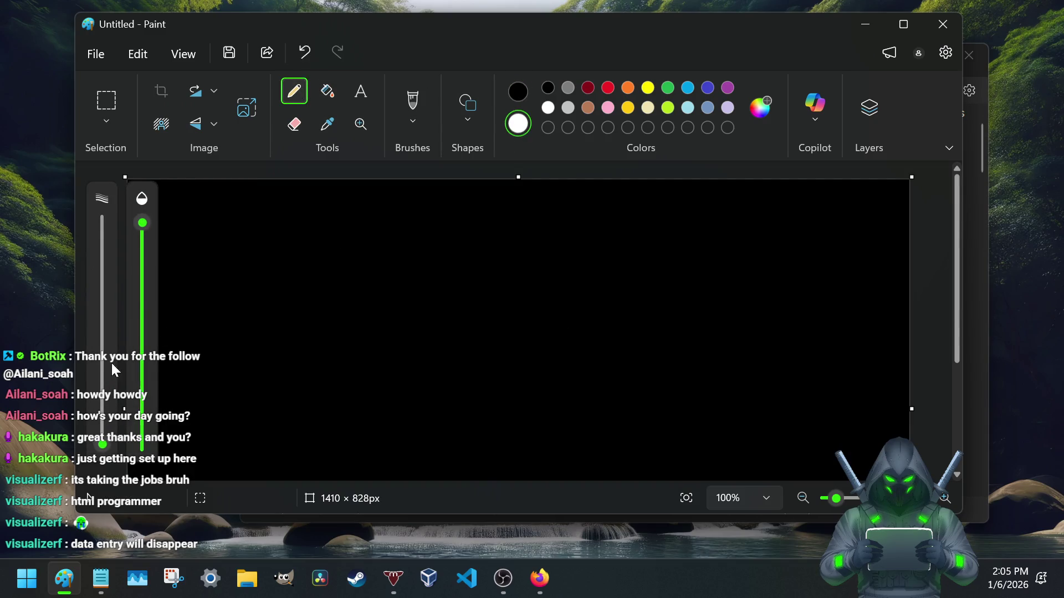
left_click_drag(105, 446, 102, 430)
- Draw three stacked white boxes down the left side of the canvas
left_click_drag(192, 203, 194, 262)
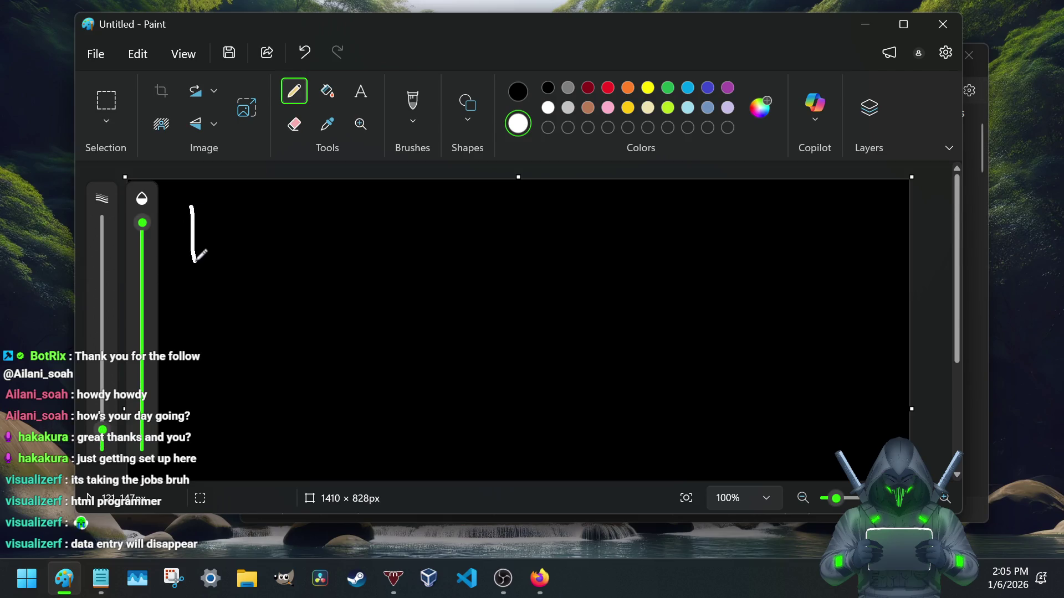
mouse_move(191, 203)
left_mouse_down()
mouse_move(292, 208)
mouse_move(305, 257)
mouse_move(209, 262)
mouse_move(193, 363)
left_mouse_up()
left_click_drag(200, 282, 193, 461)
mouse_move(199, 396)
left_mouse_down()
mouse_move(295, 397)
mouse_move(249, 475)
mouse_move(161, 454)
left_mouse_up()
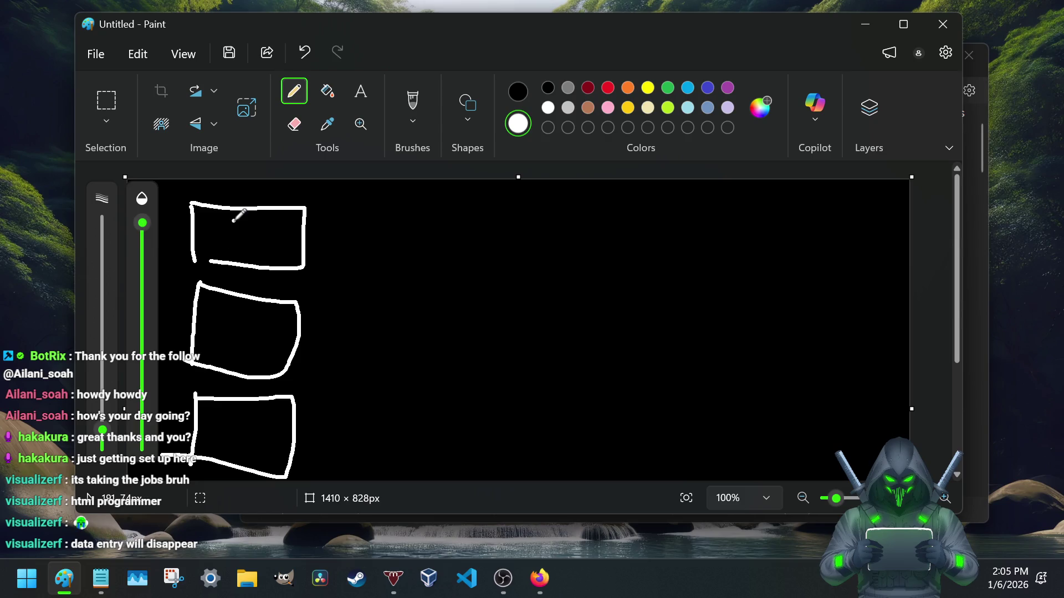
- Label the boxes .308 and .300, draw a vertical divider to their right, and return to the notes
mouse_move(202, 255)
left_mouse_down()
mouse_move(225, 257)
mouse_move(242, 226)
mouse_move(222, 246)
mouse_move(254, 241)
mouse_move(264, 226)
left_mouse_up()
mouse_move(282, 219)
left_mouse_down()
mouse_move(290, 250)
mouse_move(280, 251)
left_mouse_up()
mouse_move(215, 311)
left_mouse_down()
mouse_move(226, 309)
mouse_move(221, 331)
mouse_move(240, 325)
mouse_move(251, 344)
mouse_move(244, 318)
mouse_move(277, 342)
mouse_move(268, 318)
left_mouse_up()
left_click(214, 346)
left_click(210, 244)
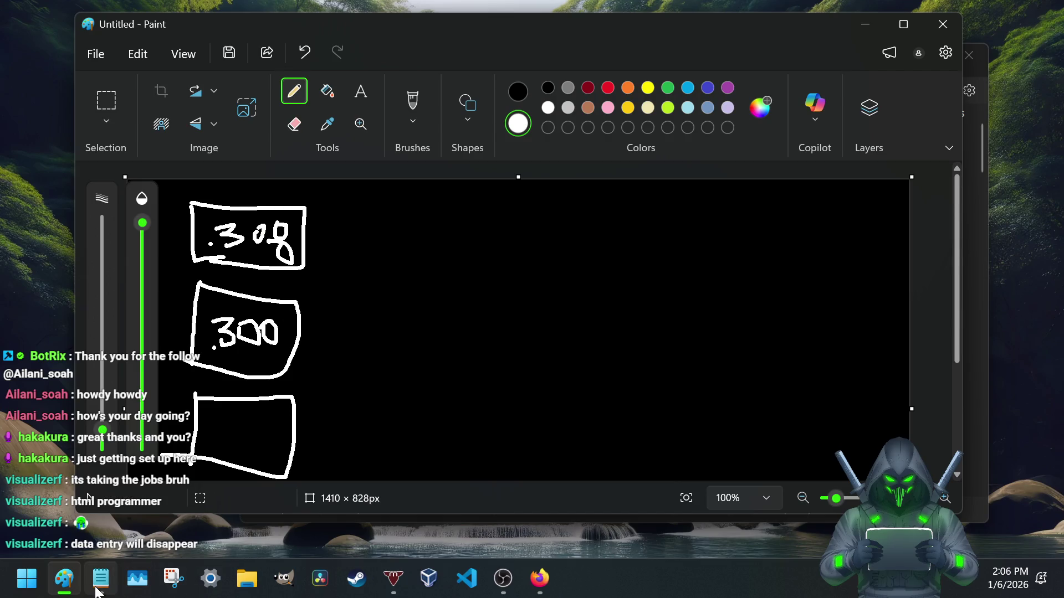
left_click_drag(354, 187, 386, 481)
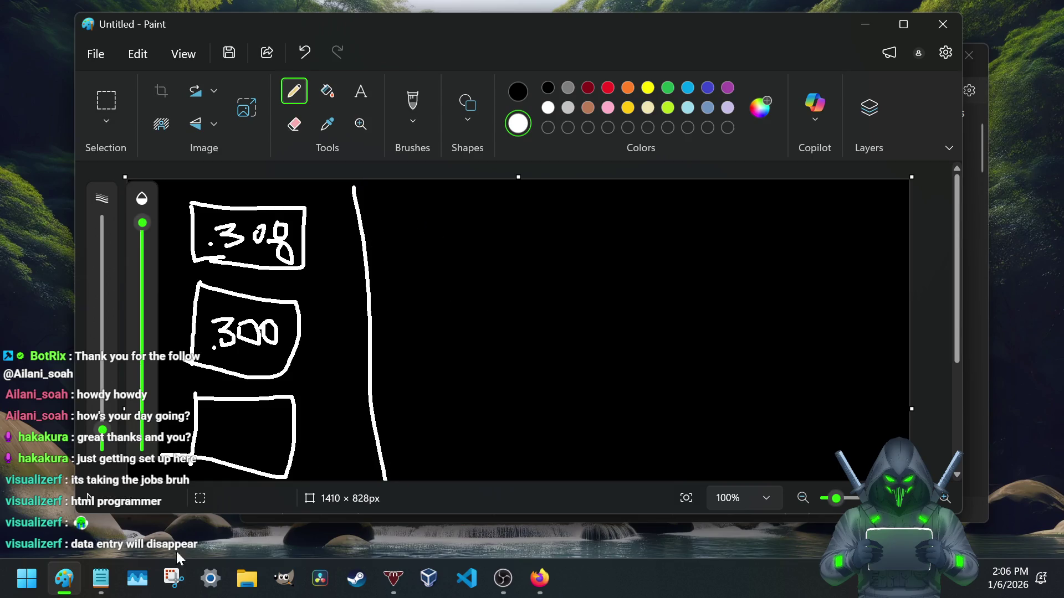
left_click(99, 577)
scroll(334, 279, "down", 1)
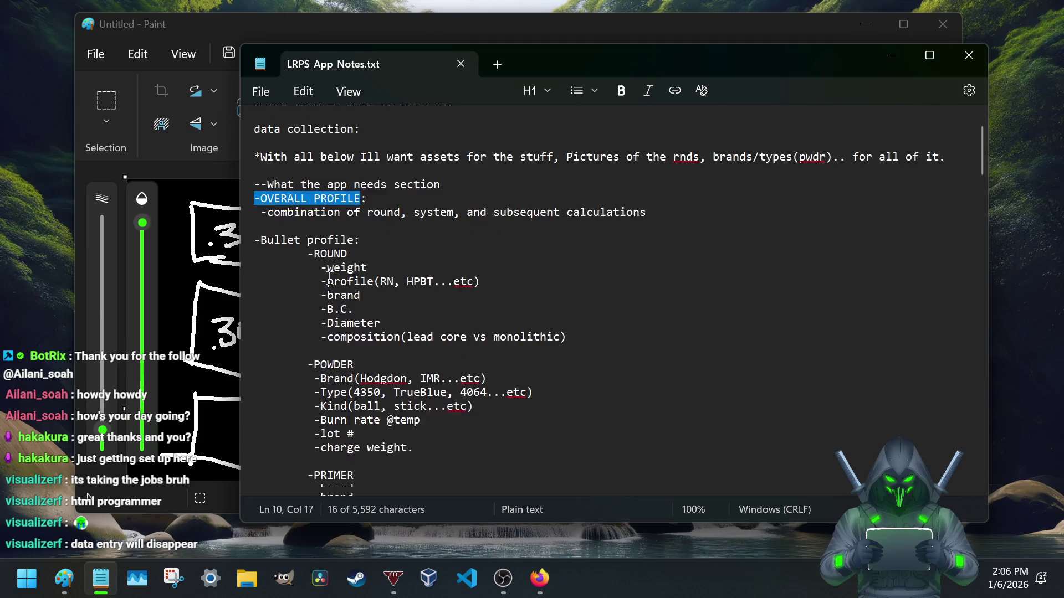
scroll(344, 225, "down", 2)
scroll(334, 176, "down", 2)
scroll(334, 176, "up", 1)
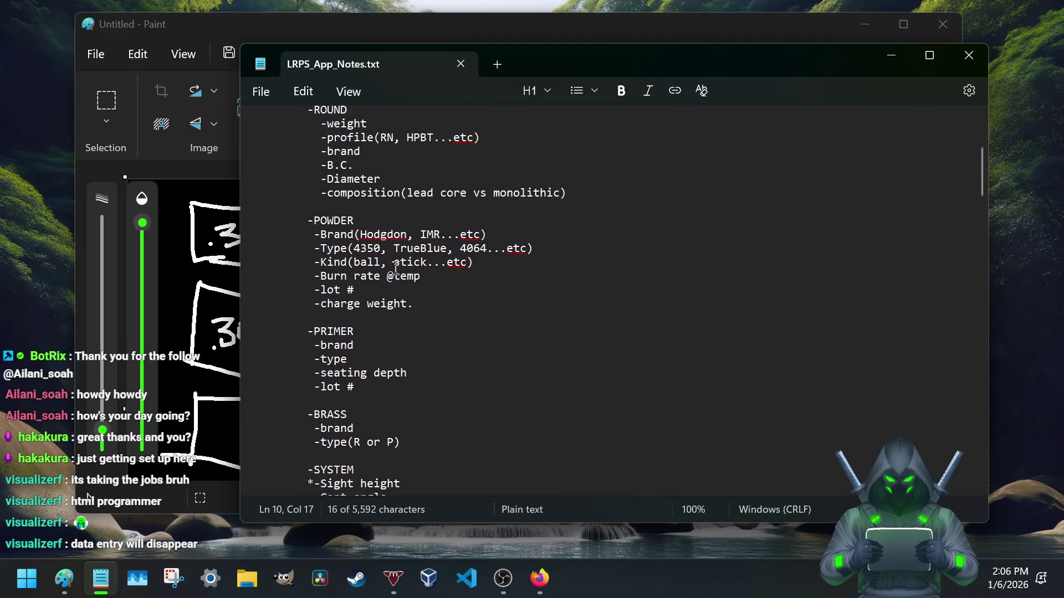
scroll(337, 183, "up", 2)
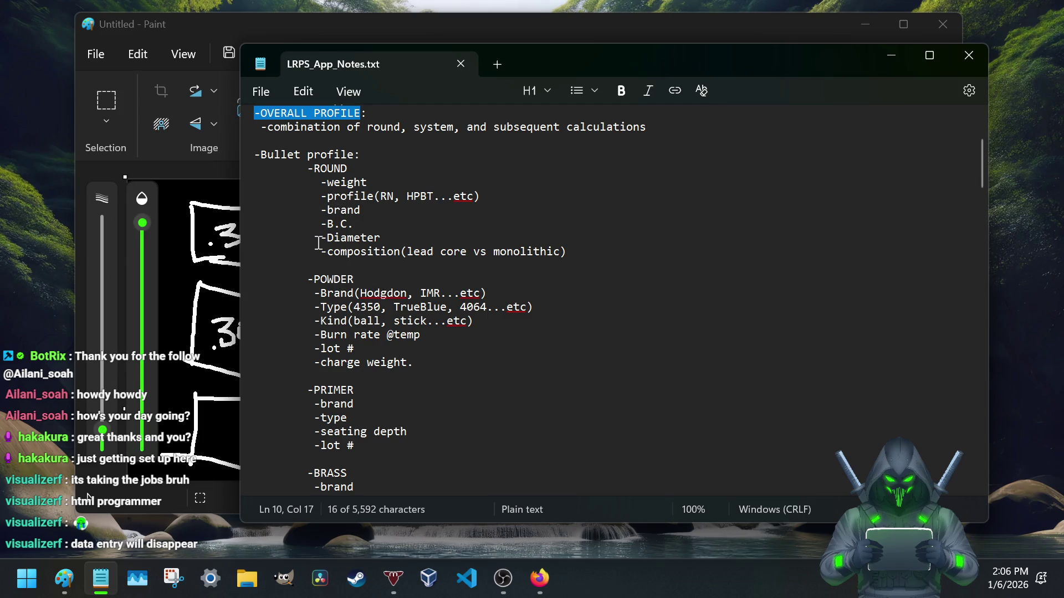
- Add a ROUND item reading '-User inputed sections' below the composition line and select it
left_click(579, 253)
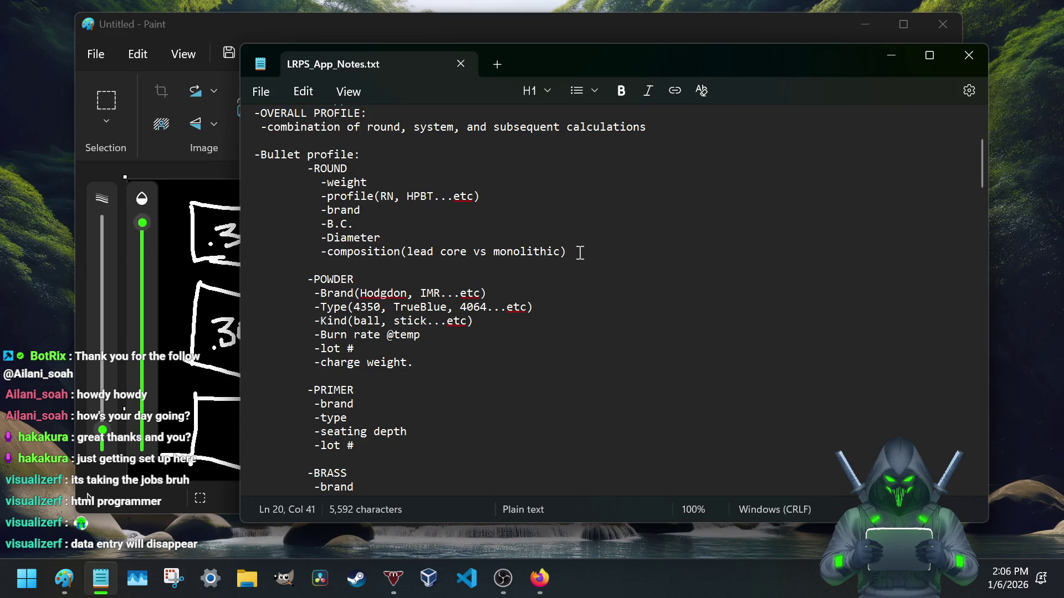
key("Return")
type("-")
key("BackSpace")
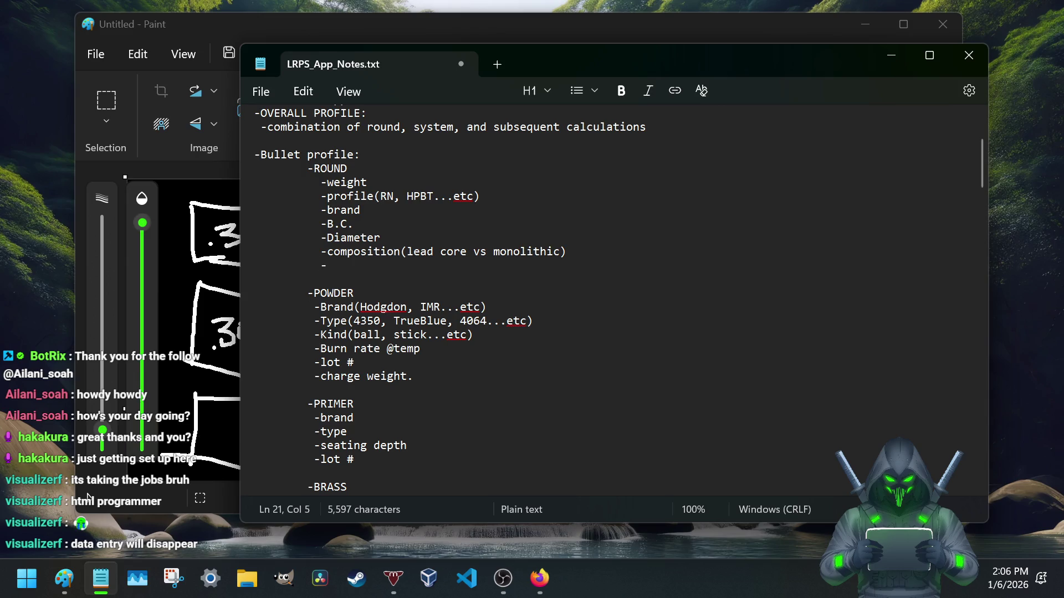
type("User inputed")
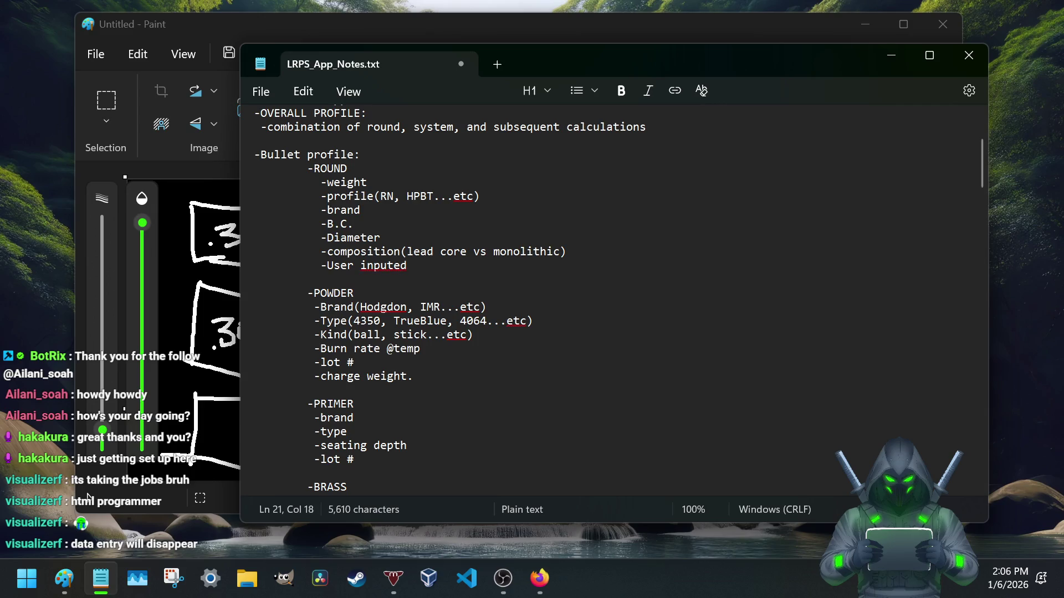
type(" criteria")
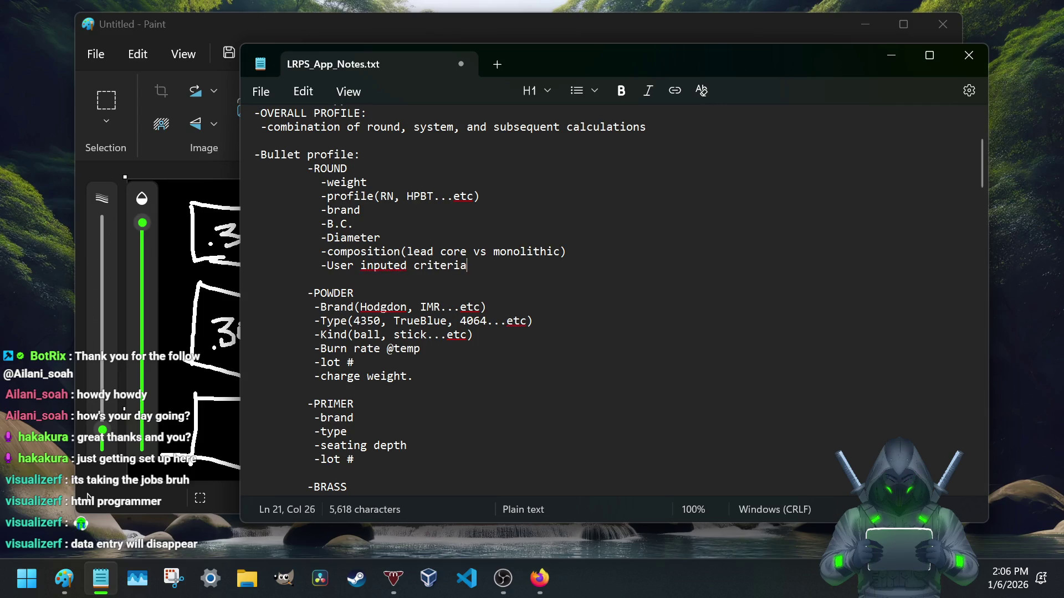
key("BackSpace")
key("BackSpace")
key("BackSpace")
key("BackSpace")
key("BackSpace")
key("BackSpace")
key("BackSpace")
key("BackSpace")
type("sections")
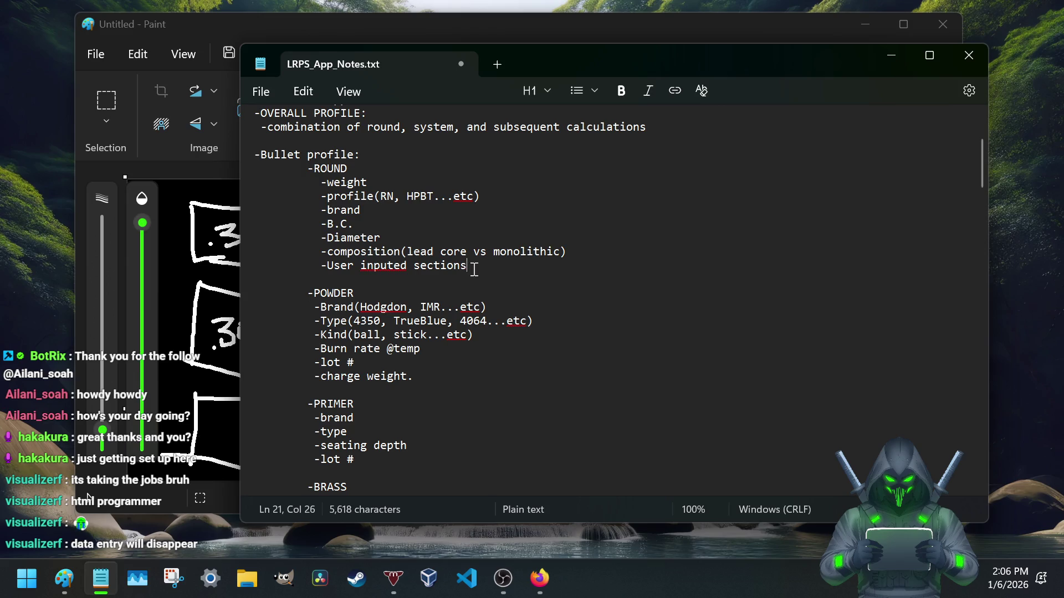
left_click_drag(466, 267, 317, 268)
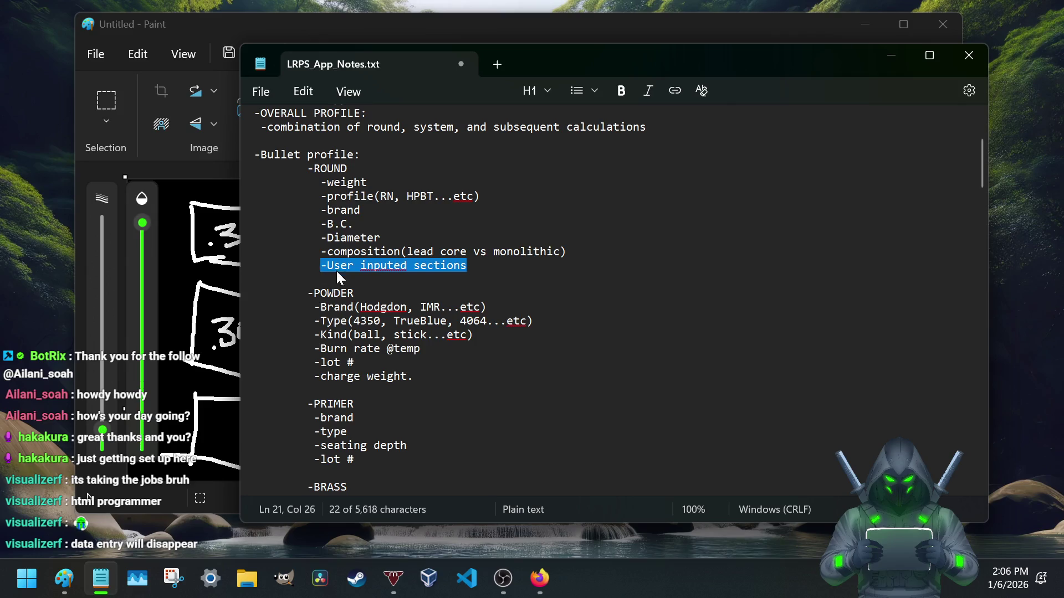
left_click(341, 293)
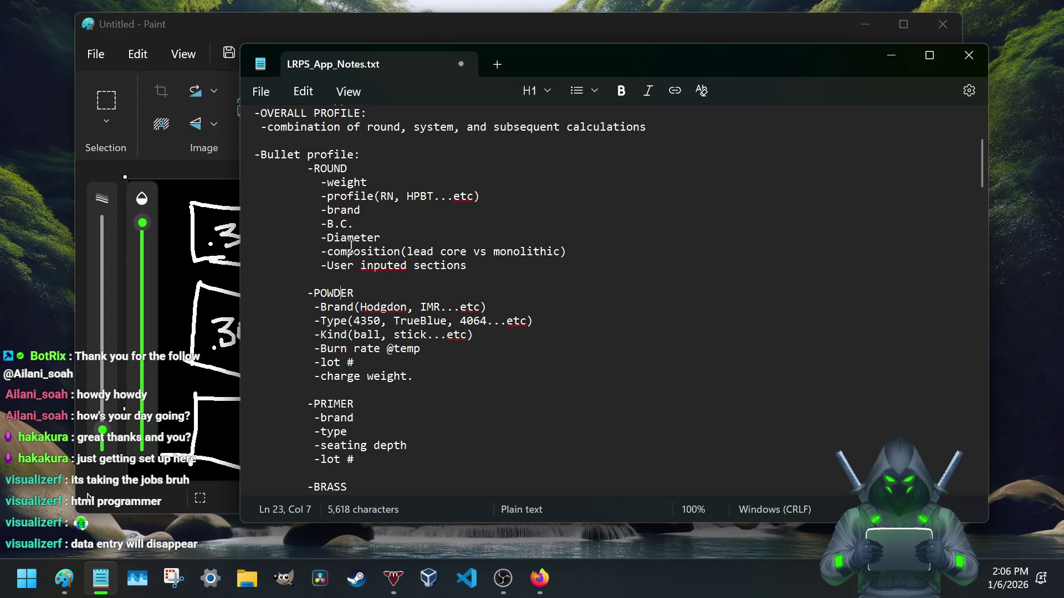
left_click_drag(352, 224, 321, 225)
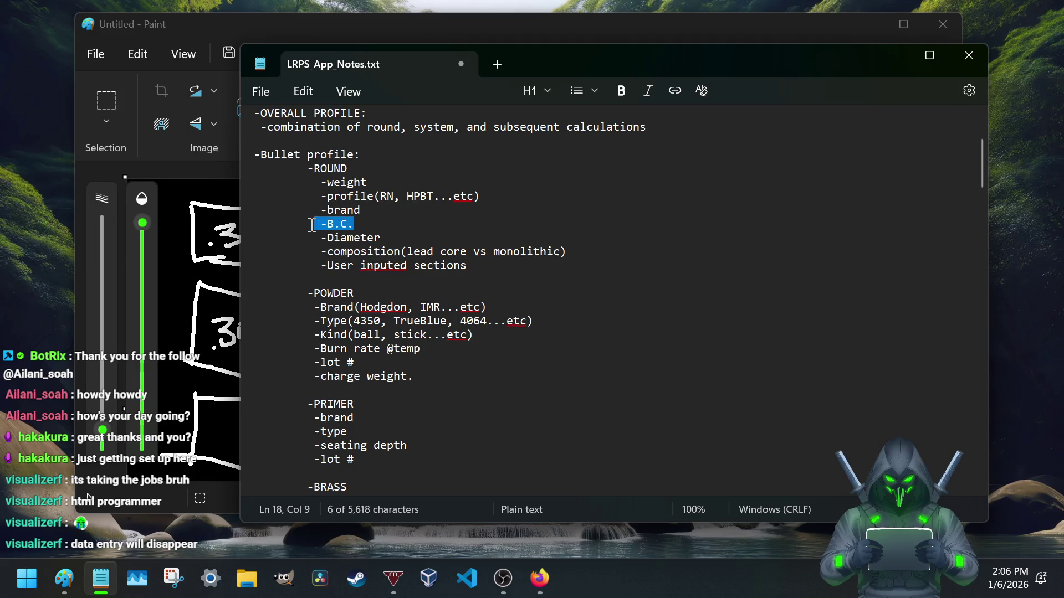
left_click(358, 227)
left_click_drag(355, 225, 312, 224)
scroll(428, 351, "down", 2)
scroll(499, 342, "down", 10)
scroll(545, 330, "down", 10)
scroll(545, 330, "down", 8)
scroll(546, 332, "up", 5)
scroll(545, 332, "up", 10)
scroll(548, 334, "up", 10)
scroll(546, 333, "up", 5)
scroll(546, 333, "down", 5)
scroll(499, 308, "down", 1)
scroll(424, 282, "up", 5)
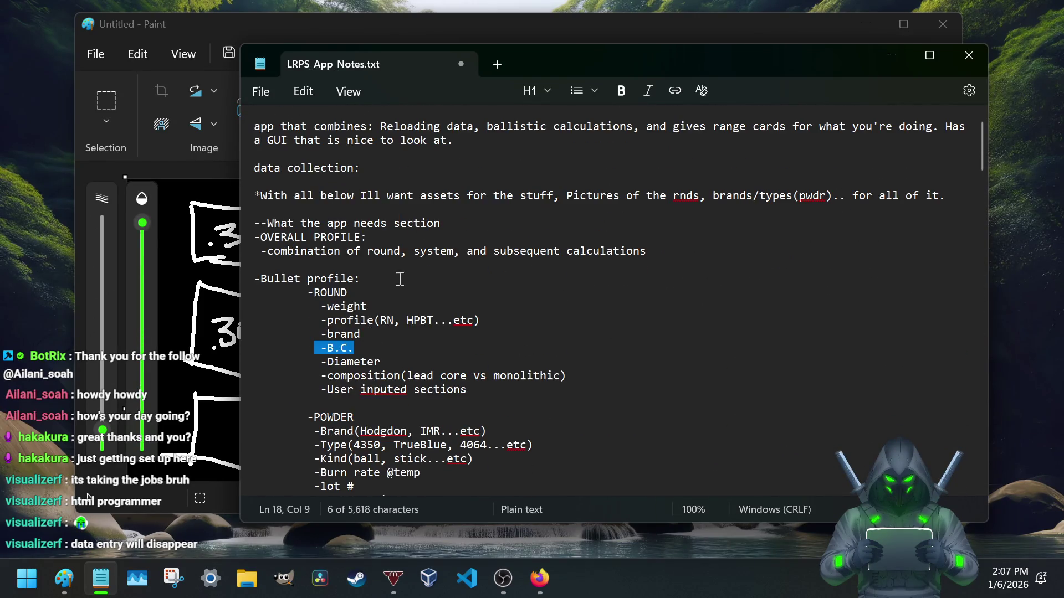
left_click(367, 348)
left_click_drag(354, 349, 317, 350)
scroll(324, 344, "down", 3)
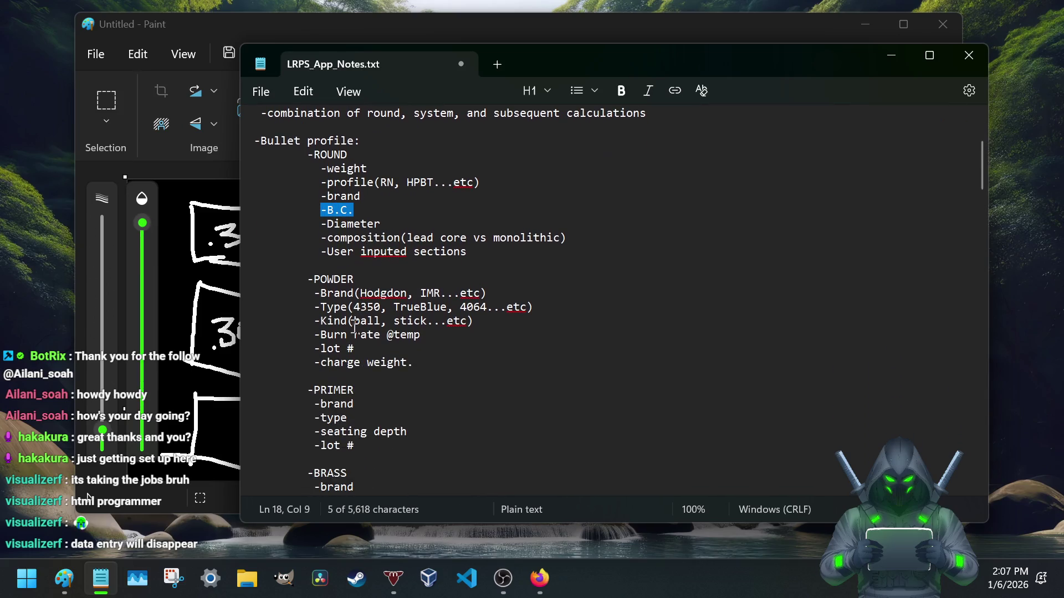
scroll(348, 320, "down", 2)
scroll(345, 325, "down", 1)
scroll(343, 329, "down", 1)
scroll(340, 332, "down", 1)
scroll(339, 332, "down", 3)
scroll(337, 316, "up", 5)
scroll(332, 291, "up", 5)
scroll(331, 272, "down", 5)
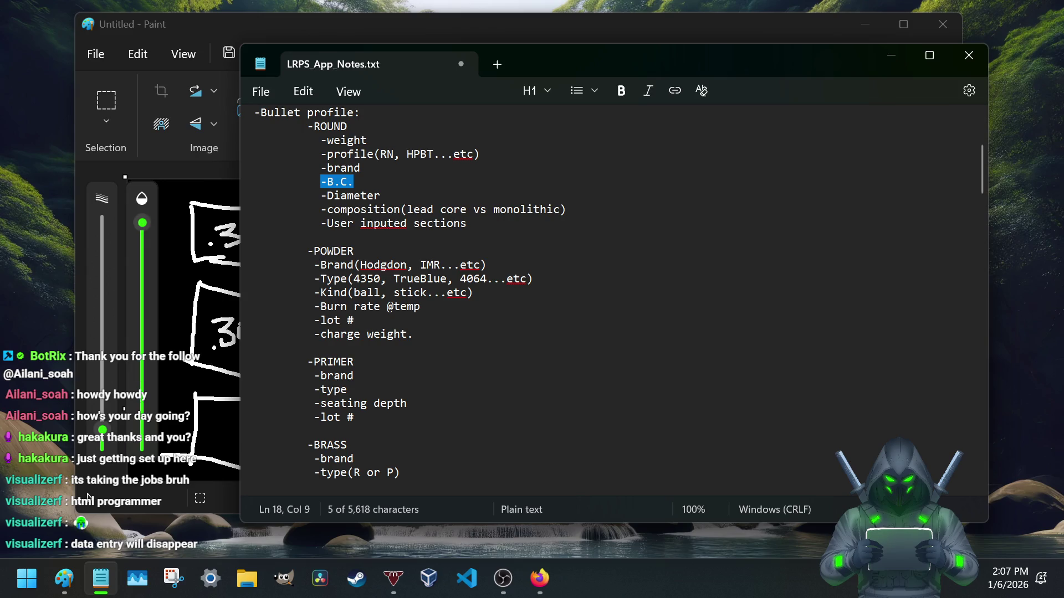
key("super+d")
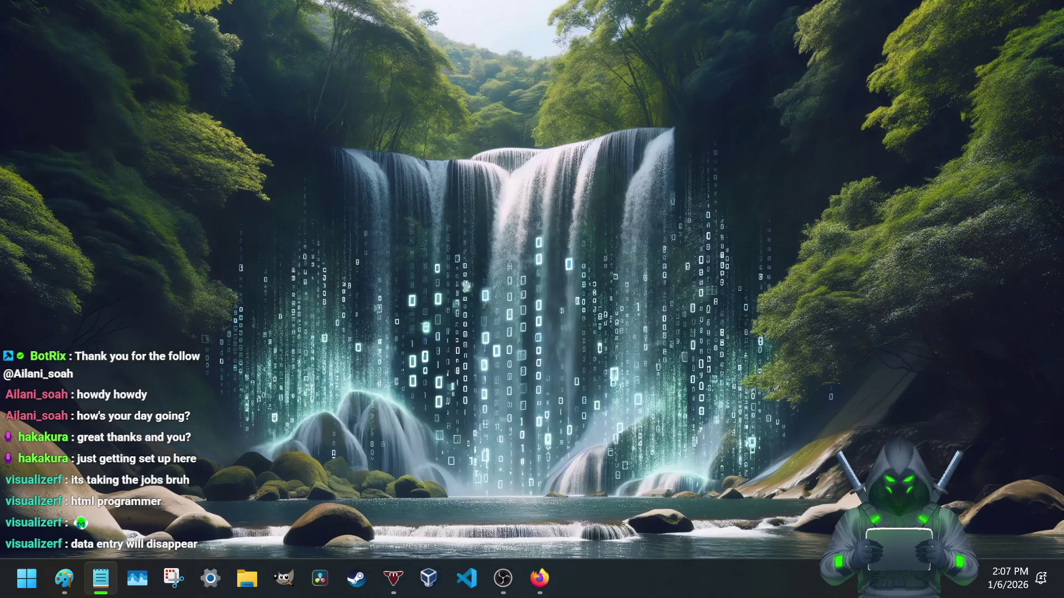
key("super+d")
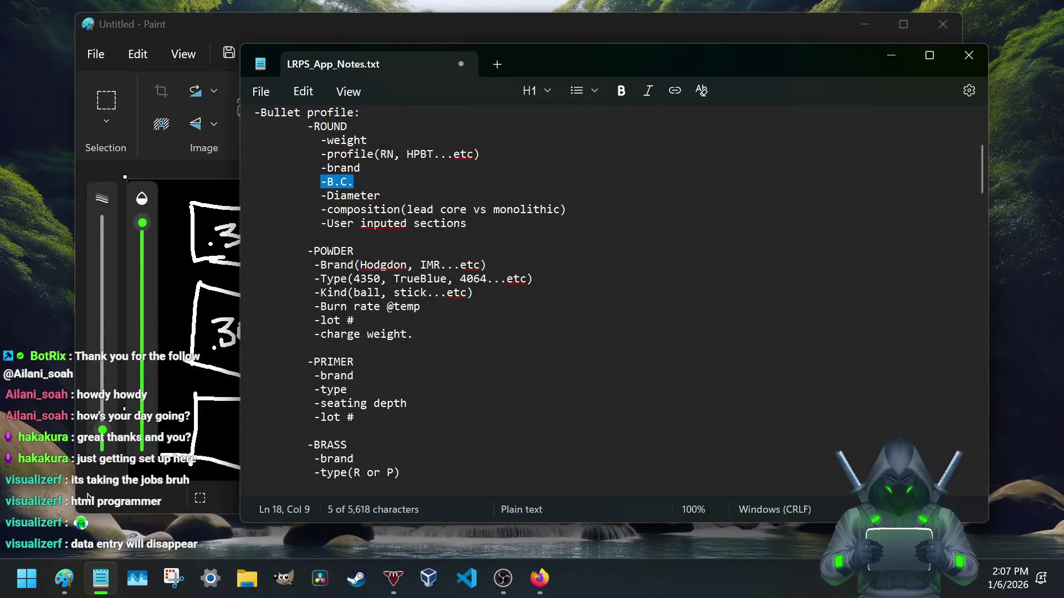
key("super+d")
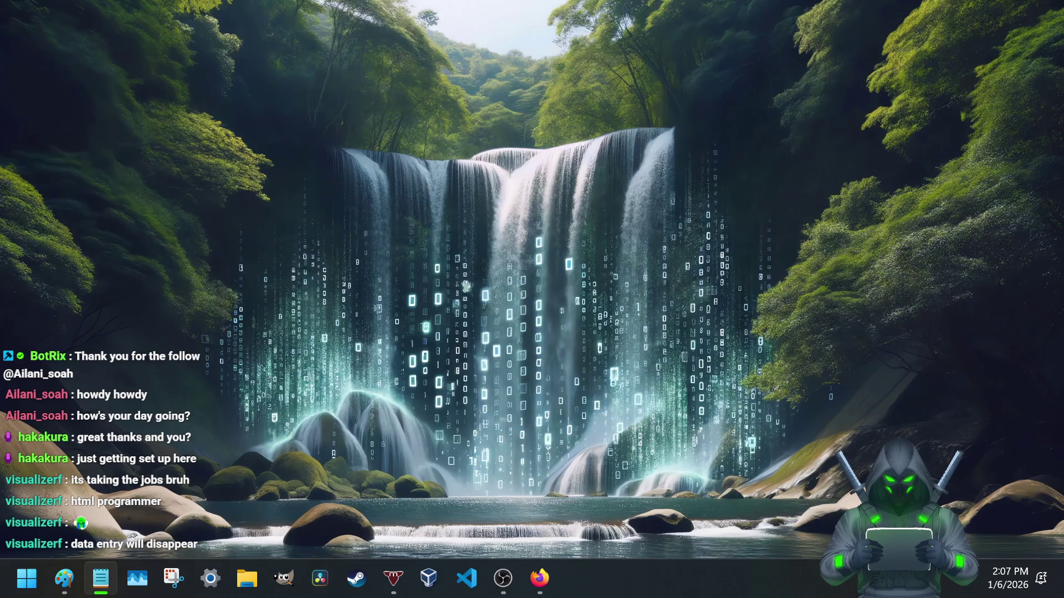
key("super+d")
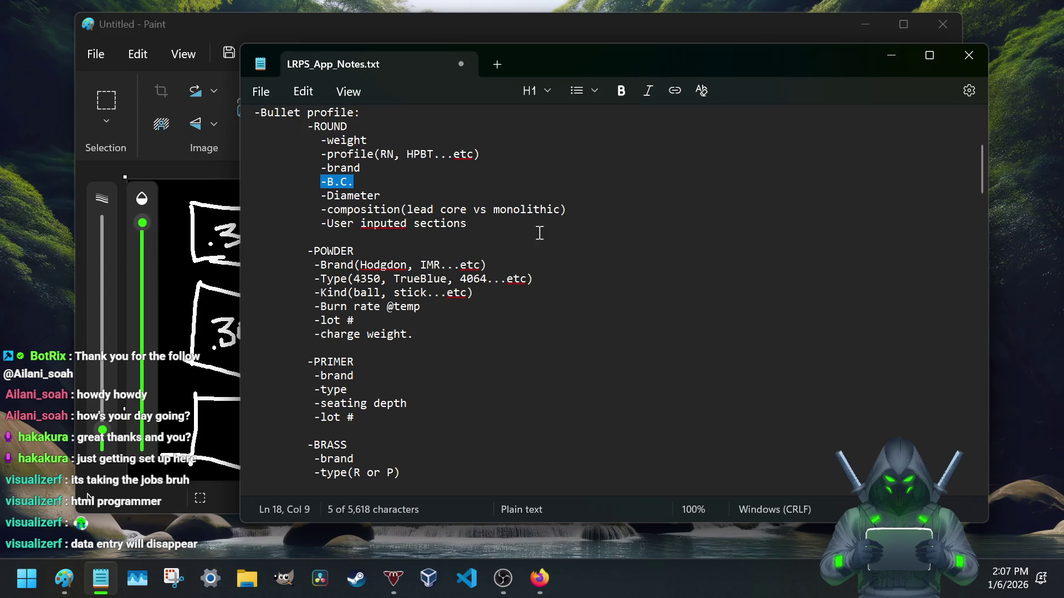
left_click(469, 238)
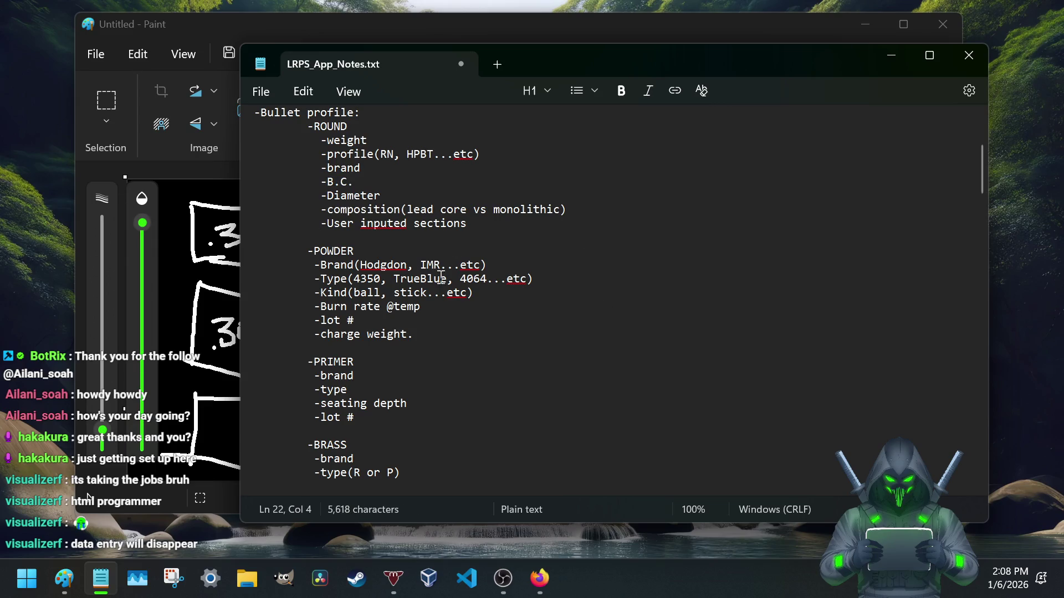
left_click_drag(468, 223, 321, 224)
key("ctrl+c")
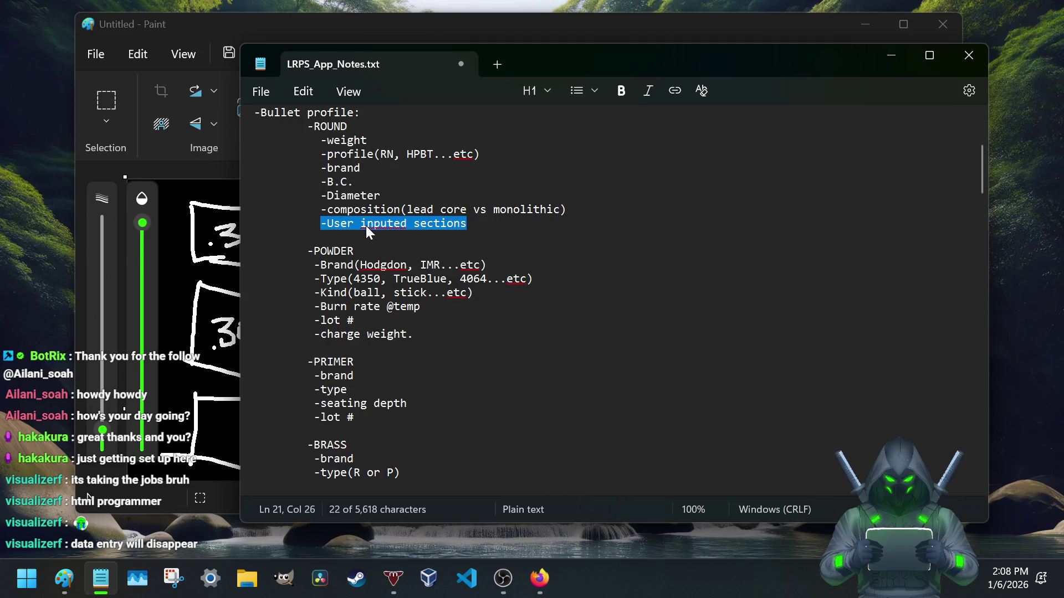
- Paste '-User inputed sections' as a new indented item under POWDER after '-charge weight.'
left_click(415, 334)
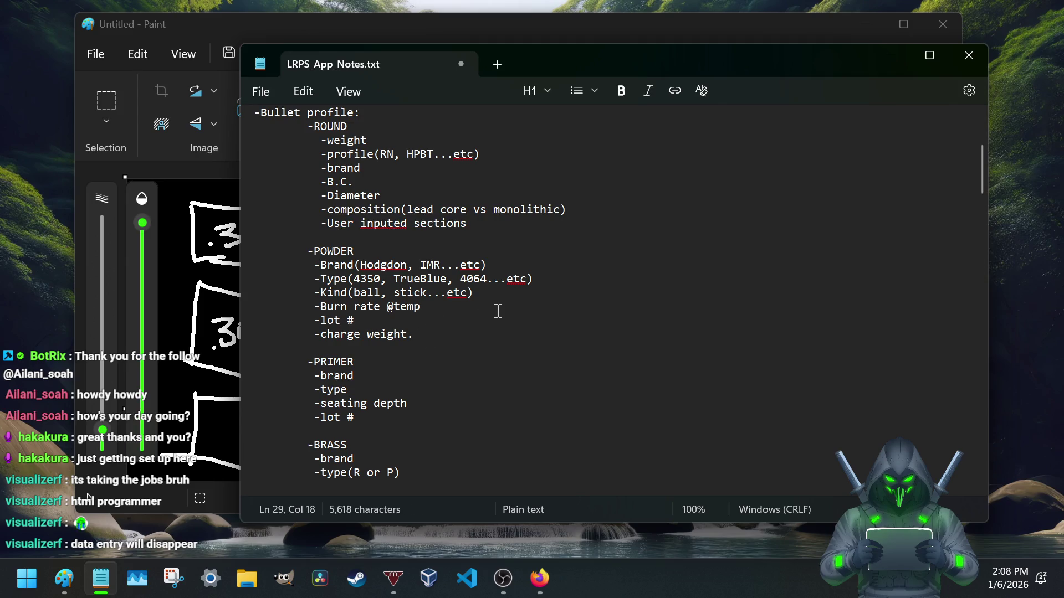
key("Return")
key("Tab")
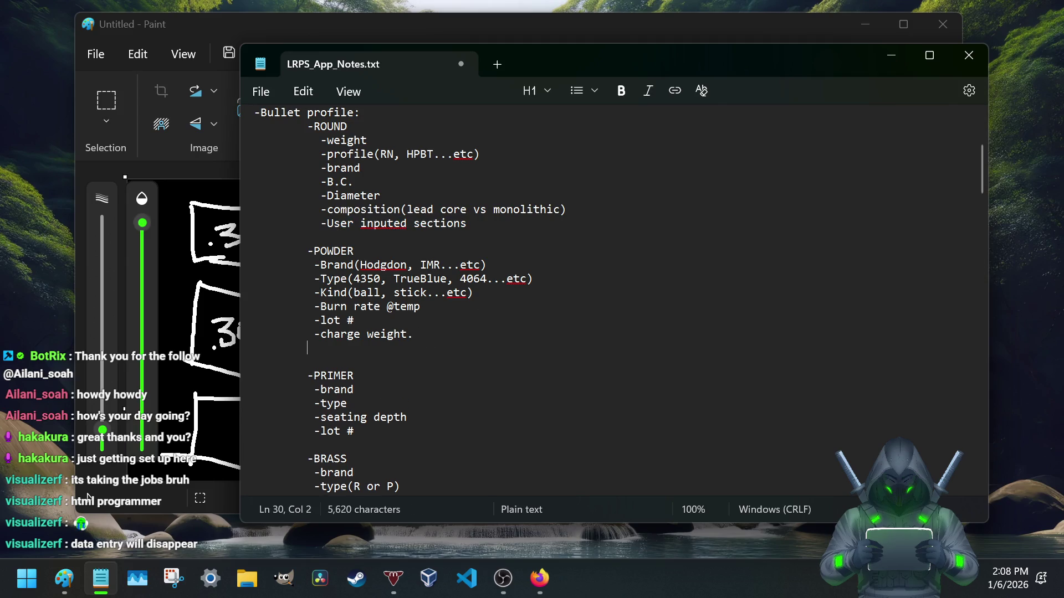
type("-")
key("BackSpace")
key("ctrl+v")
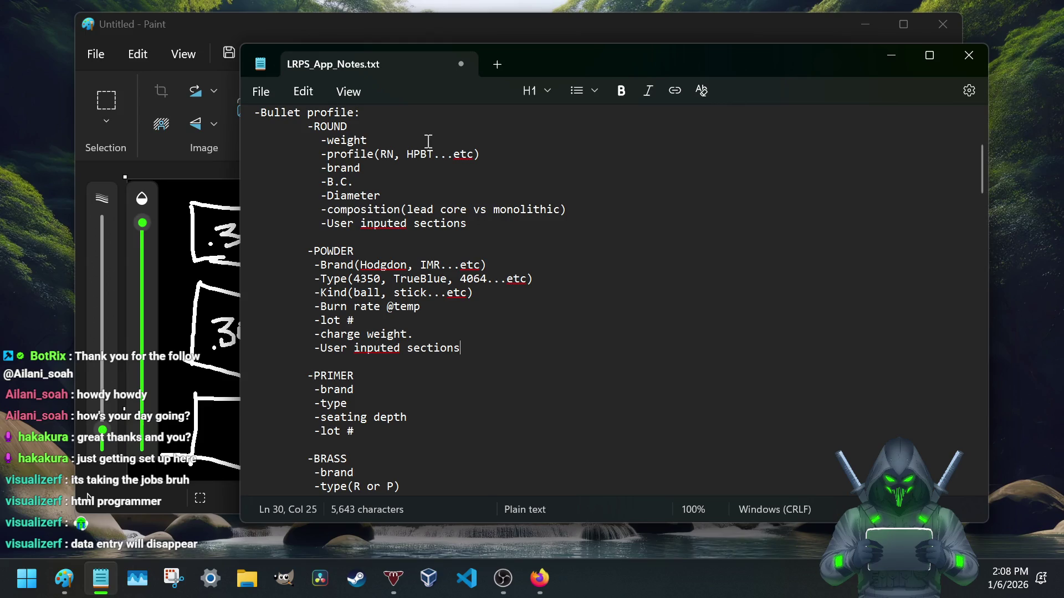
- Add '-Notes section' items under both ROUND and POWDER
left_click(483, 227)
key("Return")
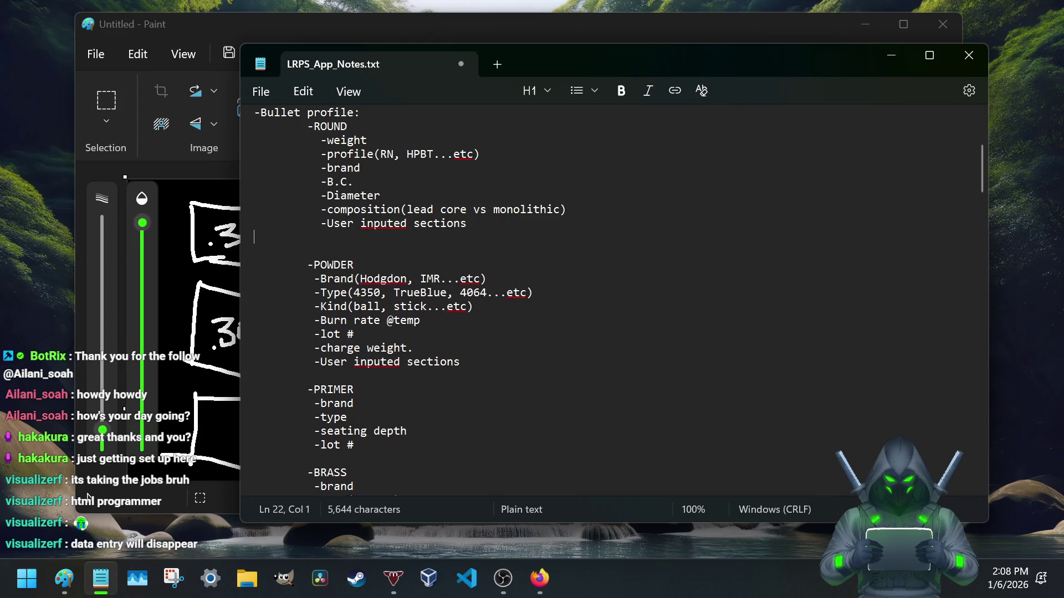
type("-")
key("BackSpace")
type("-")
type("Notes s")
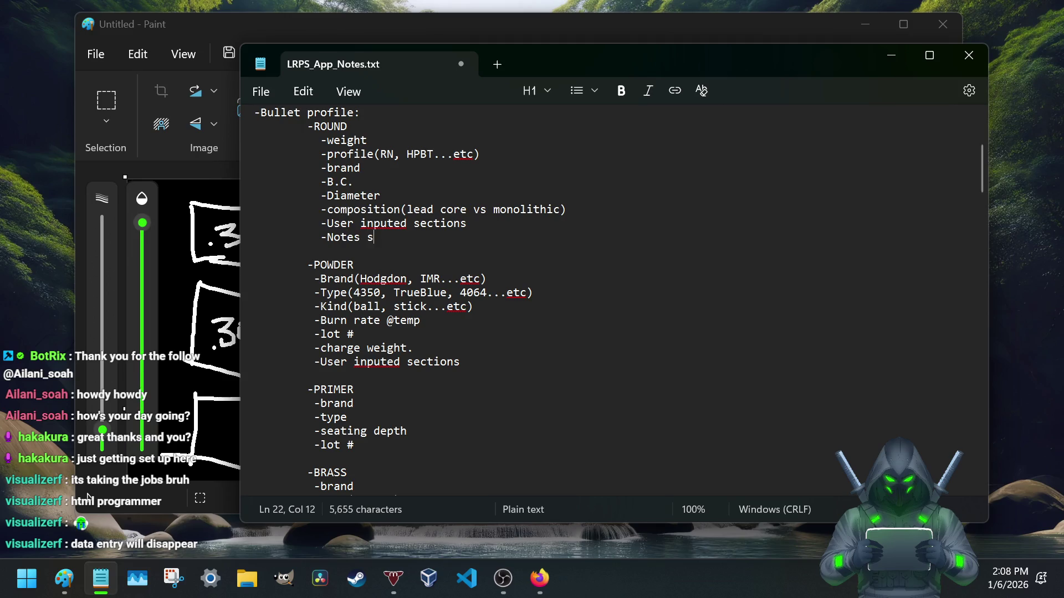
type("ection")
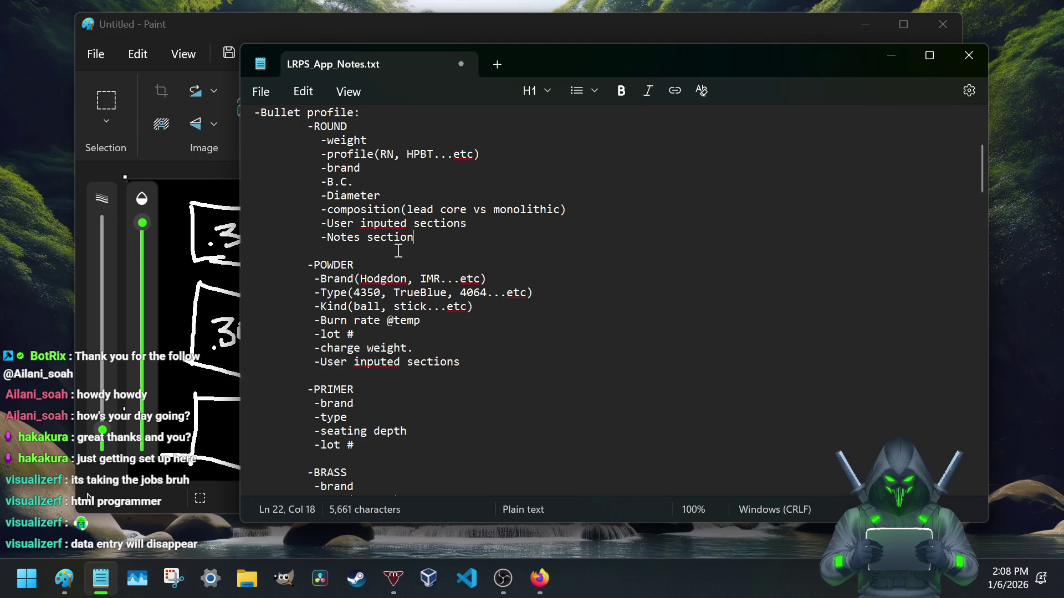
left_click(481, 361)
key("Return")
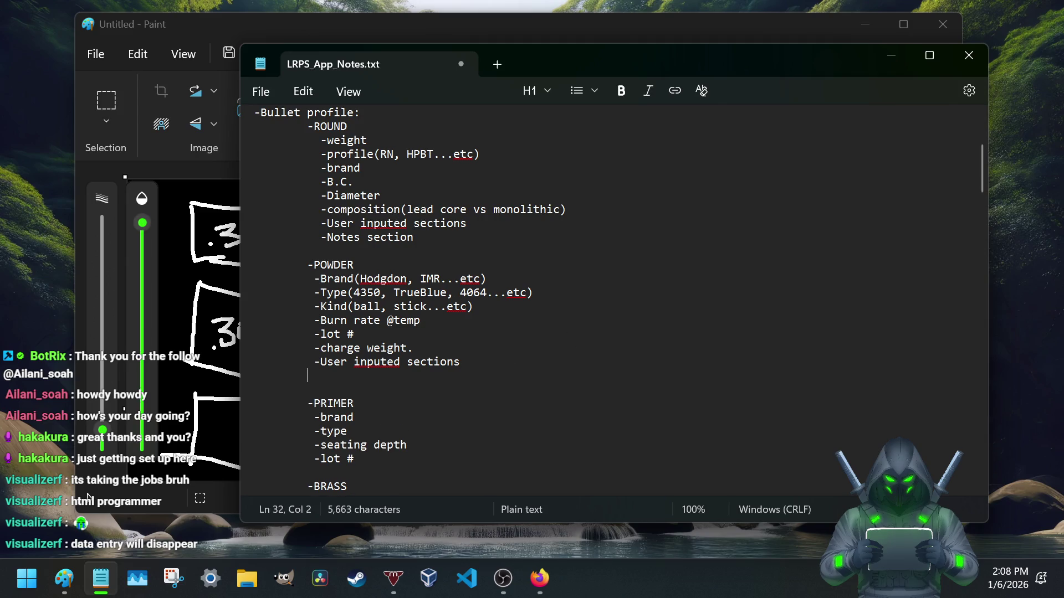
type("-")
type(" s")
key("BackSpace")
type("set")
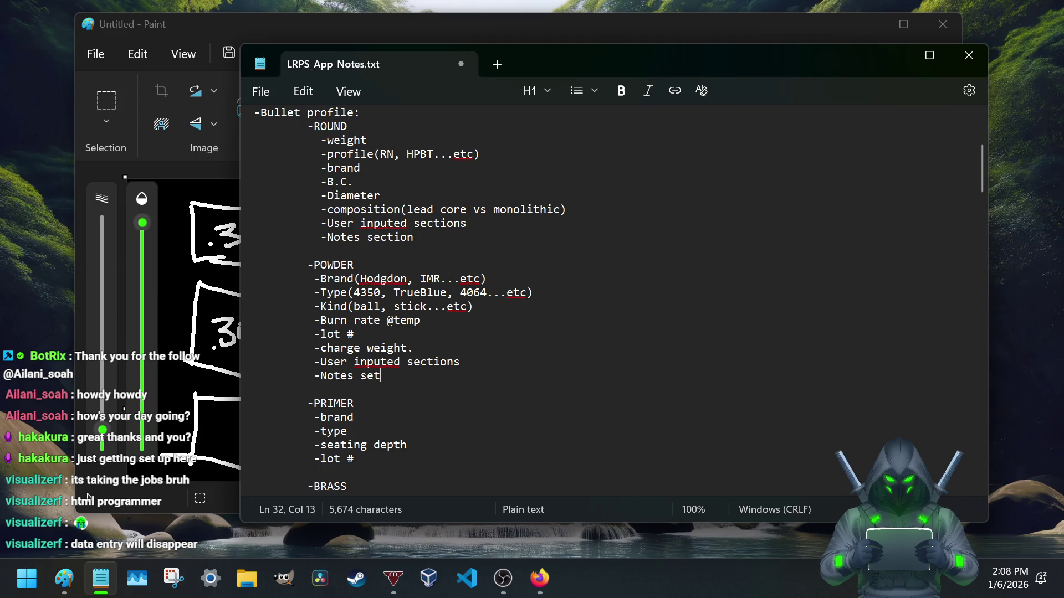
key("BackSpace")
key("BackSpace")
key("BackSpace")
key("BackSpace")
scroll(440, 295, "down", 2)
scroll(441, 320, "up", 1)
scroll(432, 307, "up", 3)
scroll(428, 303, "up", 1)
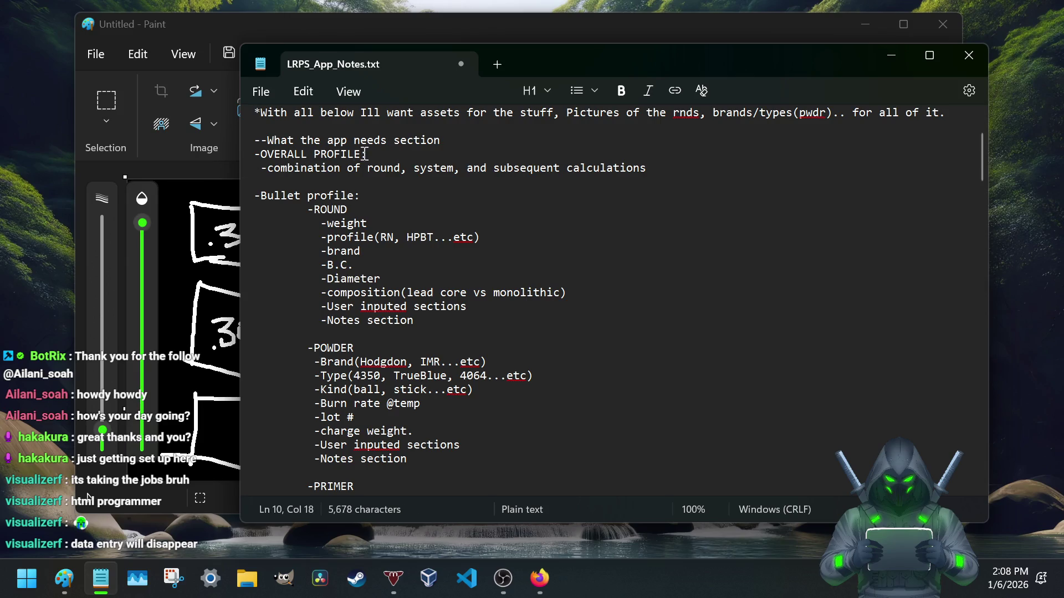
- Copy '-OVERALL PROFILE:' onto a new line above '-Bullet profile:' and select the word OVERALL
left_click_drag(369, 155, 264, 149)
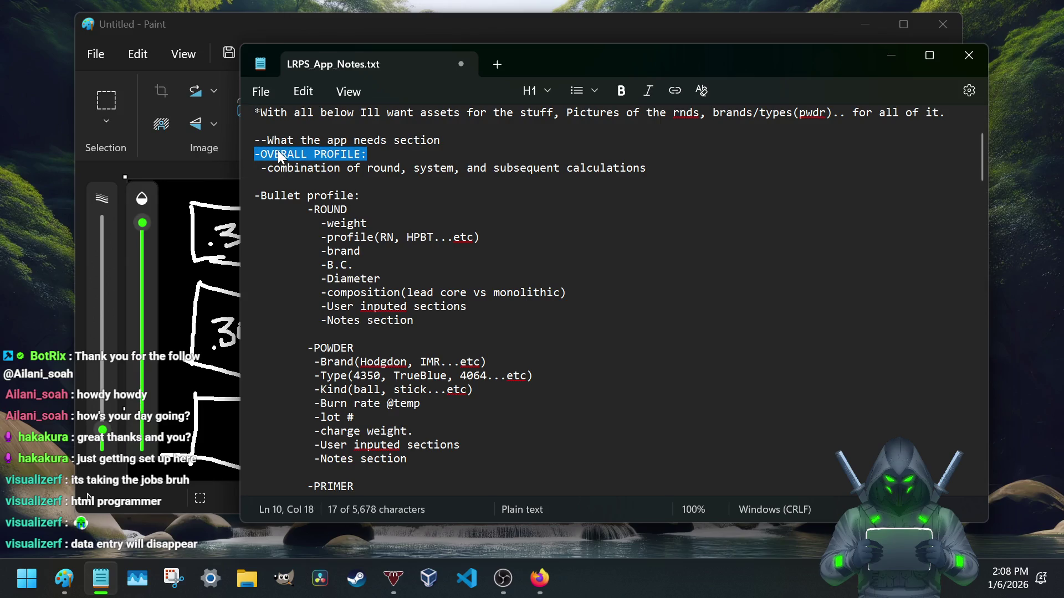
right_click(282, 156)
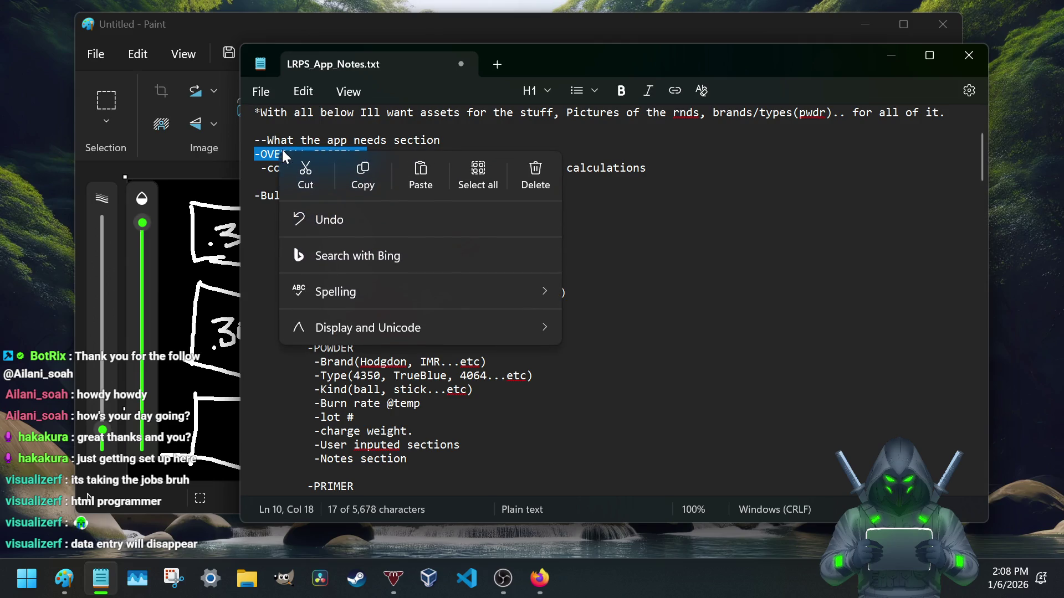
left_click(367, 185)
left_click(301, 182)
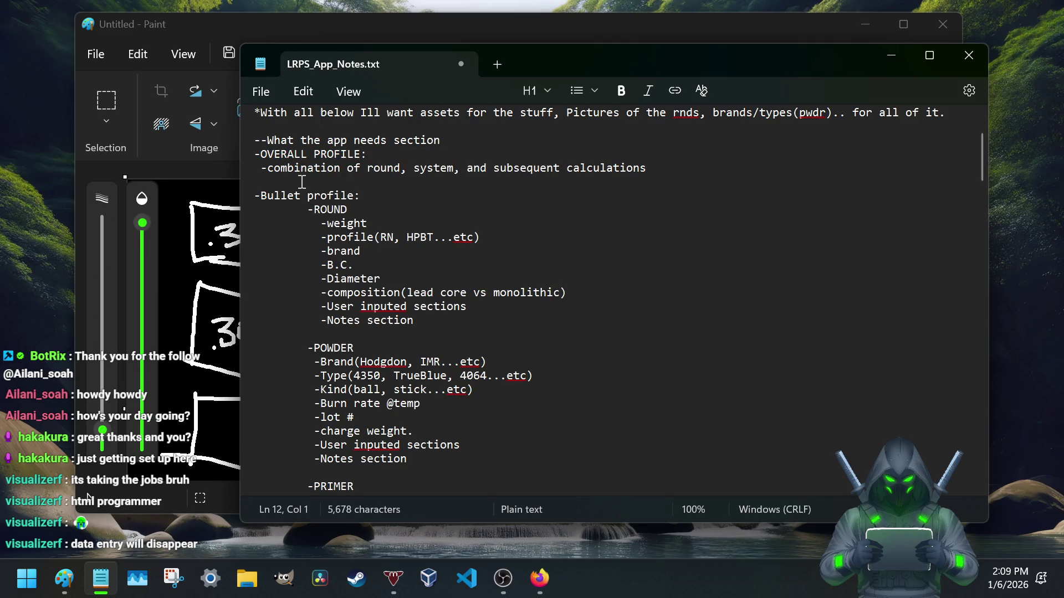
key("Return")
key("ctrl+v")
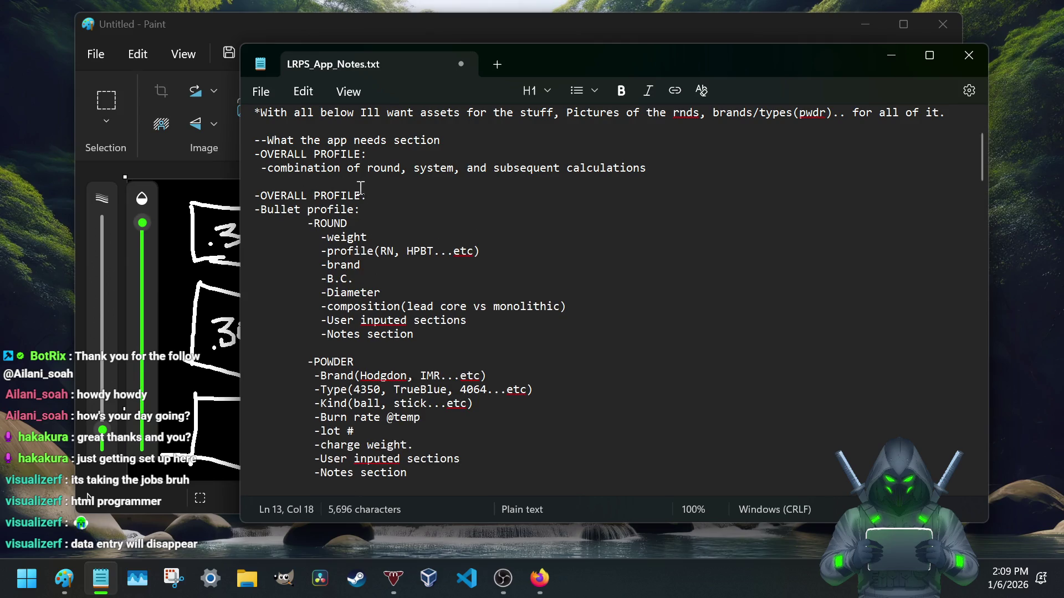
left_click_drag(307, 195, 260, 194)
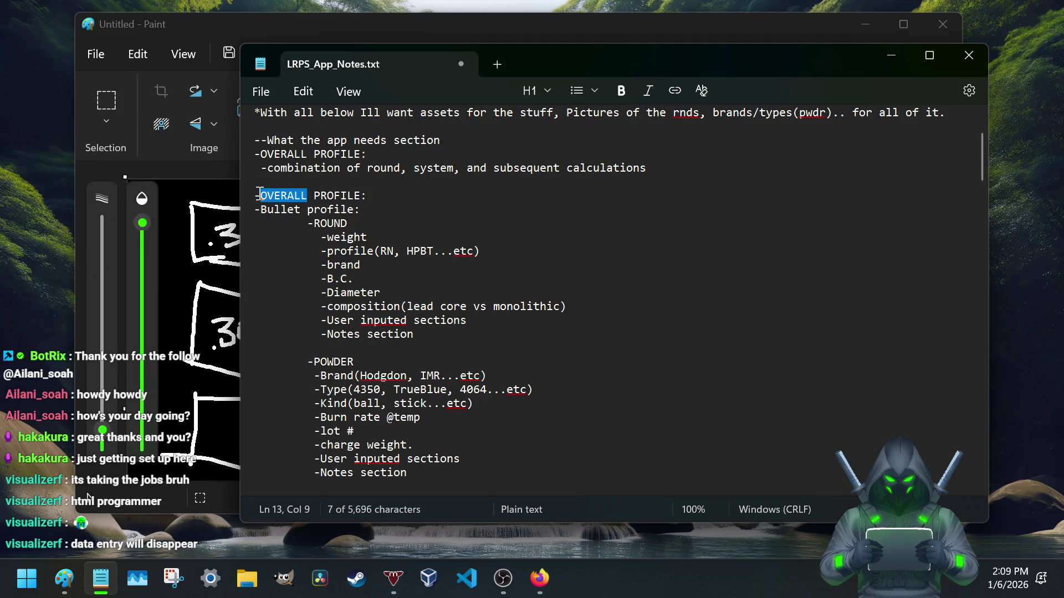
type("Main")
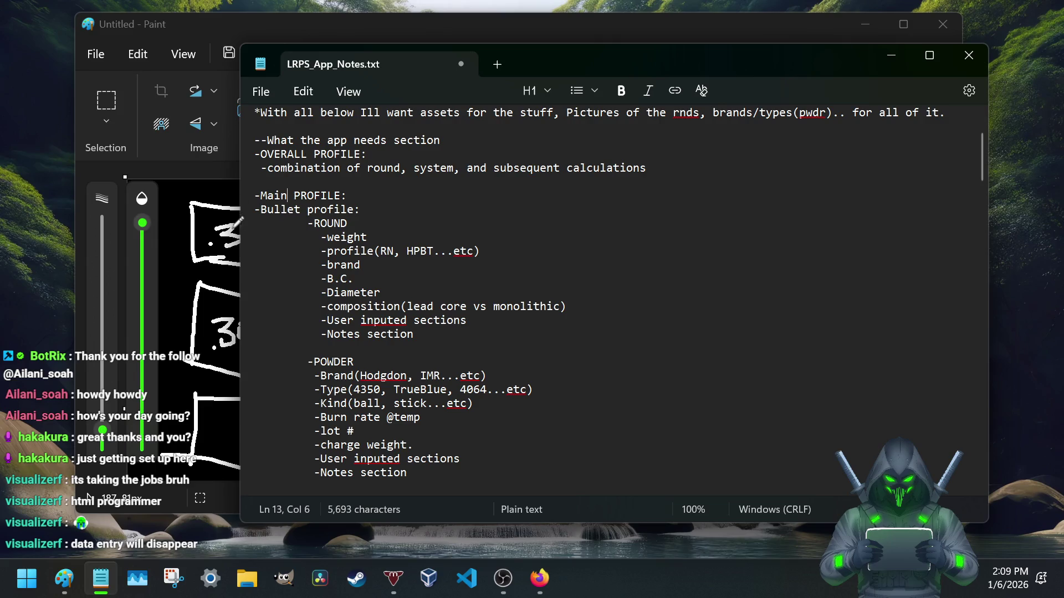
- Glance at the range card drawing and switch back to the planning notes
left_click(263, 24)
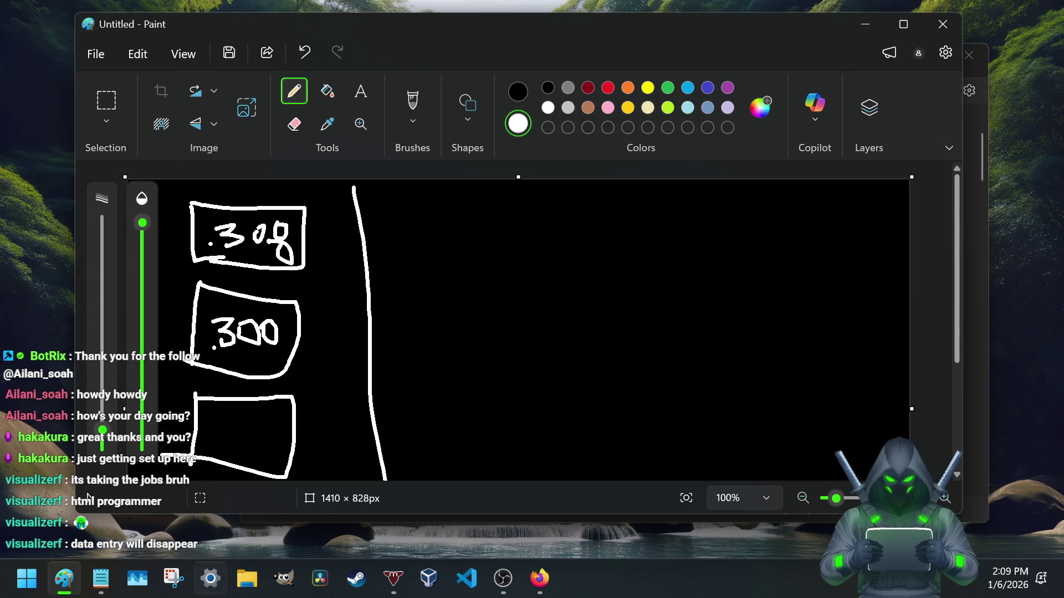
left_click(101, 578)
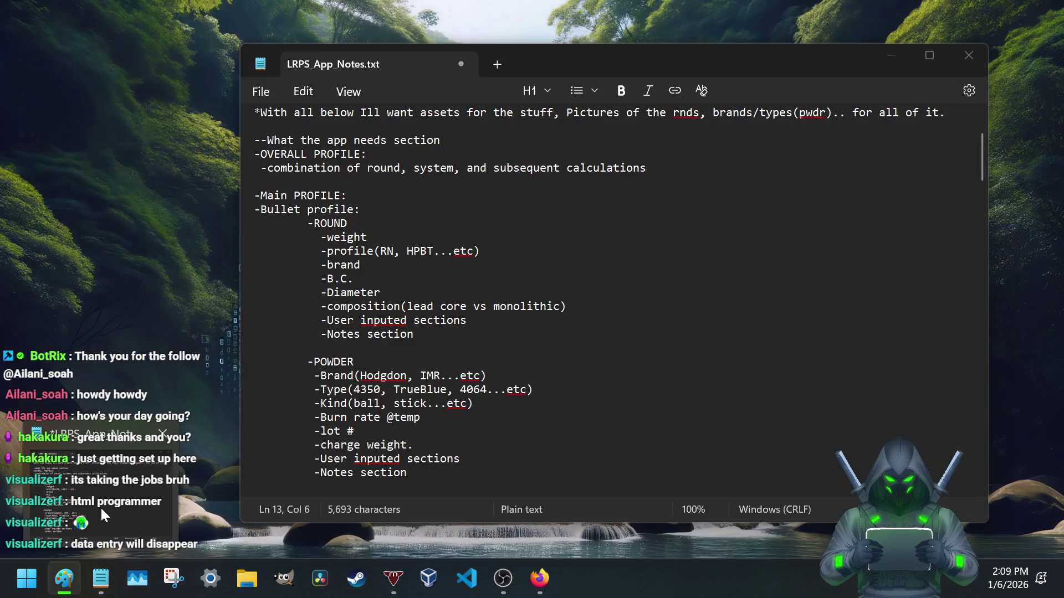
left_click(101, 578)
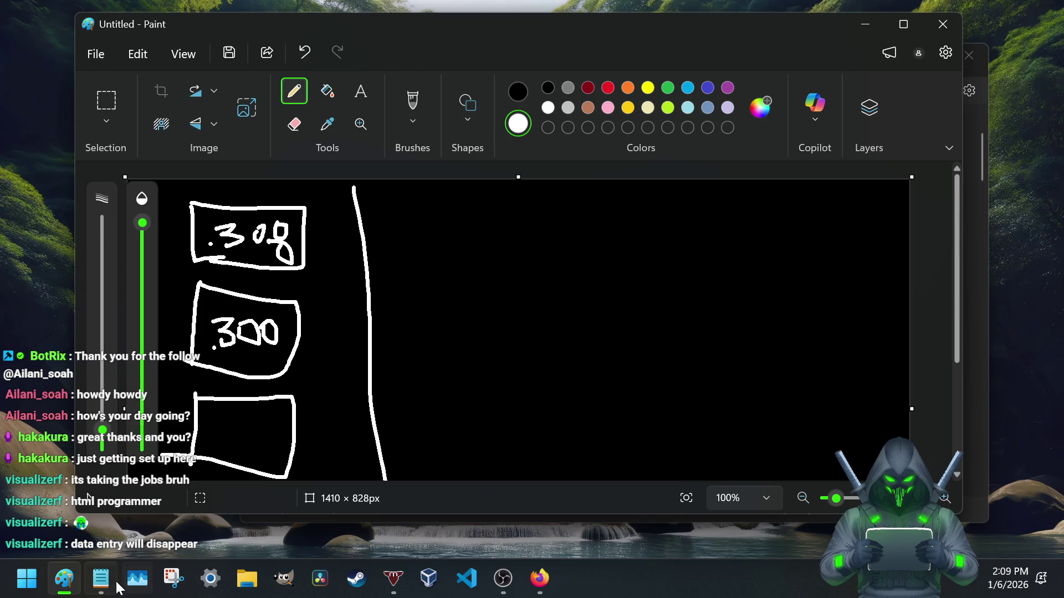
left_click(101, 578)
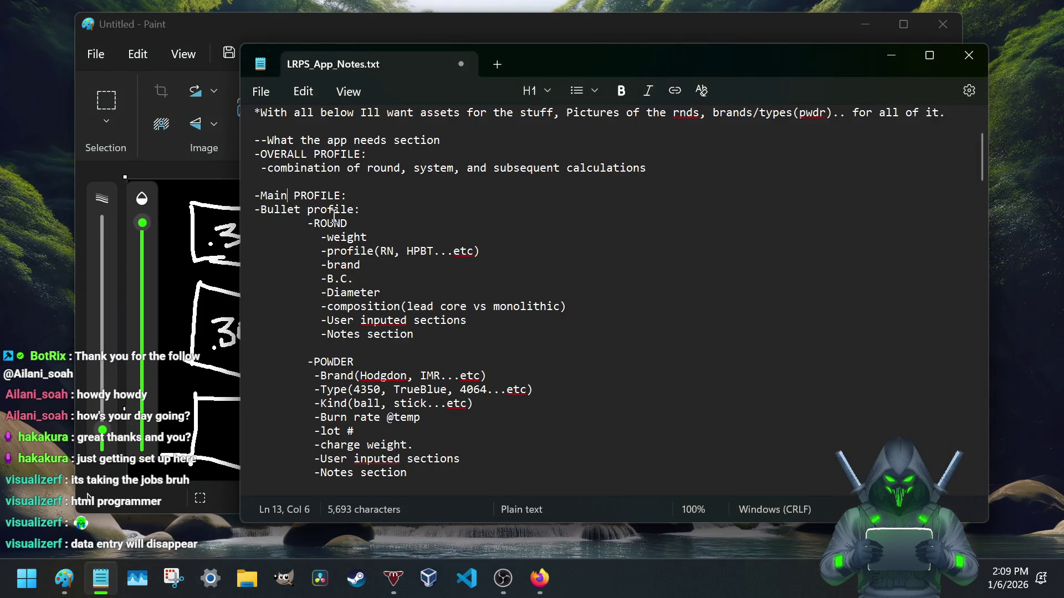
- Add an indented item under Notes section: '-I want them to have version or sections too', then return to Paint
left_click(433, 336)
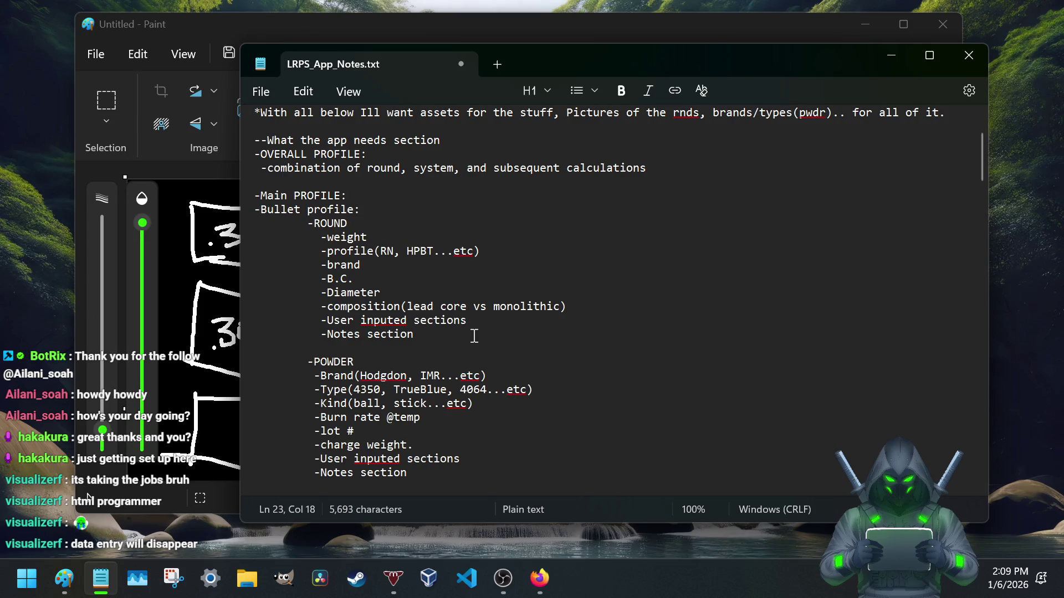
key("Return")
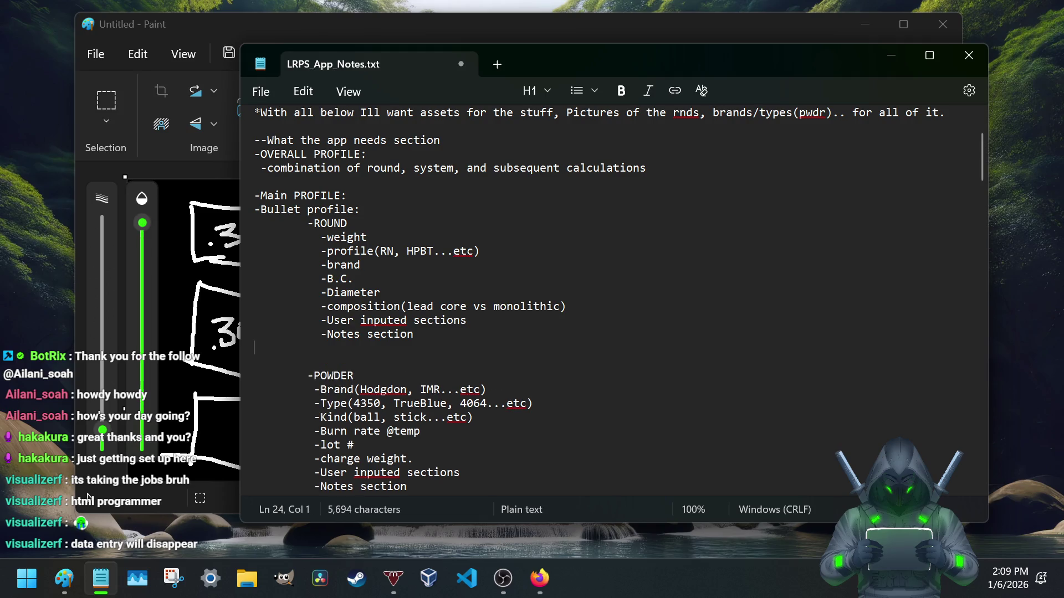
key("Return")
key("Tab")
key("Tab")
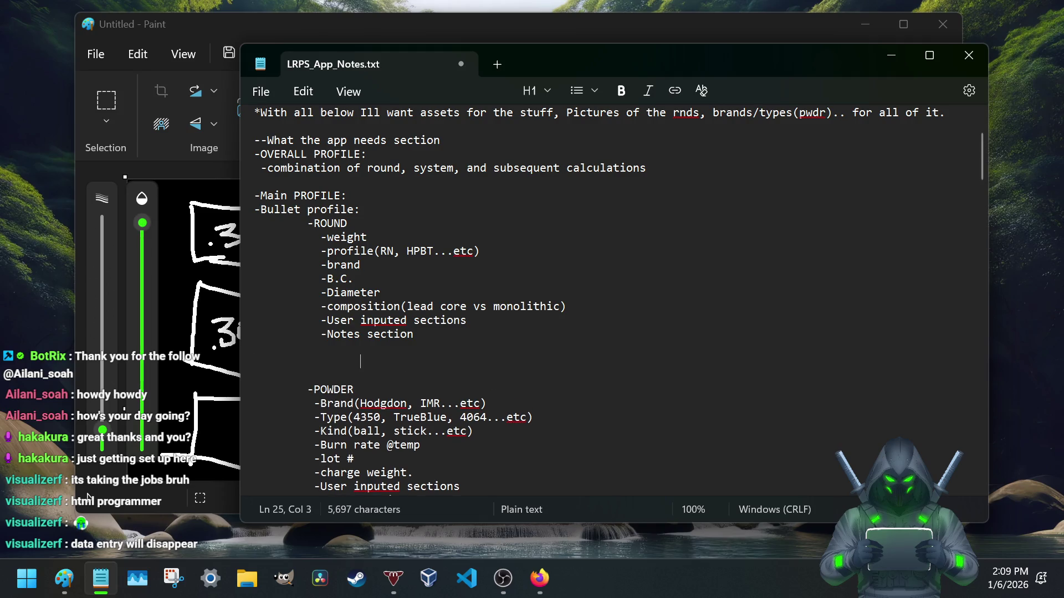
key("BackSpace")
key("BackSpace")
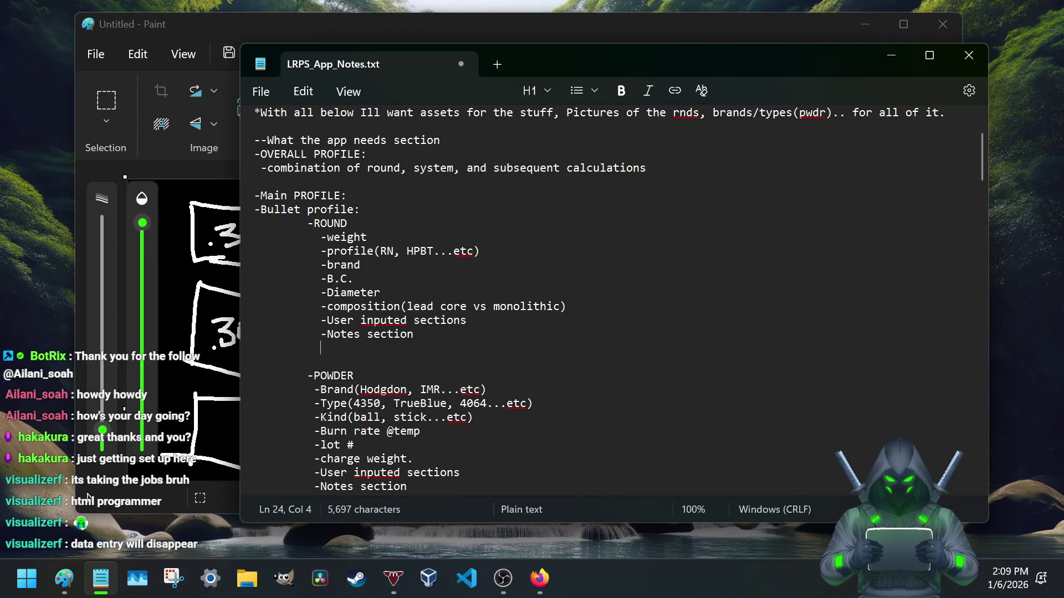
type("-Iwant th")
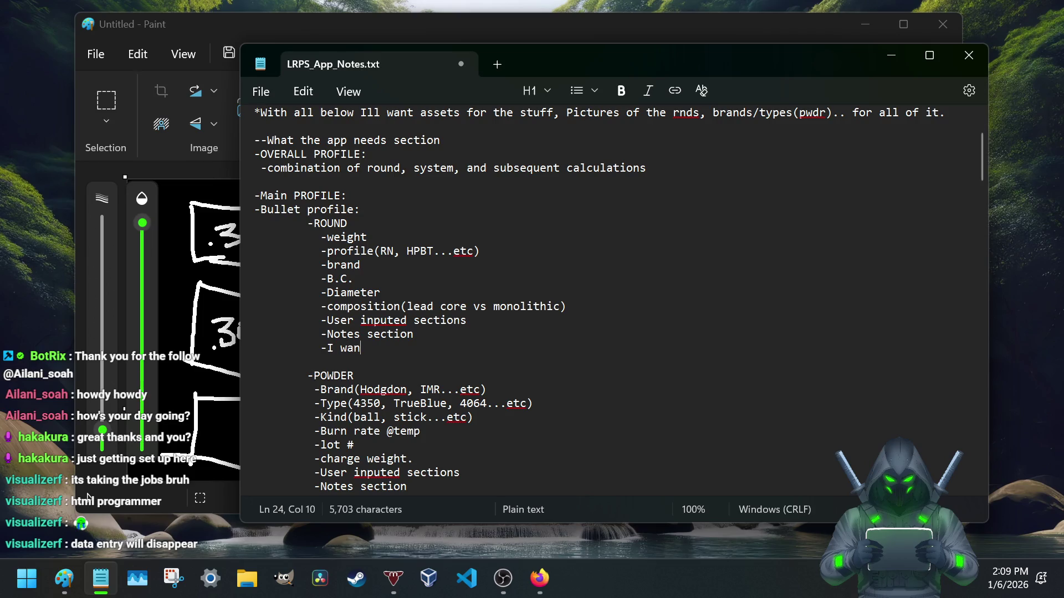
type("em to have version or sections too")
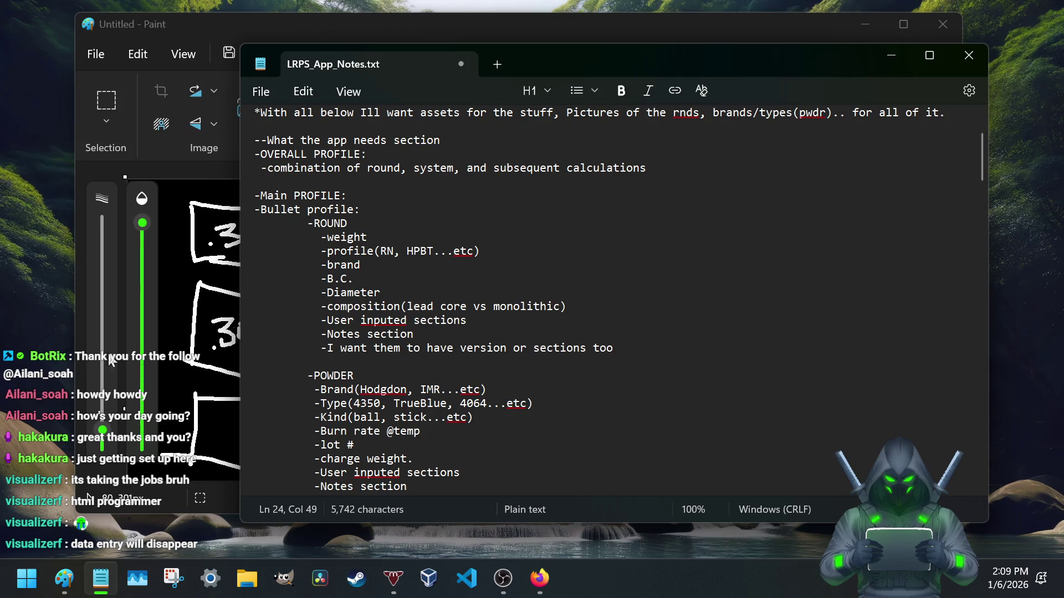
left_click(184, 279)
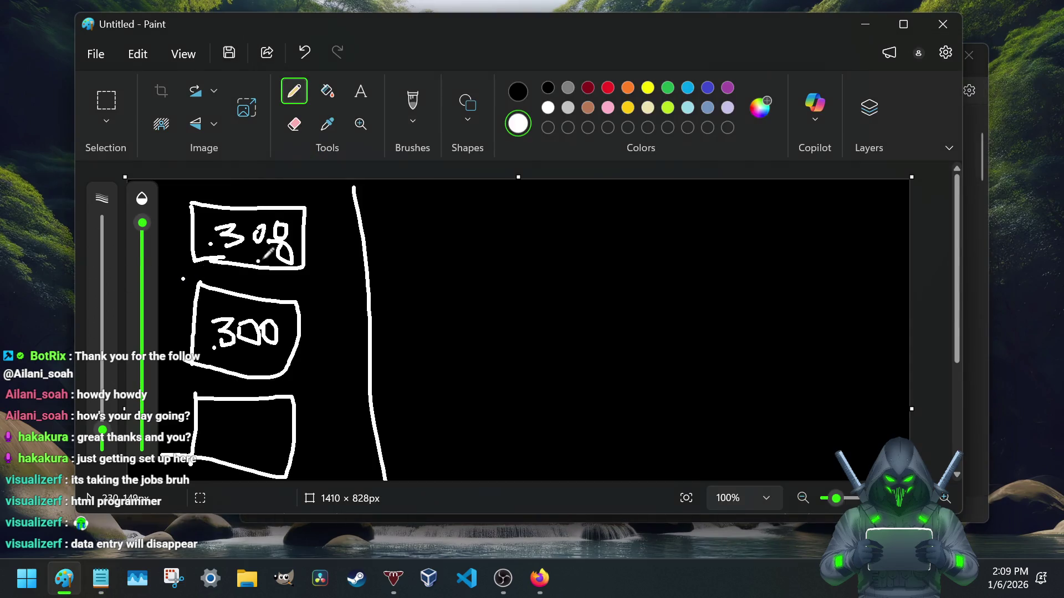
- Draw a small box right of the divider, then snap Paint to the right half and Notepad to the left
left_click_drag(384, 210, 382, 251)
mouse_move(384, 211)
left_mouse_down()
mouse_move(415, 239)
mouse_move(386, 250)
left_mouse_up()
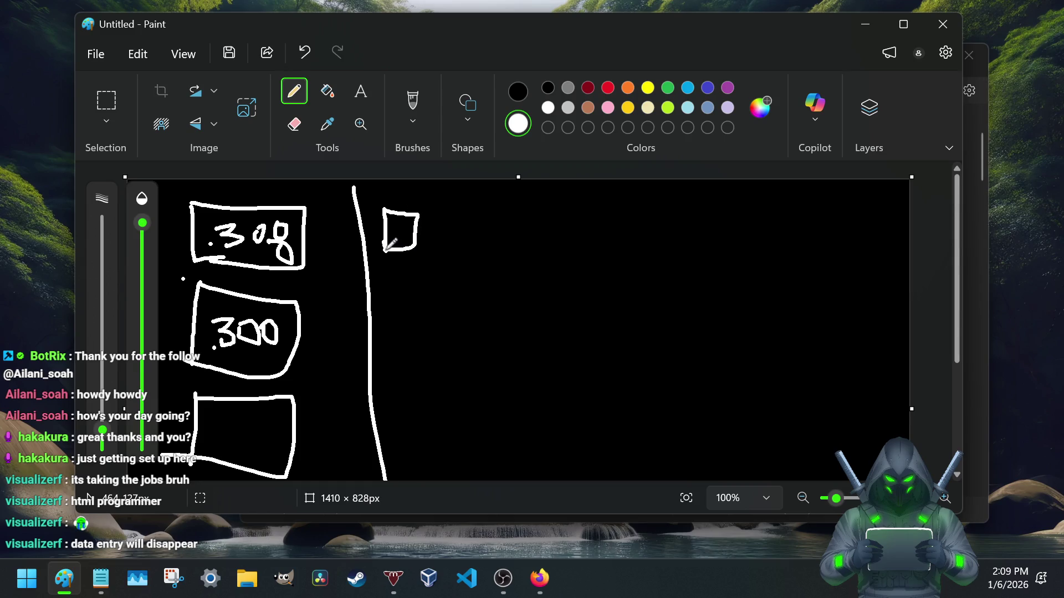
left_click_drag(441, 29, 474, 26)
double_click(476, 26)
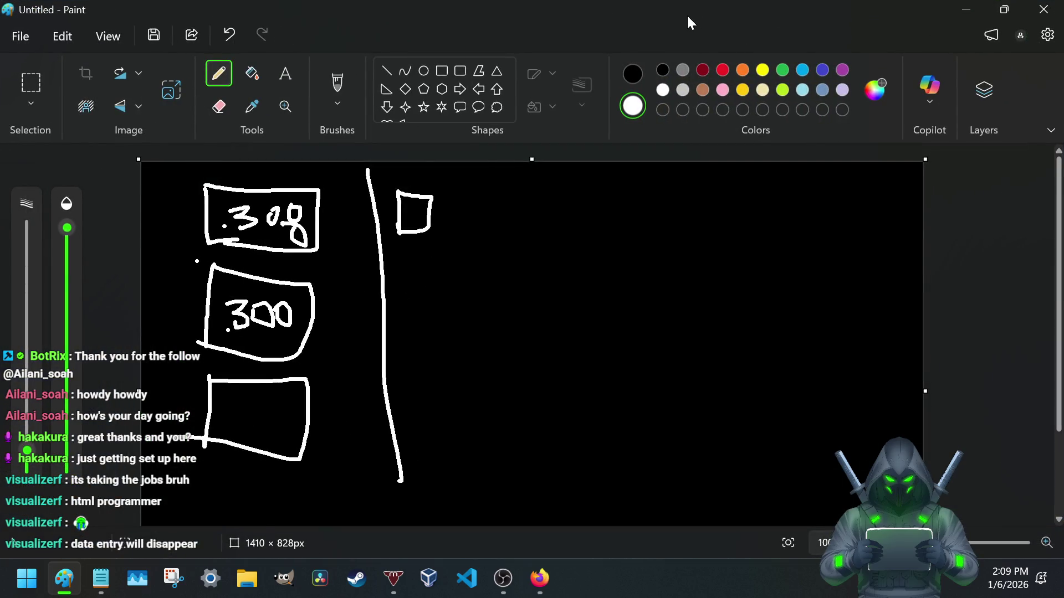
double_click(688, 22)
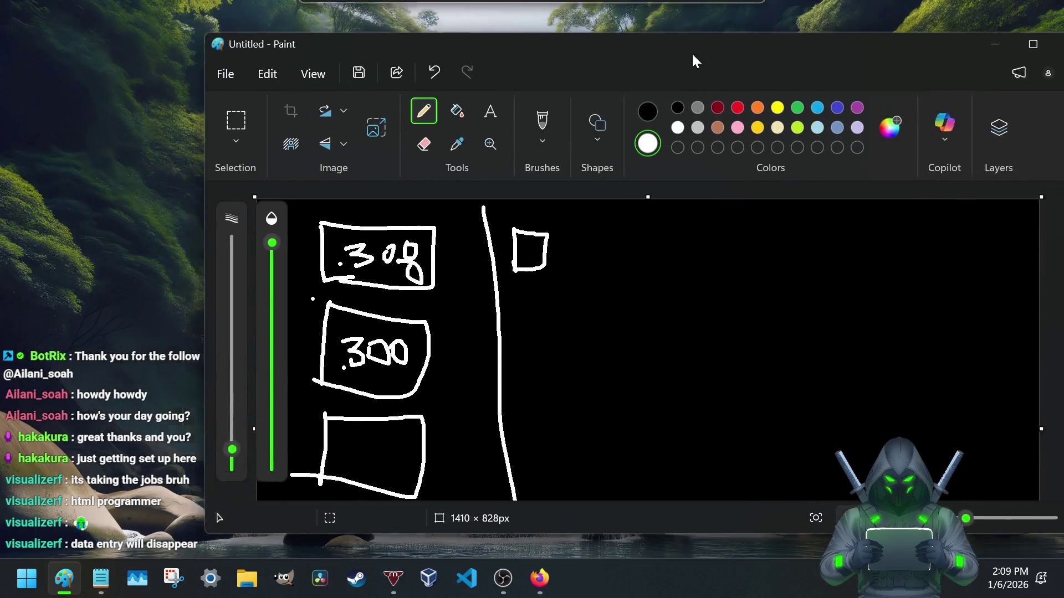
left_click_drag(692, 53, 1063, 183)
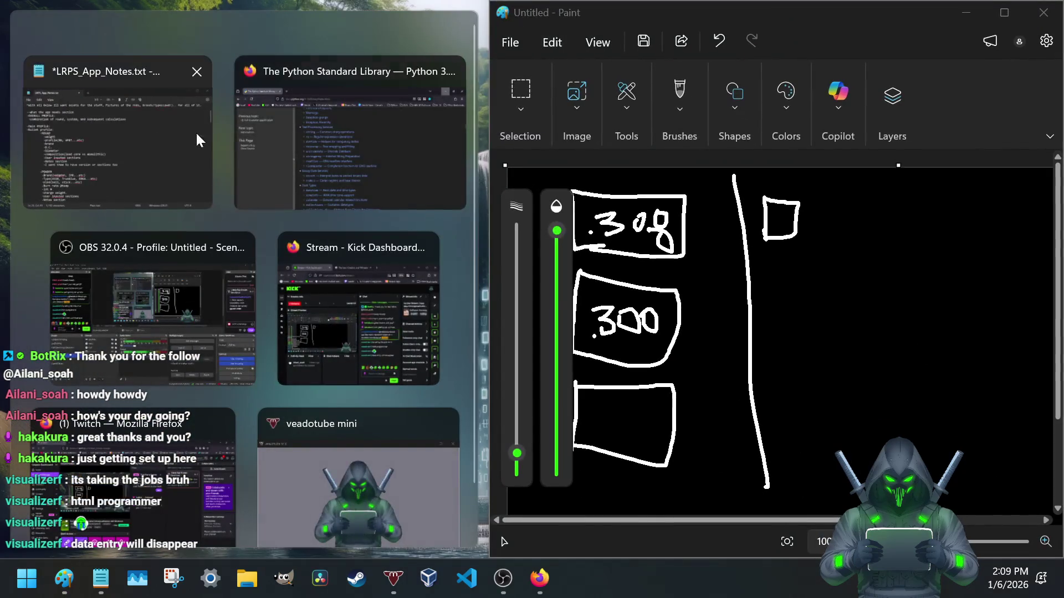
left_click(136, 131)
scroll(235, 388, "down", 3)
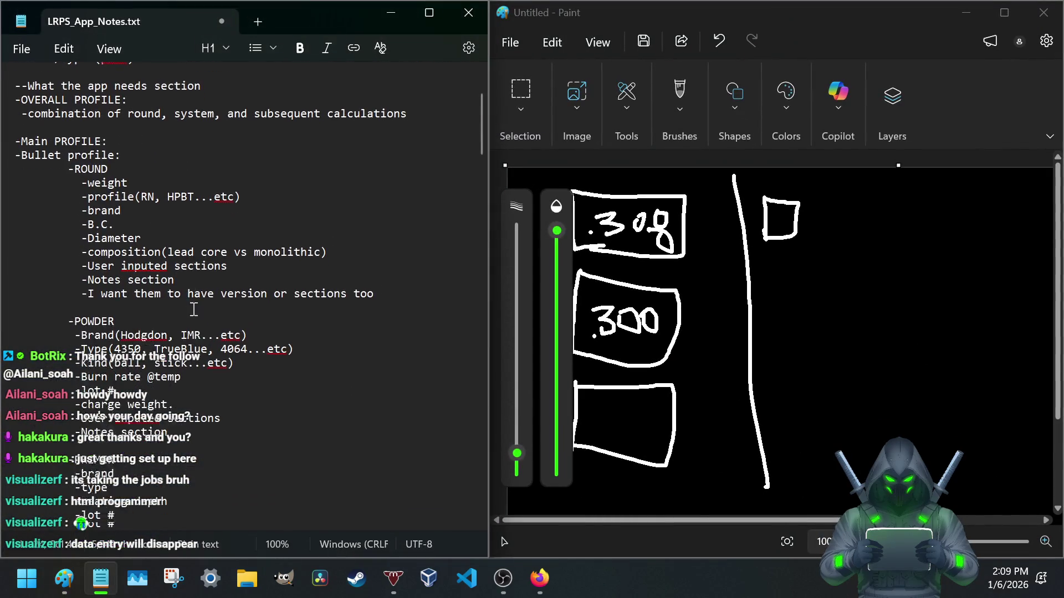
scroll(245, 333, "up", 1)
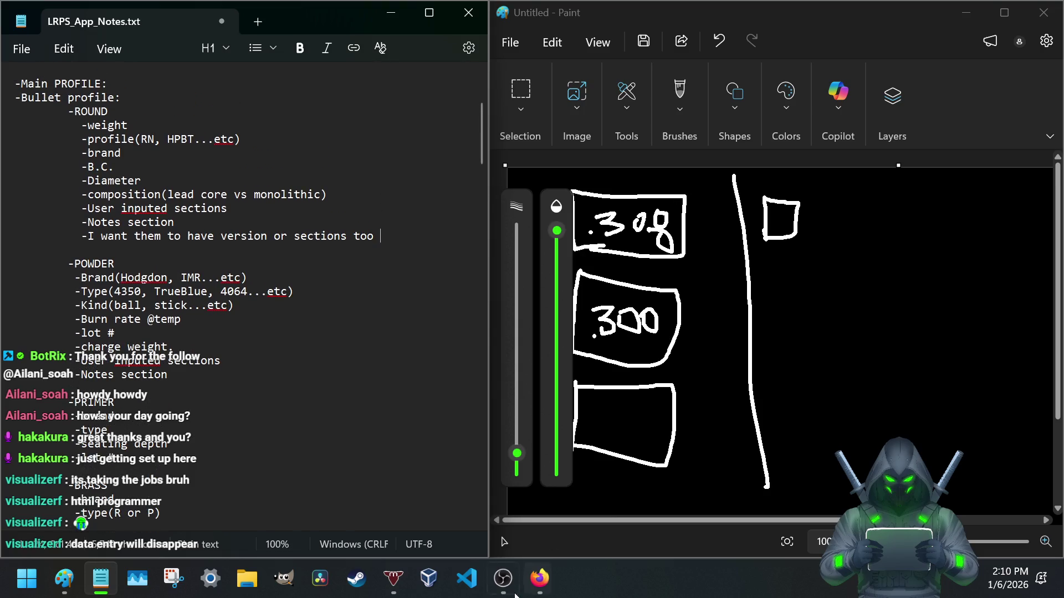
left_click(526, 310)
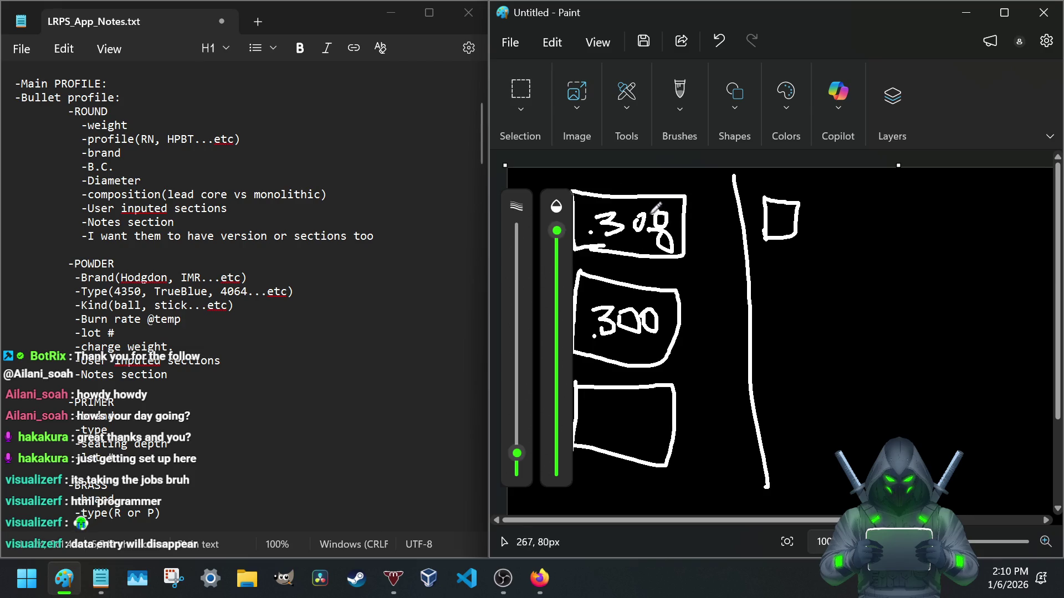
- Write R in the small box, draw a P box below it, and start a third box underneath
left_click(814, 226)
key("ctrl+z")
mouse_move(775, 229)
left_mouse_down()
mouse_move(776, 205)
mouse_move(788, 234)
mouse_move(780, 295)
left_mouse_up()
mouse_move(771, 255)
left_mouse_down()
mouse_move(809, 282)
mouse_move(753, 295)
left_mouse_up()
mouse_move(784, 263)
left_mouse_down()
mouse_move(783, 294)
mouse_move(785, 283)
left_mouse_up()
mouse_move(775, 345)
left_mouse_down()
mouse_move(777, 363)
mouse_move(816, 321)
mouse_move(817, 364)
mouse_move(771, 362)
mouse_move(775, 332)
left_mouse_up()
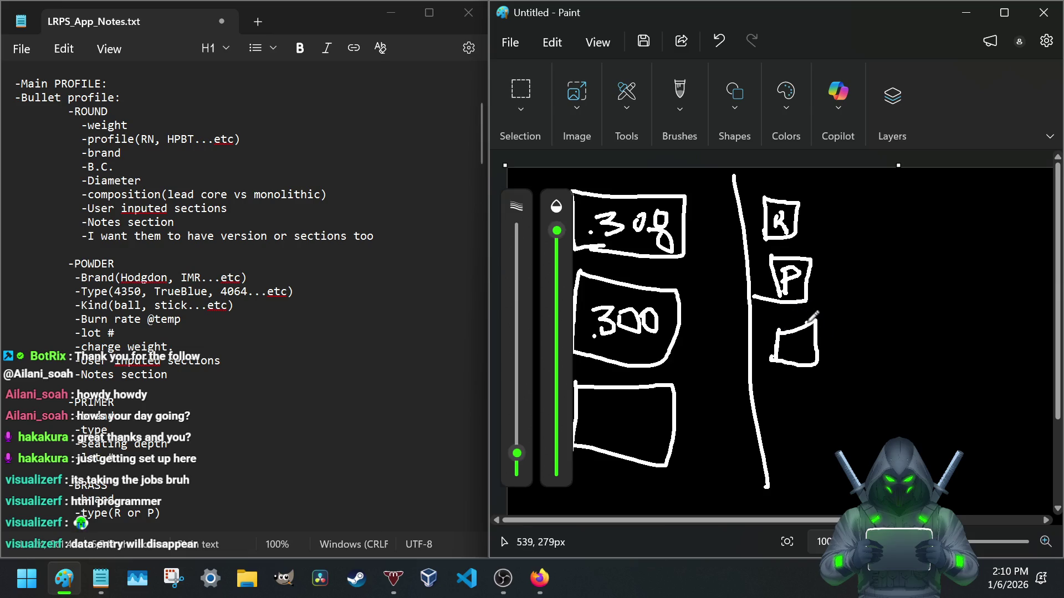
- Sketch a narrow column beside the R box, then select 'or sections too' in the notes
left_click_drag(819, 181, 815, 238)
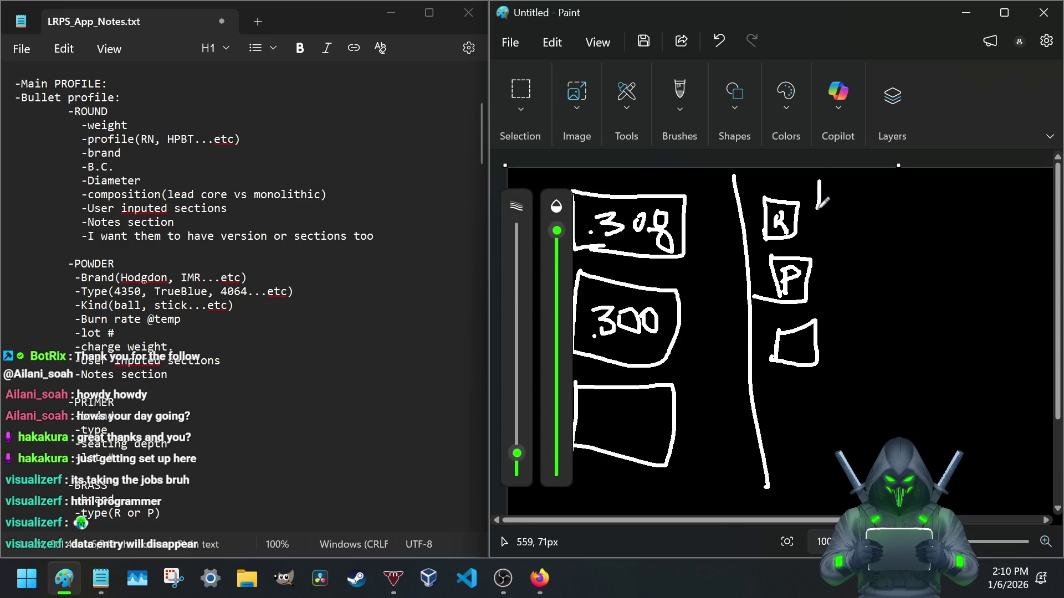
mouse_move(829, 183)
left_mouse_down()
mouse_move(830, 209)
mouse_move(844, 205)
mouse_move(831, 249)
mouse_move(849, 246)
mouse_move(830, 247)
left_mouse_up()
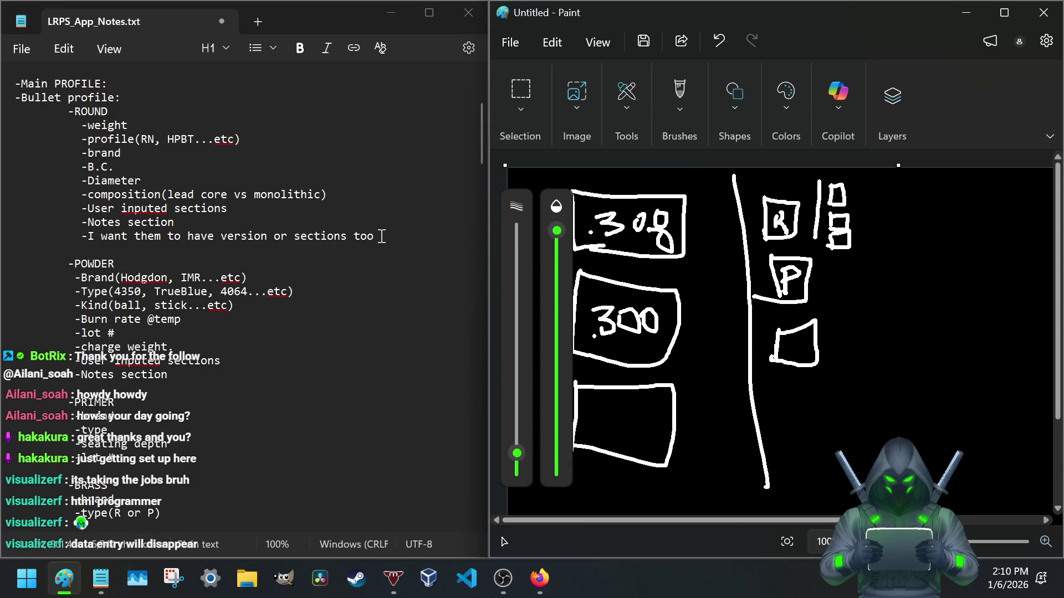
left_click_drag(381, 236, 280, 238)
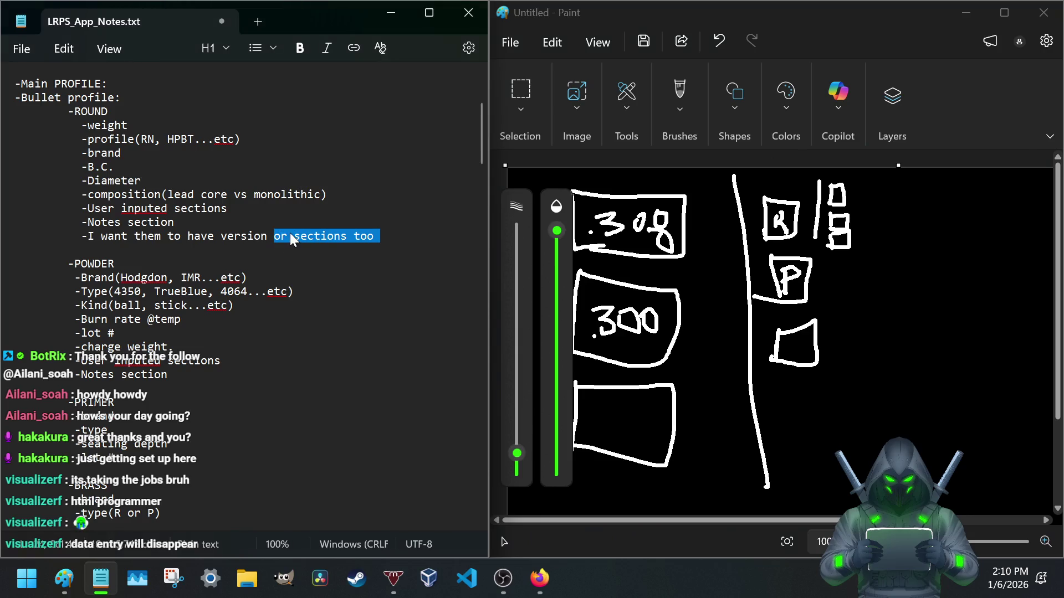
type("which can be made to be")
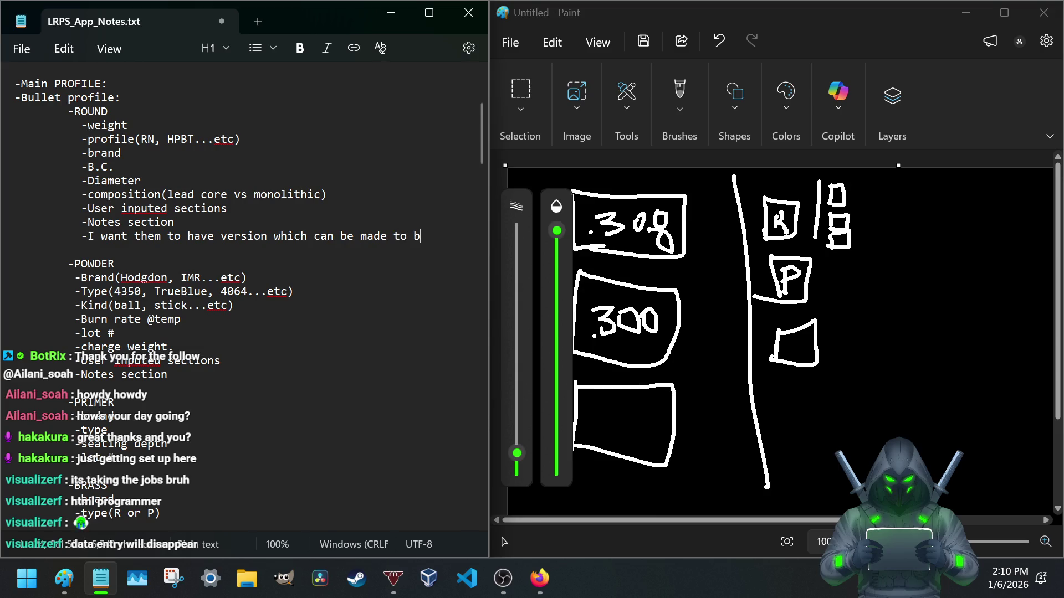
type(" the main")
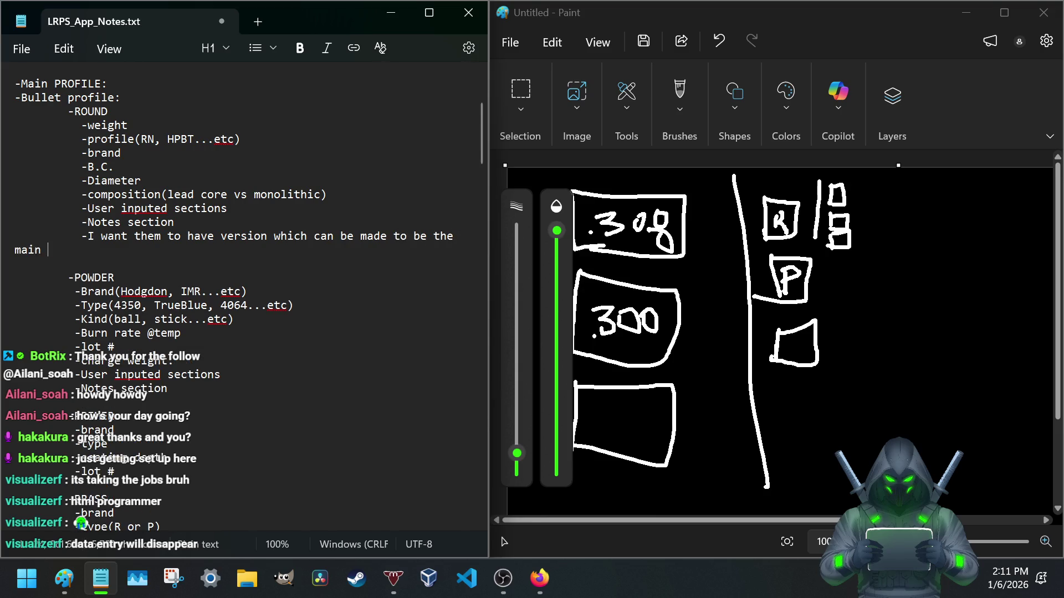
- Reword the note to 'version which can be made to be the main one… similar to git type thing.'
key("BackSpace")
key("BackSpace")
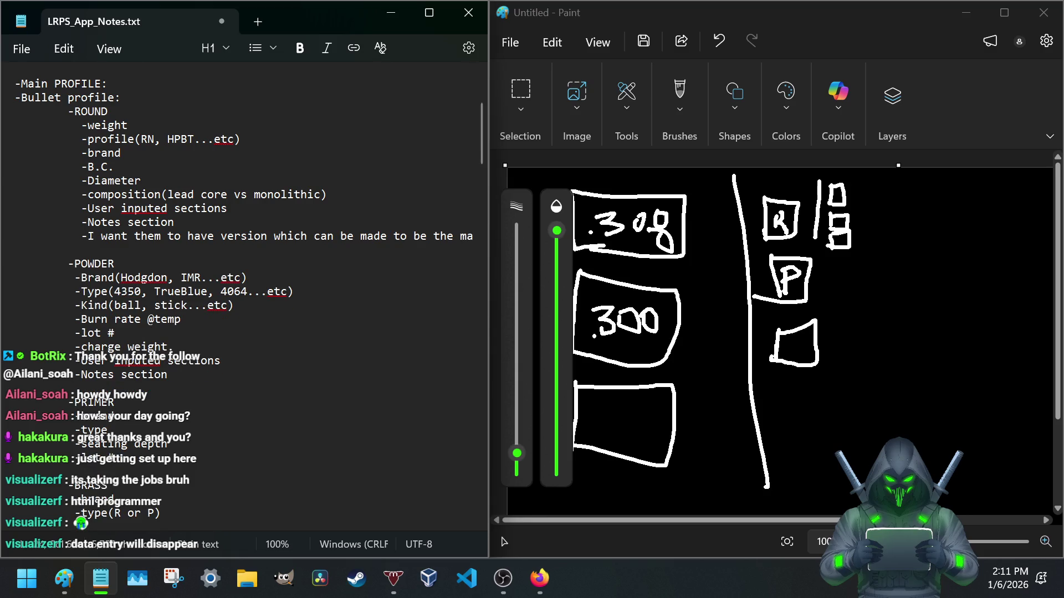
key("BackSpace")
key("BackSpace")
key("Return")
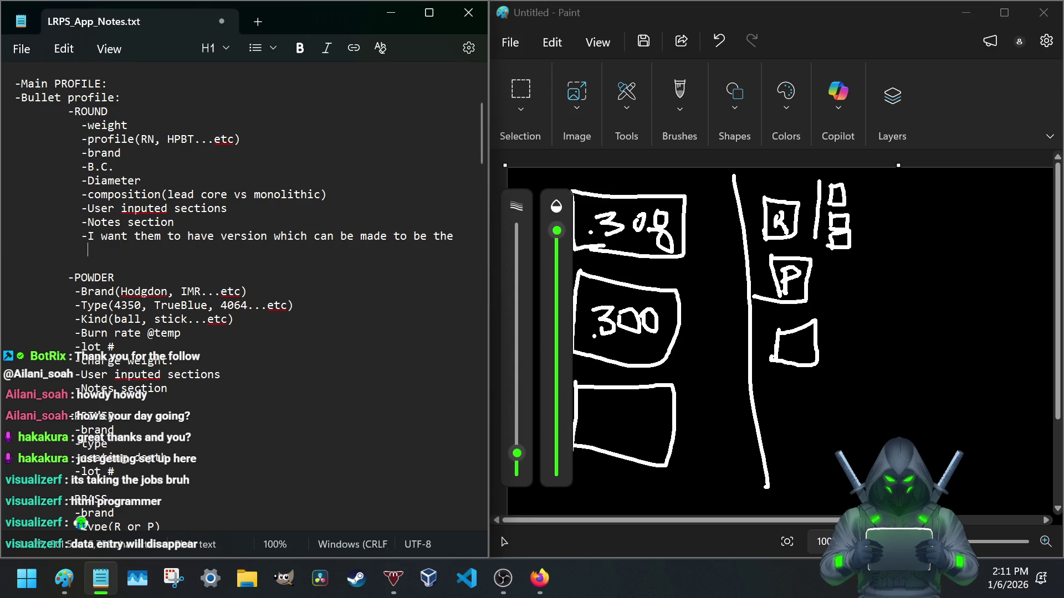
type("main one")
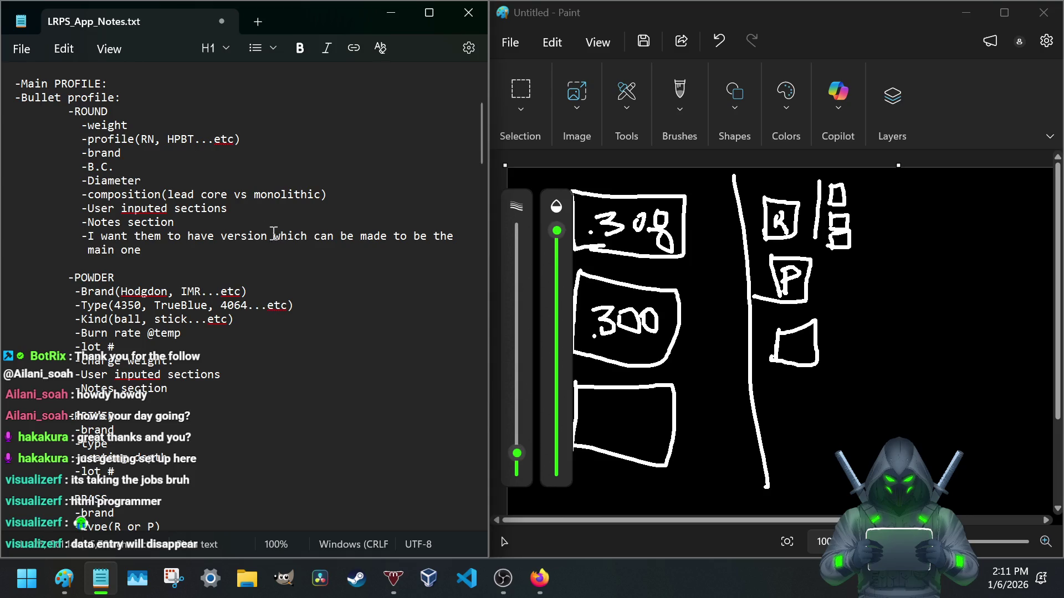
scroll(40, 212, "up", 3)
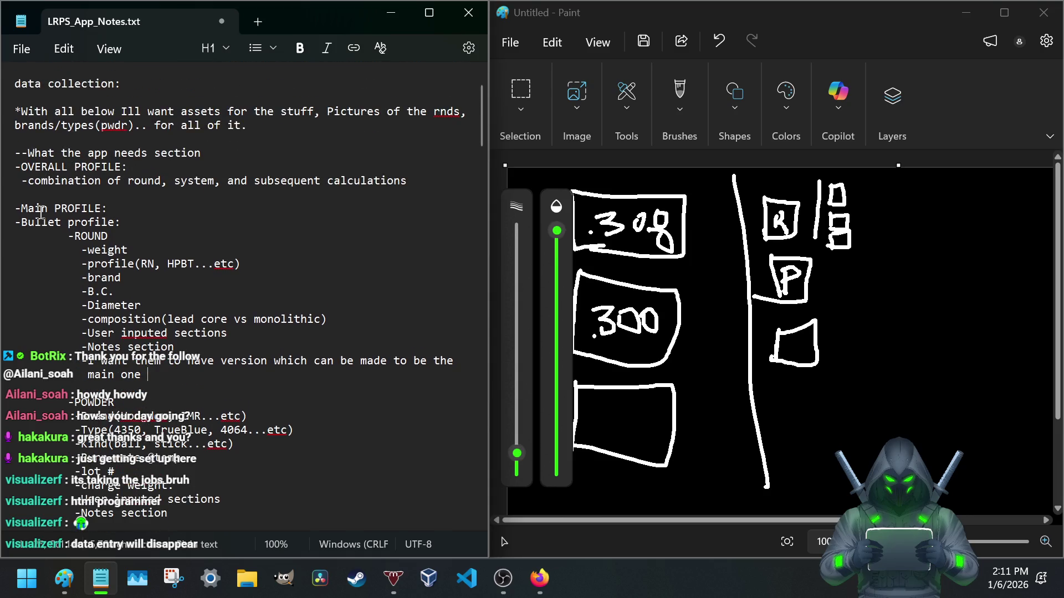
scroll(69, 236, "down", 1)
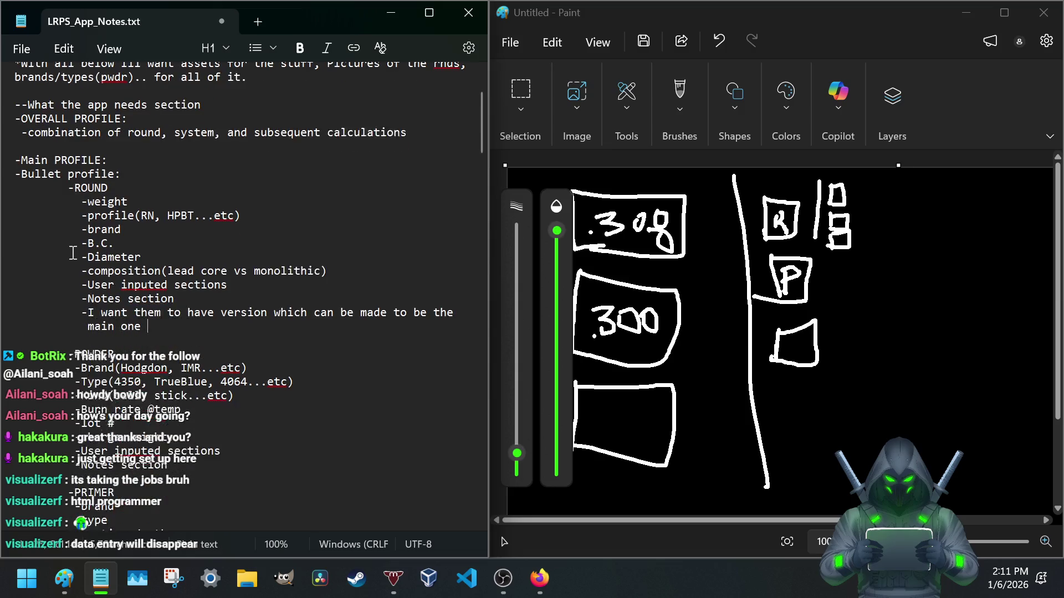
scroll(72, 246, "down", 1)
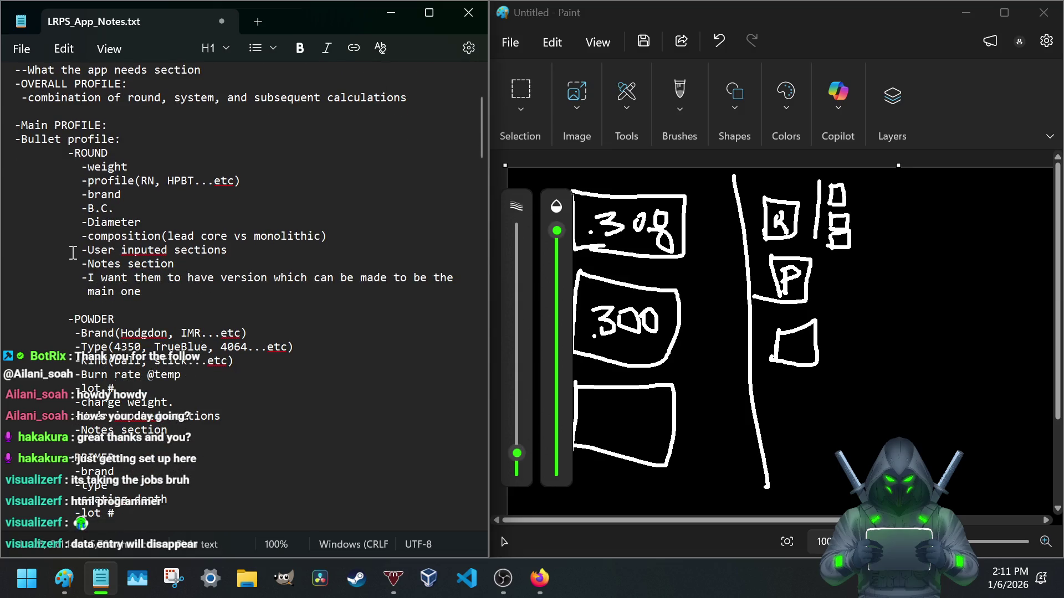
type("if yo")
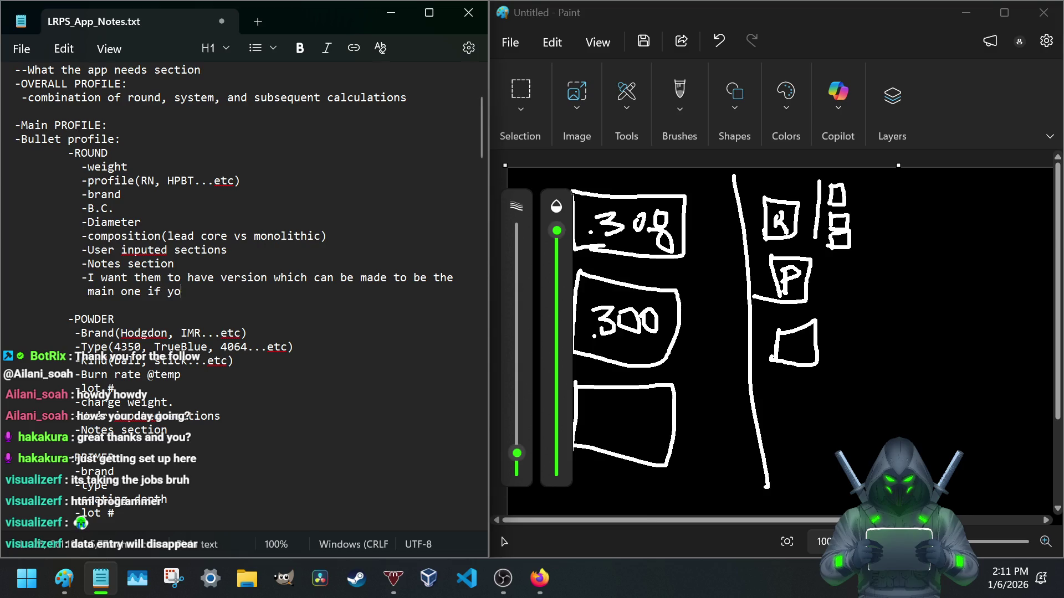
type("u need sim")
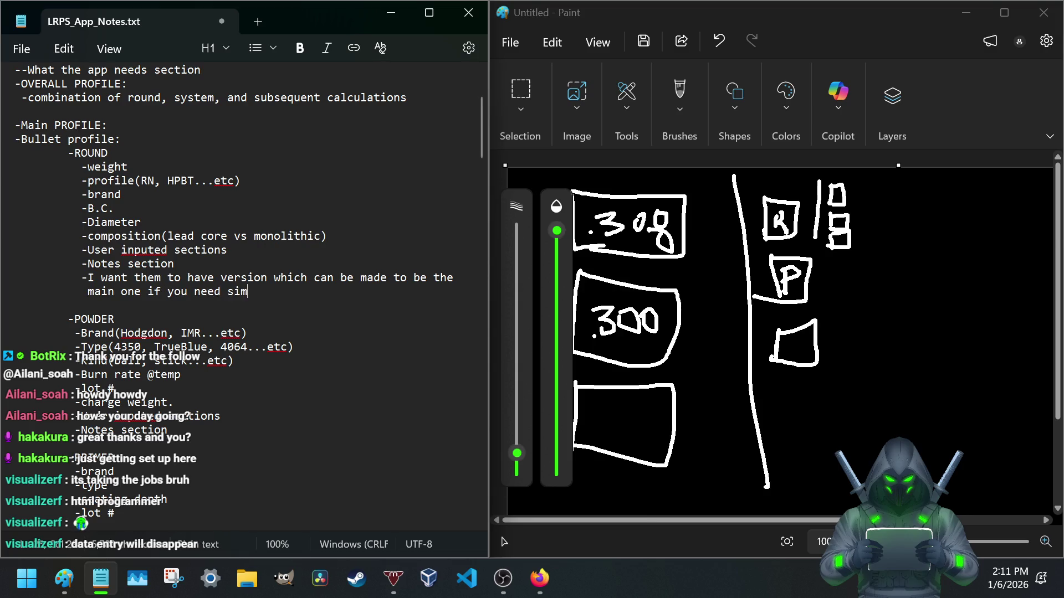
type("git type thing.")
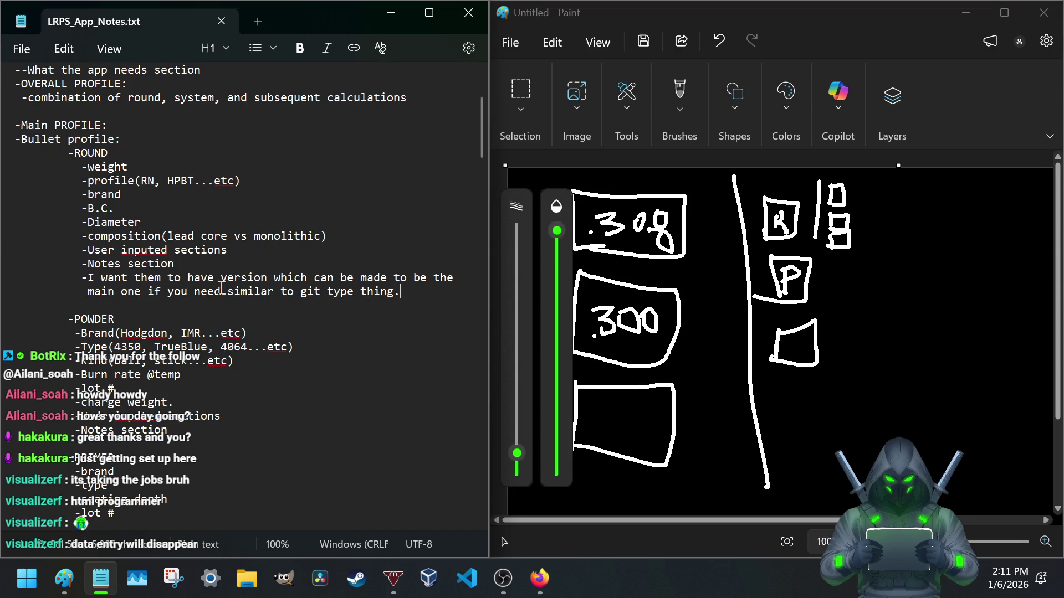
scroll(223, 288, "down", 1)
scroll(219, 277, "down", 2)
scroll(214, 280, "down", 3)
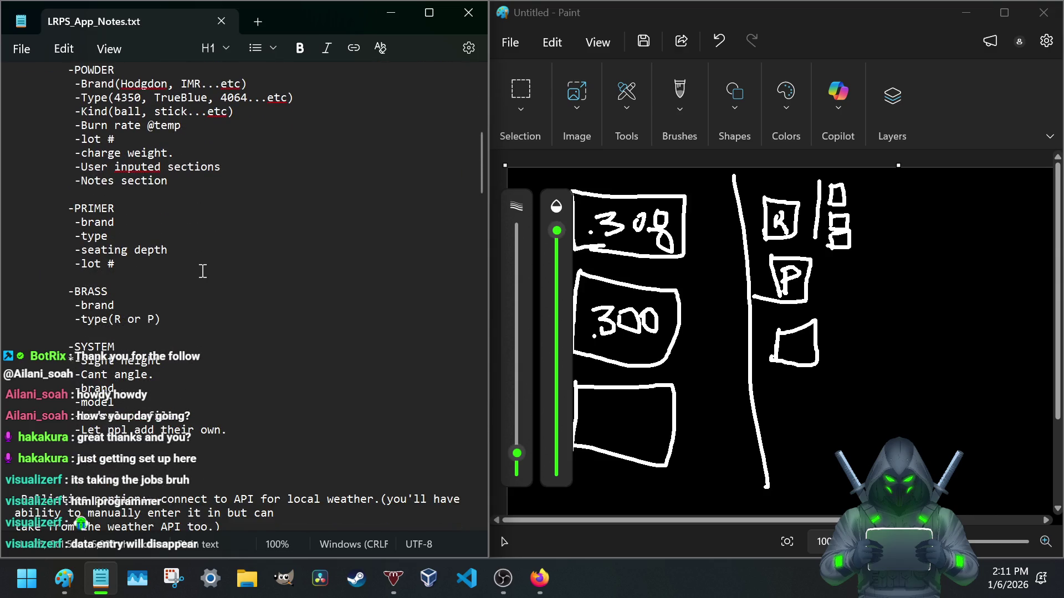
scroll(203, 271, "down", 1)
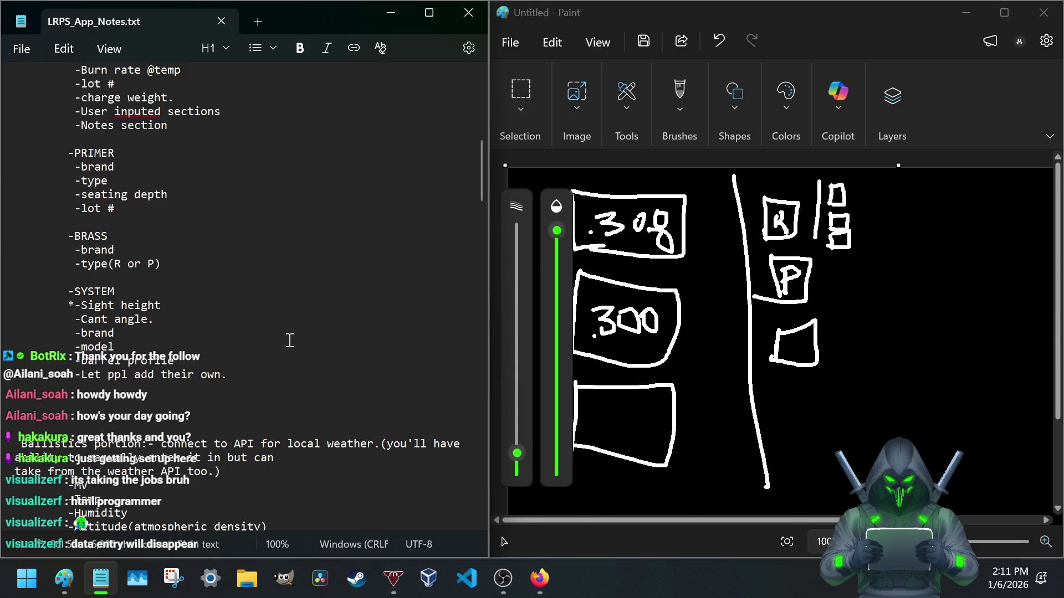
scroll(286, 338, "down", 1)
scroll(283, 339, "down", 3)
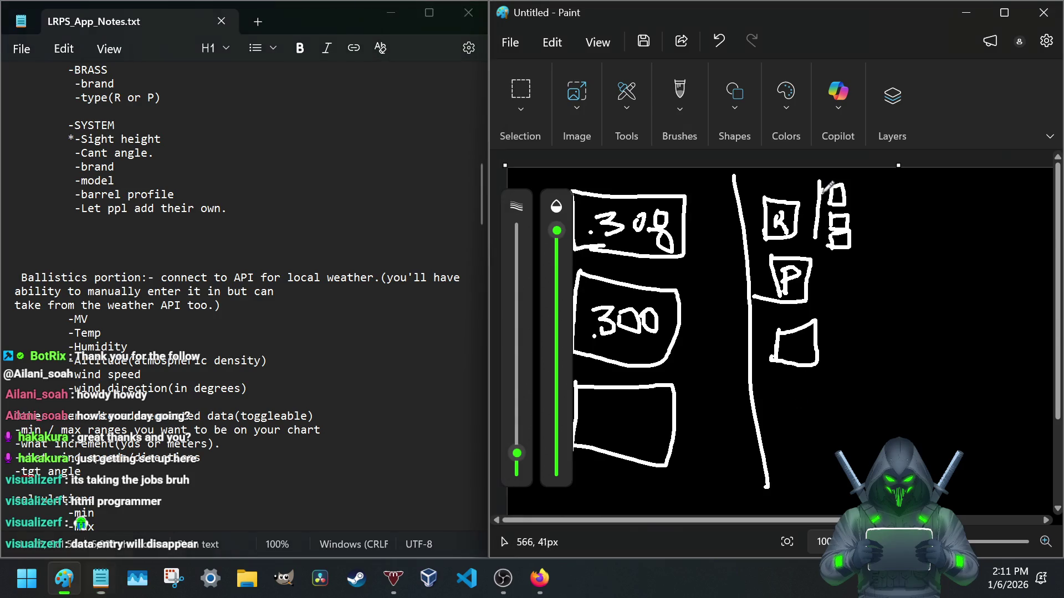
- Extend the middle divider down and draw a zigzag-topped box labelled Calc below the small box
left_click_drag(826, 186, 839, 450)
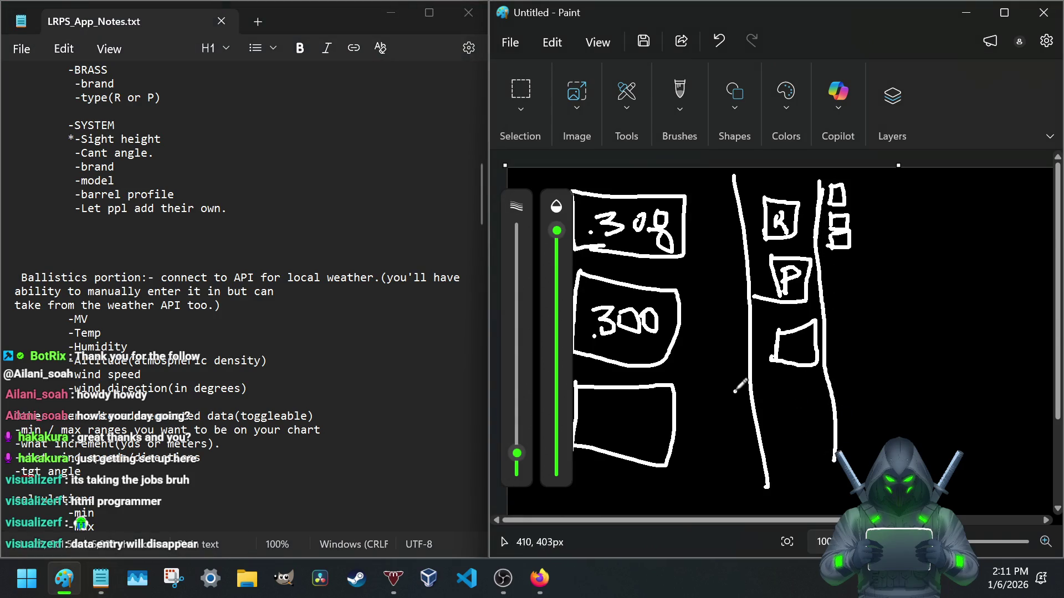
left_click_drag(746, 387, 837, 382)
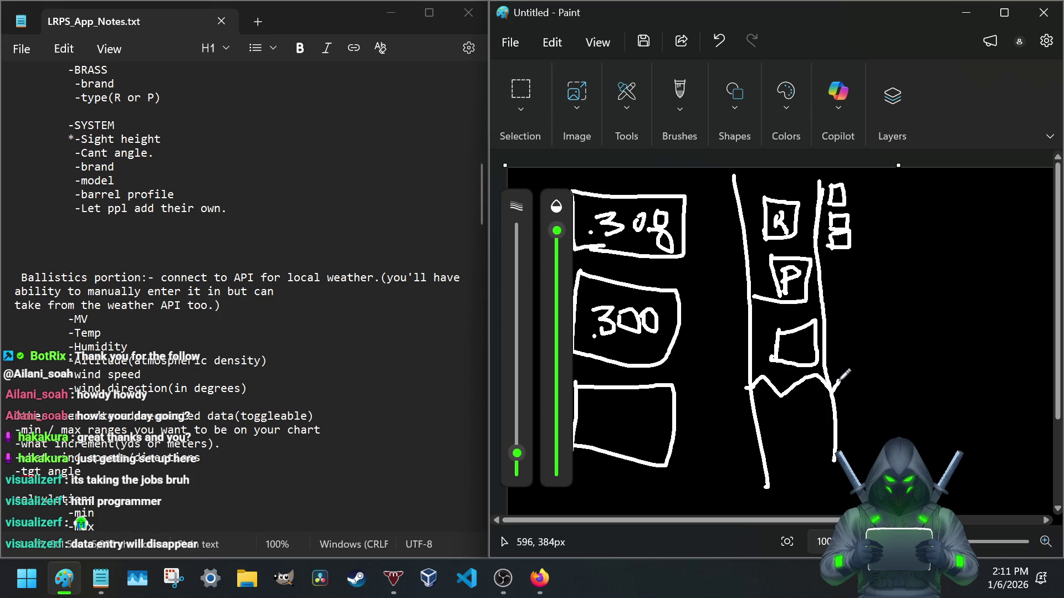
mouse_move(778, 403)
left_mouse_down()
mouse_move(781, 429)
mouse_move(805, 420)
mouse_move(831, 439)
left_mouse_up()
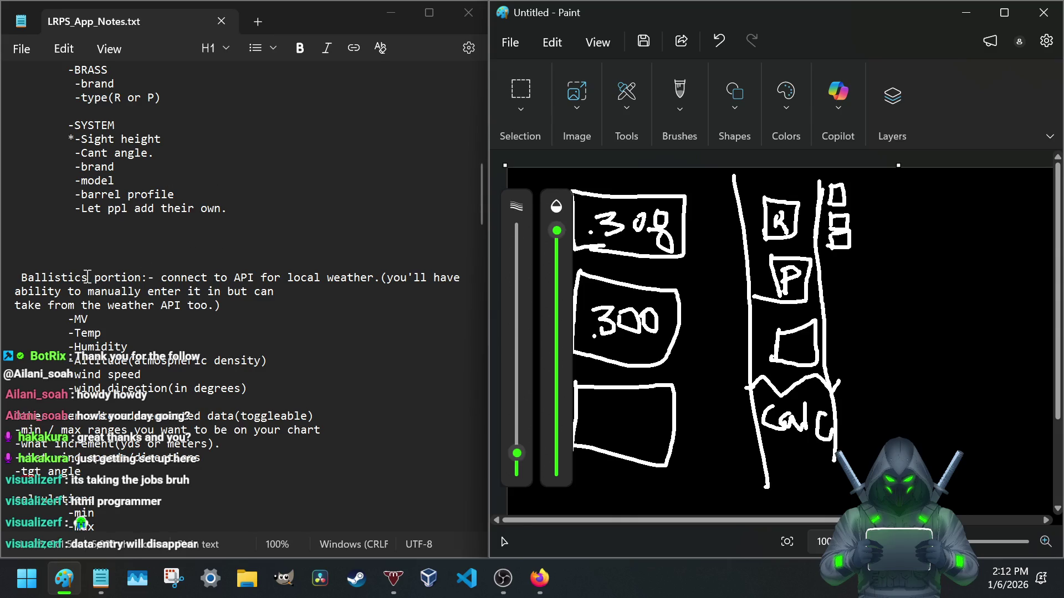
scroll(88, 277, "down", 1)
scroll(87, 276, "down", 1)
scroll(83, 276, "down", 1)
scroll(80, 276, "down", 1)
scroll(81, 277, "down", 1)
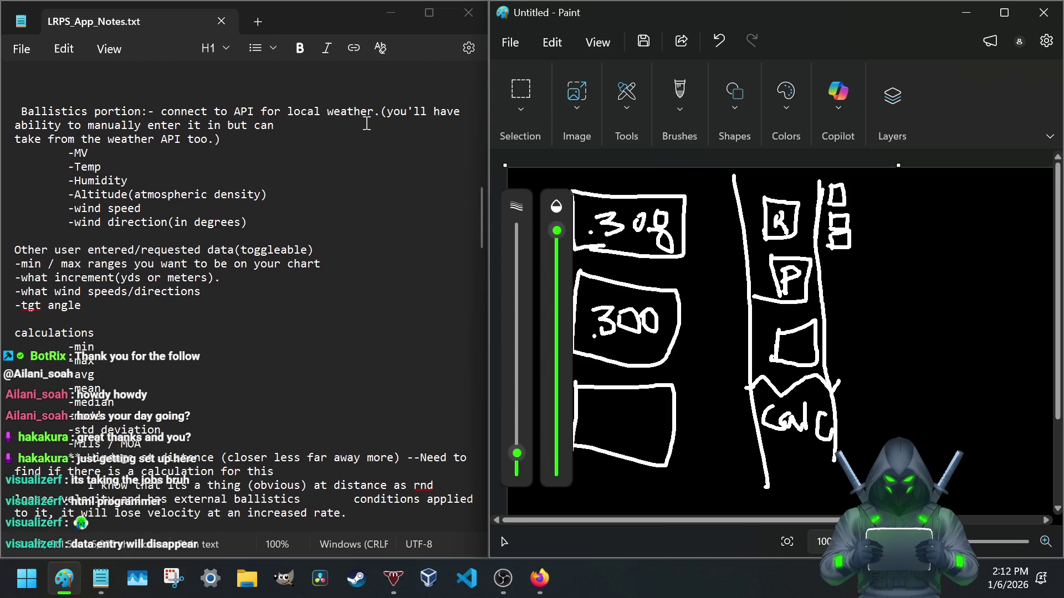
scroll(257, 285, "up", 1)
scroll(256, 286, "up", 2)
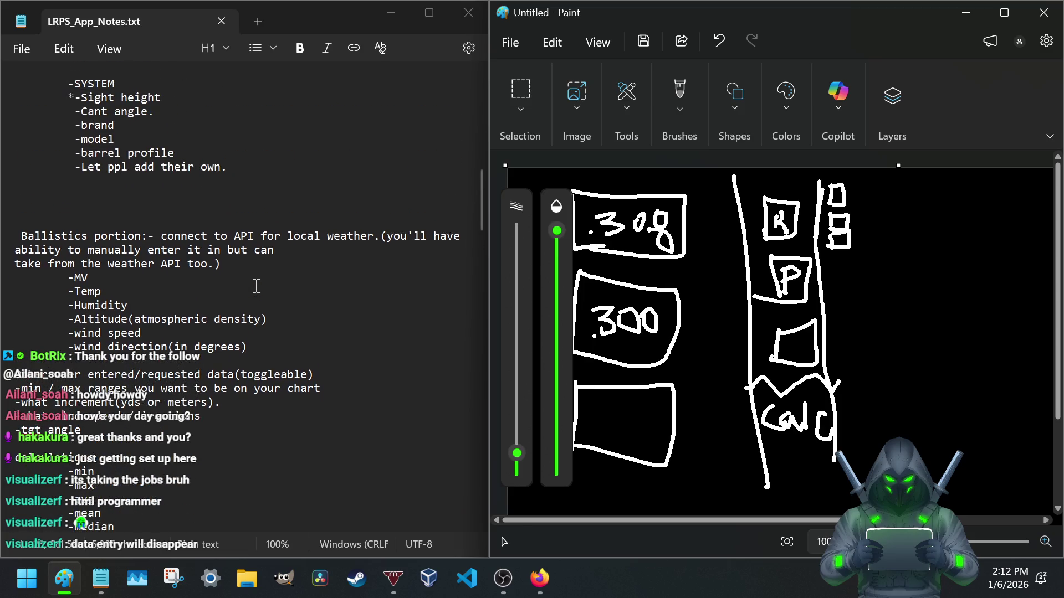
scroll(256, 286, "down", 1)
scroll(256, 287, "down", 1)
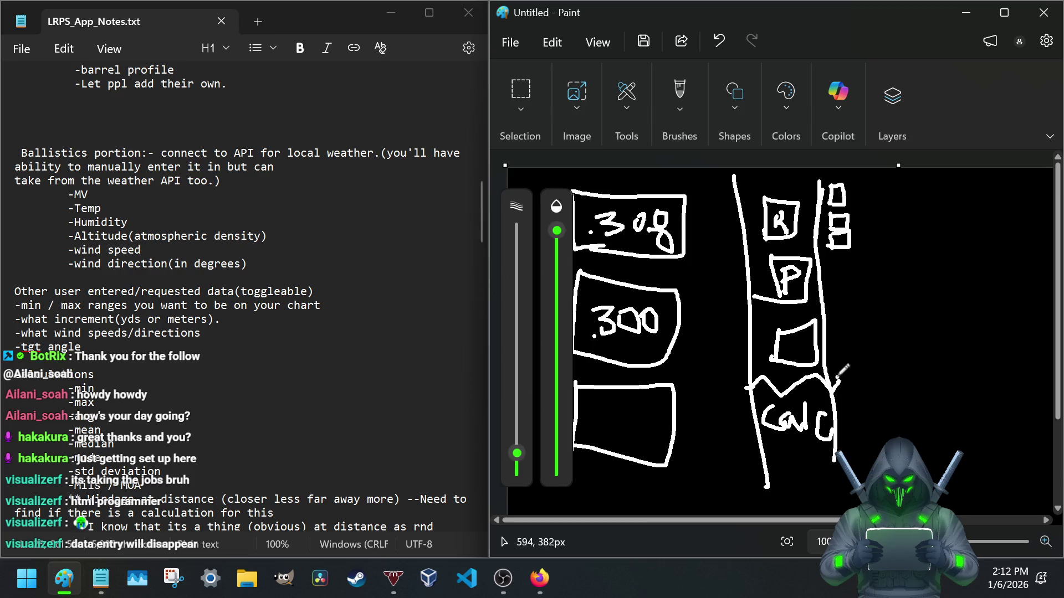
- Close the Calc box with top and bottom lines, label it, and draw a new right-hand column divider
left_click_drag(747, 384, 839, 380)
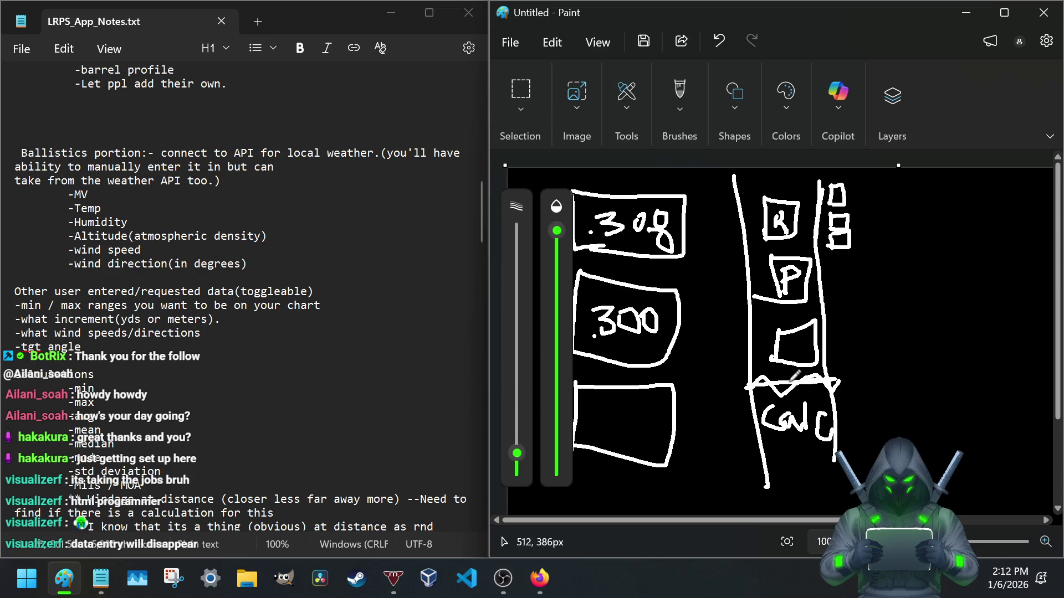
mouse_move(752, 449)
left_mouse_down()
mouse_move(847, 451)
mouse_move(741, 465)
left_mouse_up()
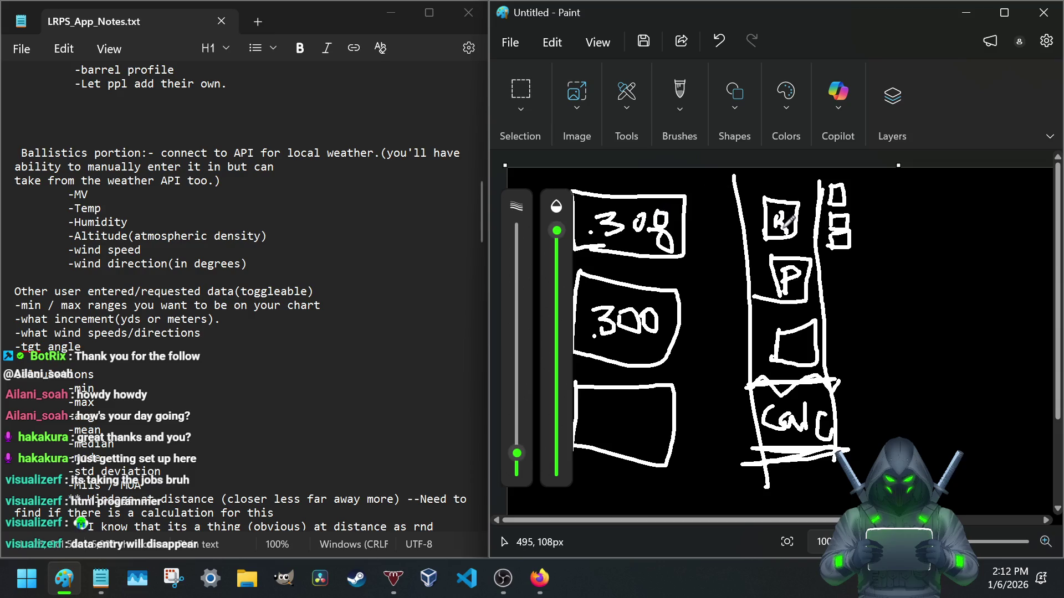
mouse_move(772, 388)
left_mouse_down()
mouse_move(764, 400)
mouse_move(783, 387)
mouse_move(793, 399)
mouse_move(811, 379)
mouse_move(807, 397)
mouse_move(816, 384)
left_mouse_up()
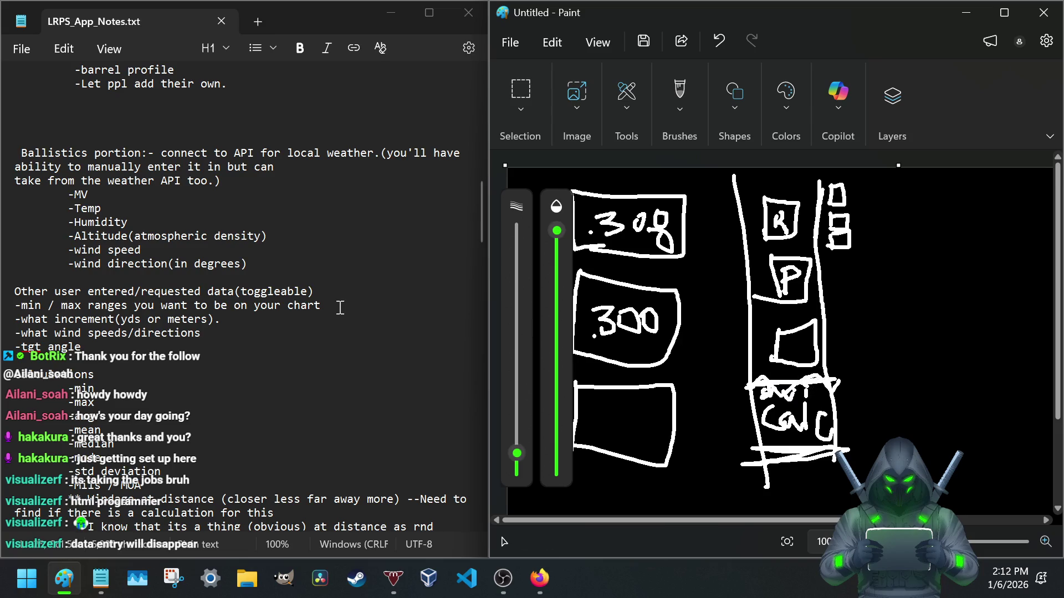
scroll(108, 287, "down", 2)
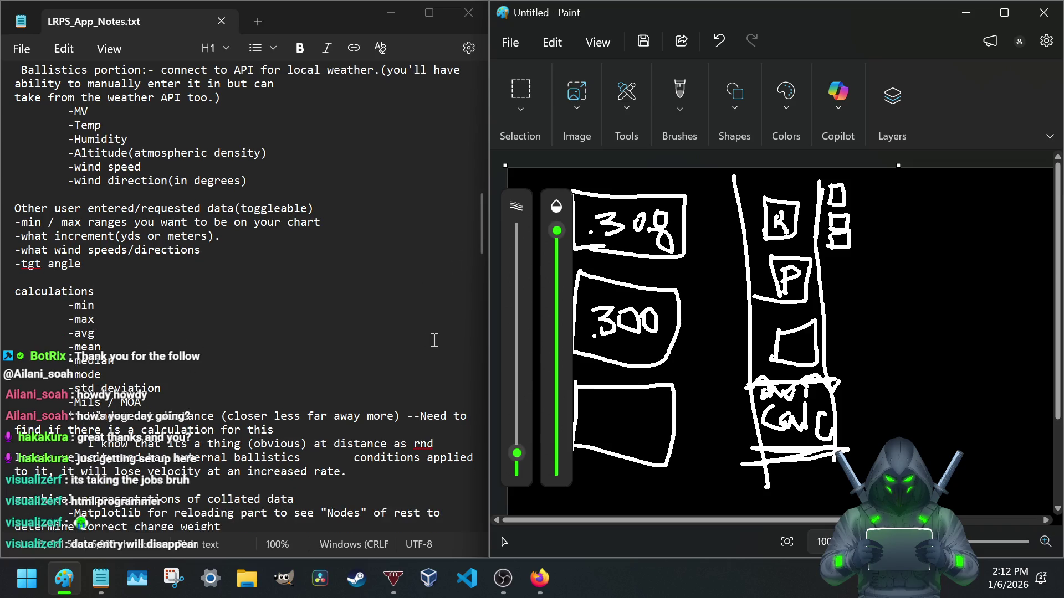
scroll(433, 340, "up", 2)
scroll(459, 367, "down", 1)
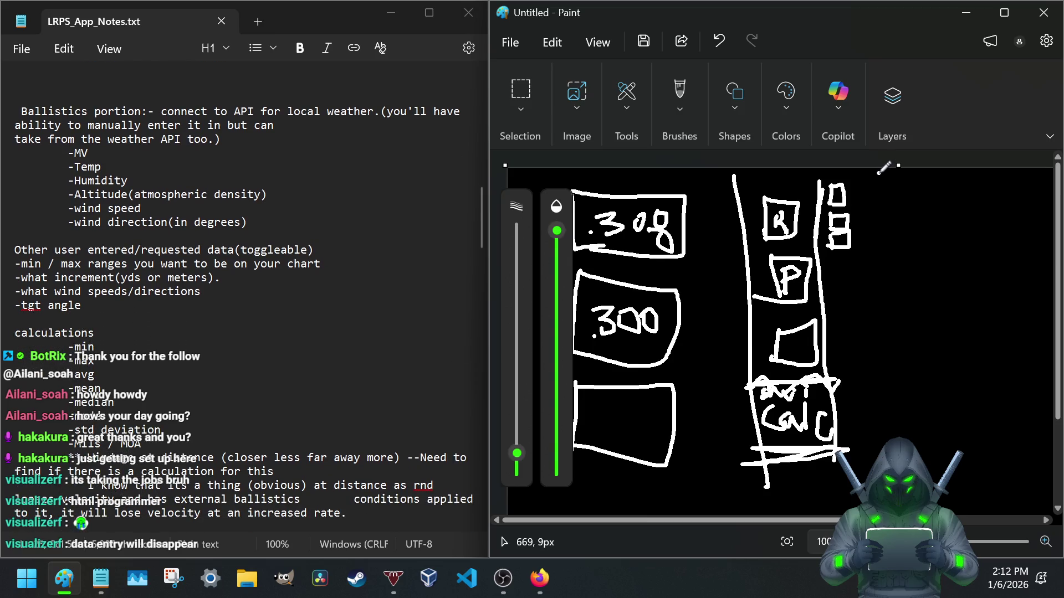
mouse_move(879, 172)
left_mouse_down()
mouse_move(898, 226)
mouse_move(875, 457)
left_mouse_up()
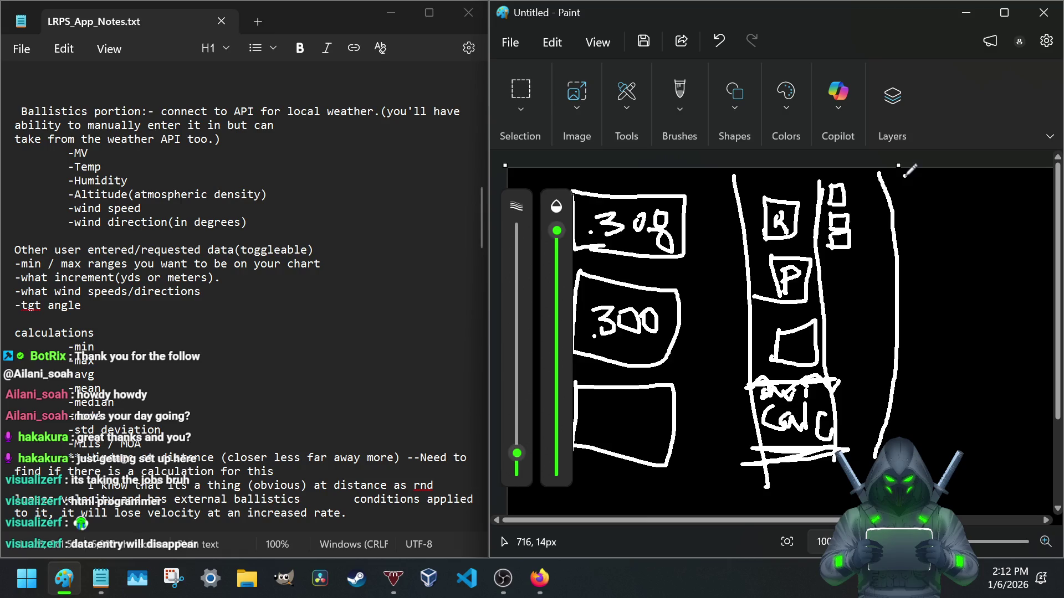
- Handwrite the D/ST column heading with MV beneath it, right of the new divider
left_click_drag(906, 175, 909, 207)
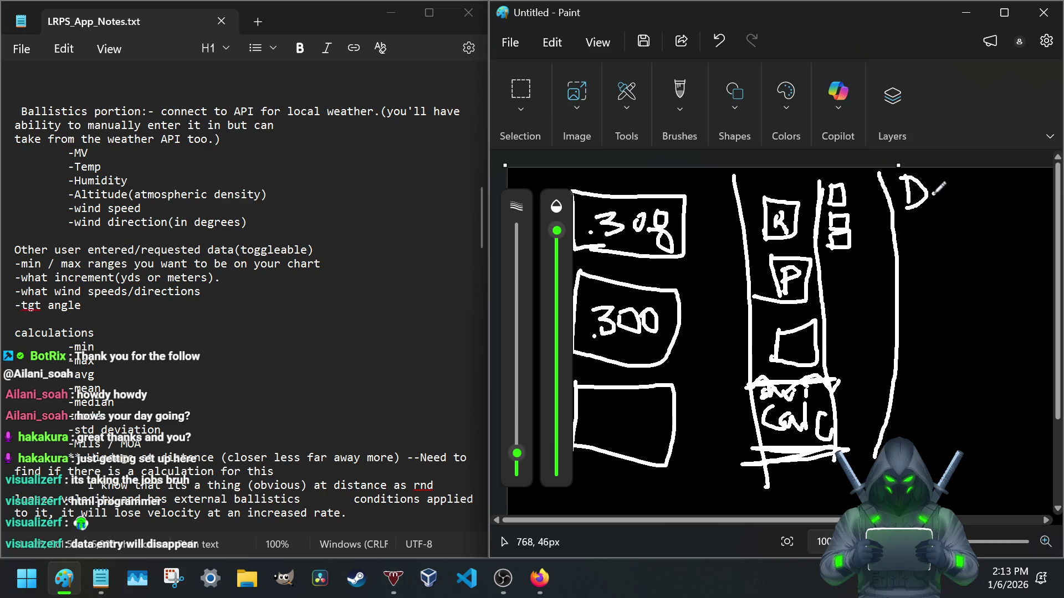
mouse_move(937, 174)
left_mouse_down()
mouse_move(931, 214)
mouse_move(963, 203)
mouse_move(989, 175)
left_mouse_up()
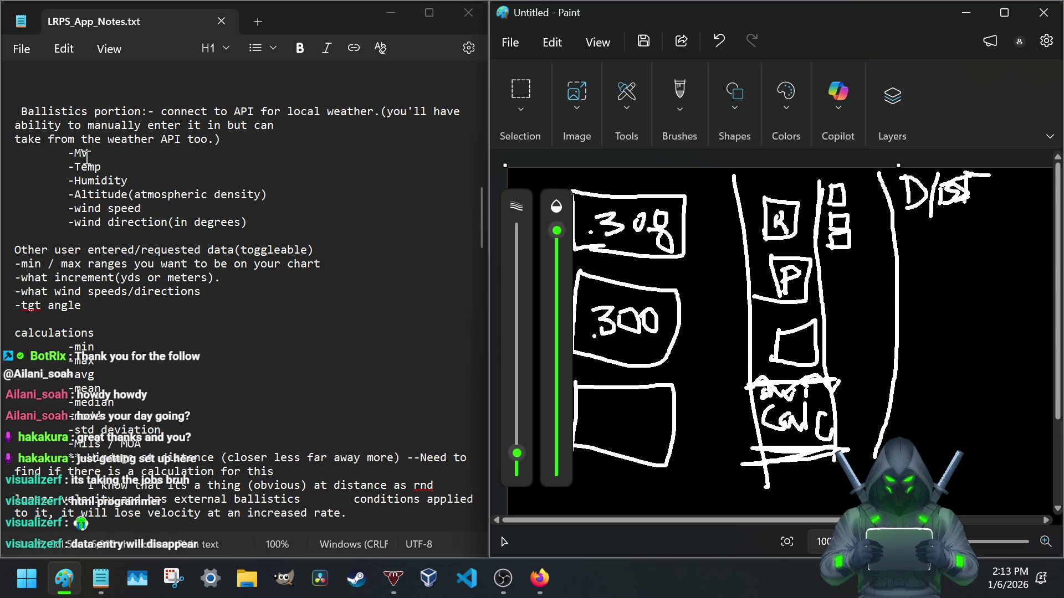
mouse_move(913, 230)
left_mouse_down()
mouse_move(977, 247)
mouse_move(995, 214)
left_mouse_up()
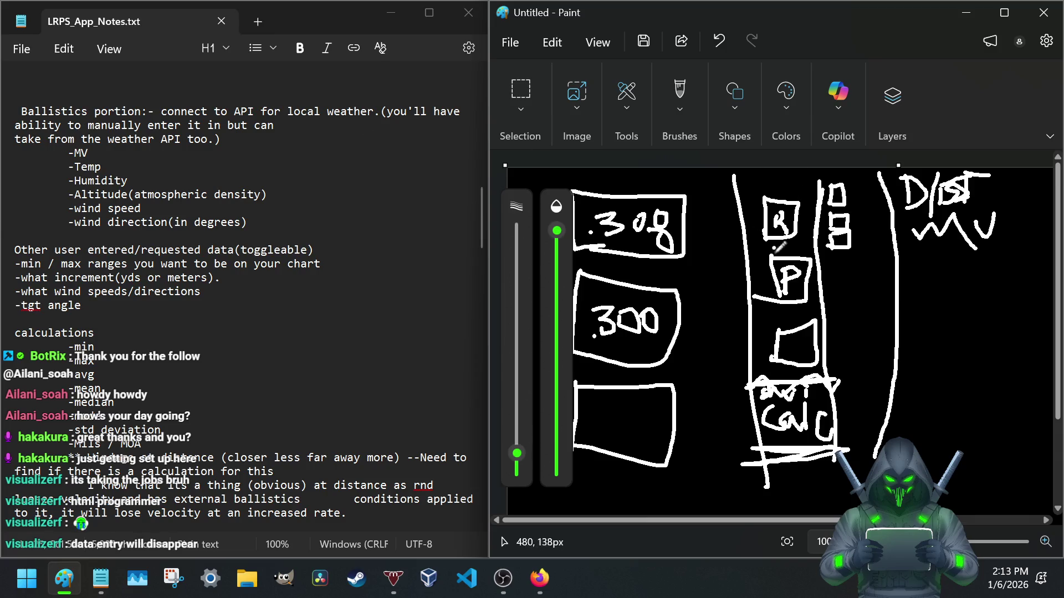
- Draw connector lines from the .308 box to the R, P and lower boxes, then scribble out MV
mouse_move(683, 222)
left_mouse_down()
mouse_move(755, 223)
mouse_move(773, 266)
left_mouse_up()
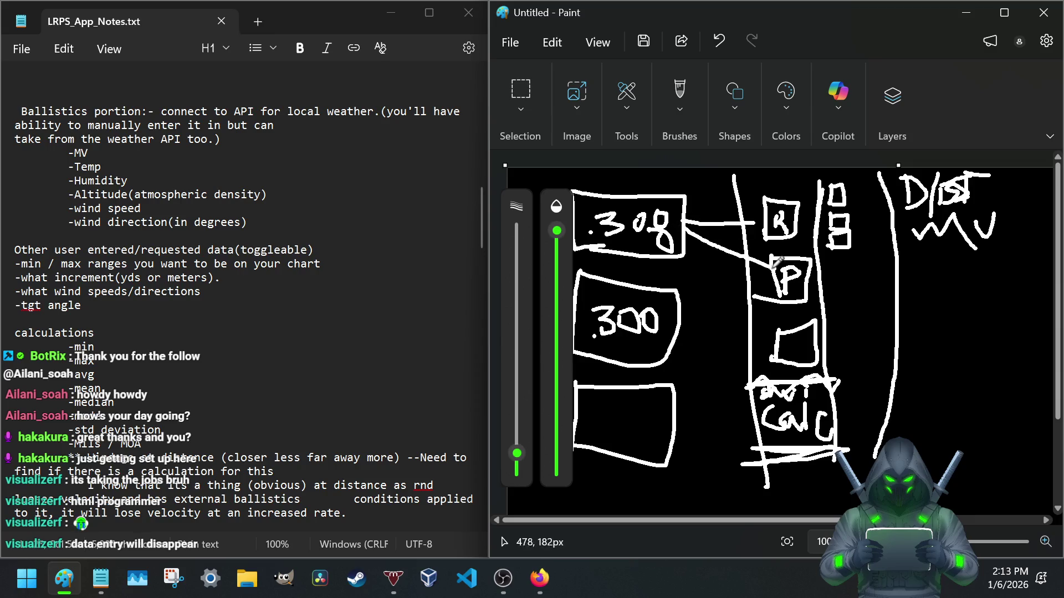
left_click_drag(676, 243, 778, 331)
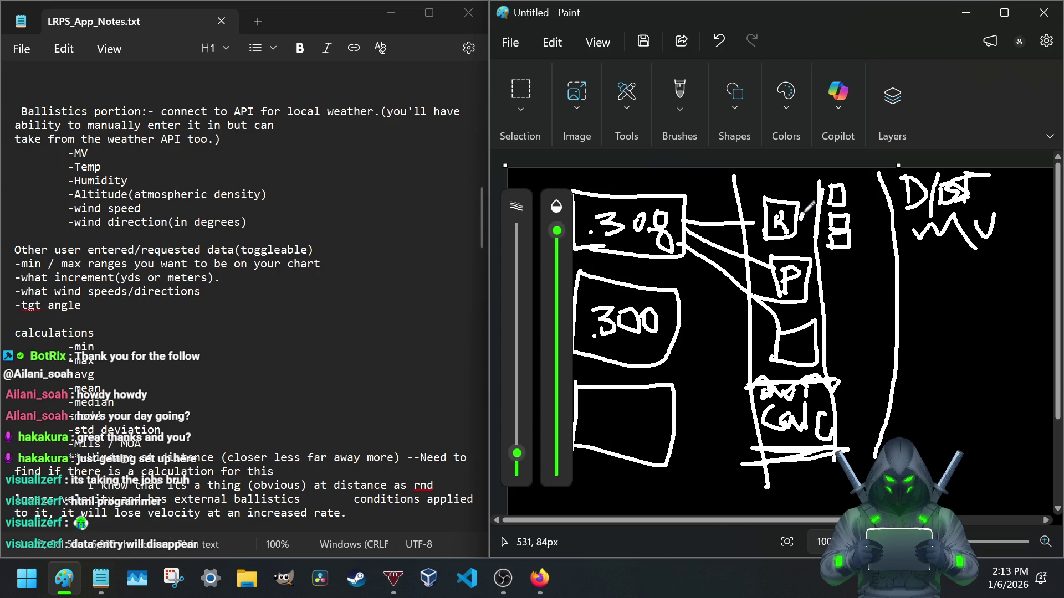
left_click_drag(797, 231, 837, 206)
left_click_drag(796, 236, 846, 234)
mouse_move(808, 270)
left_mouse_down()
mouse_move(827, 266)
mouse_move(845, 292)
mouse_move(882, 249)
mouse_move(880, 288)
mouse_move(895, 268)
mouse_move(839, 282)
mouse_move(868, 291)
left_mouse_up()
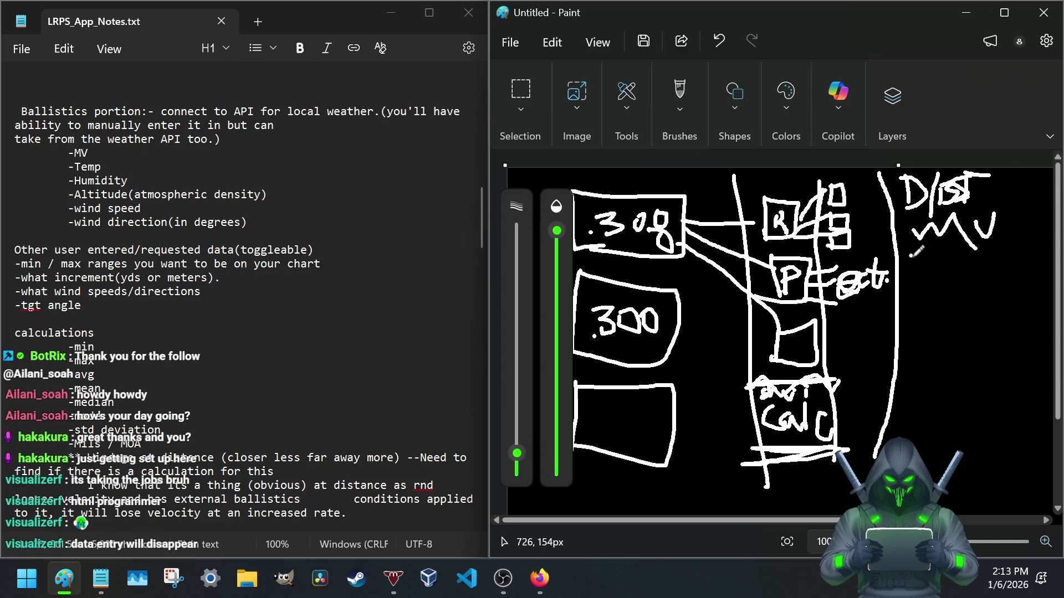
left_click_drag(856, 185, 892, 242)
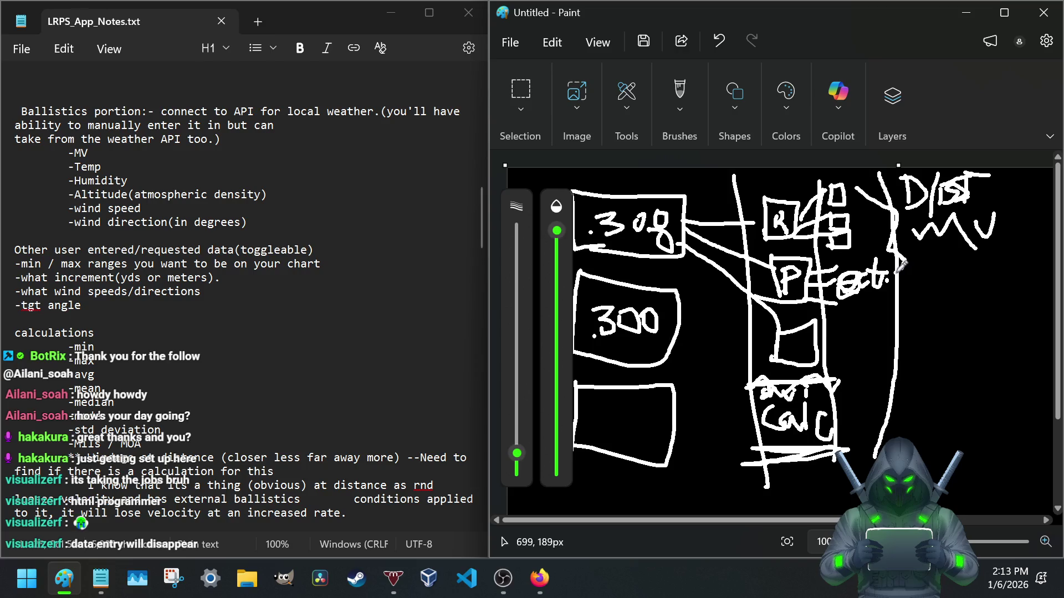
left_click_drag(908, 277, 831, 364)
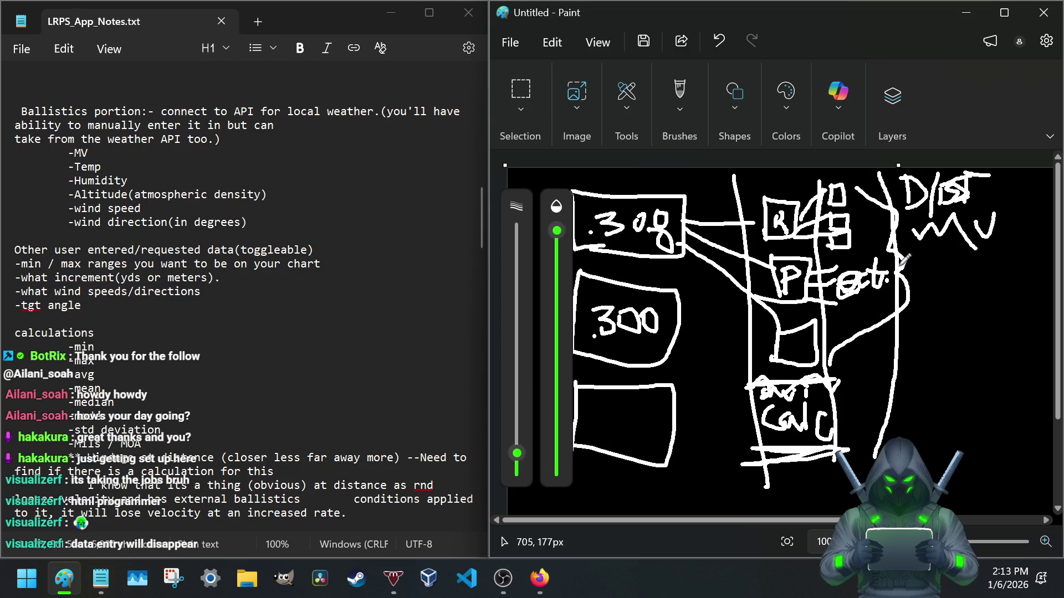
mouse_move(912, 257)
left_mouse_down()
mouse_move(947, 224)
mouse_move(949, 269)
left_mouse_up()
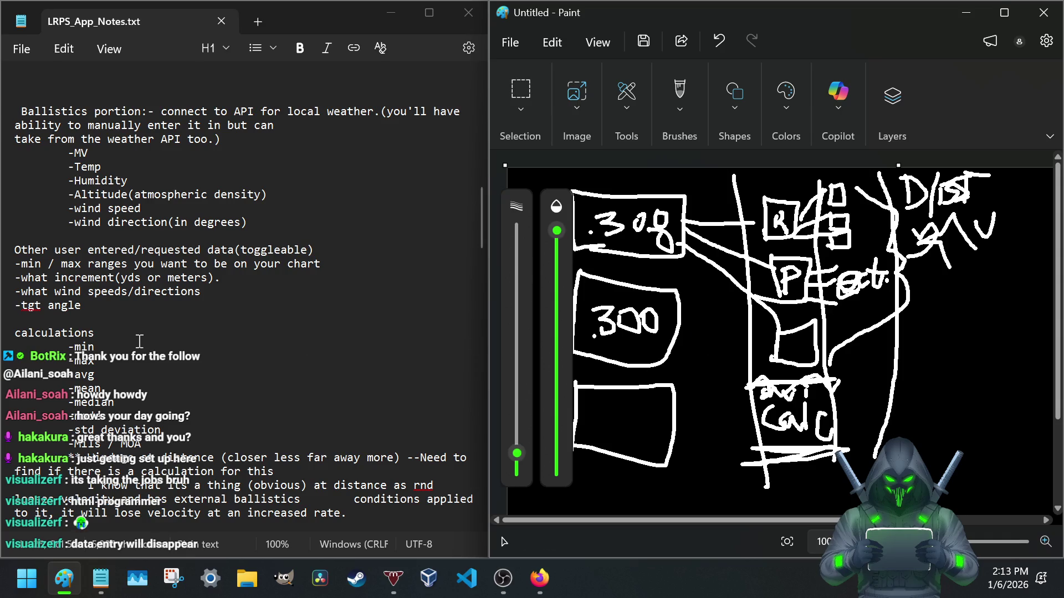
scroll(135, 337, "down", 3)
scroll(135, 337, "down", 1)
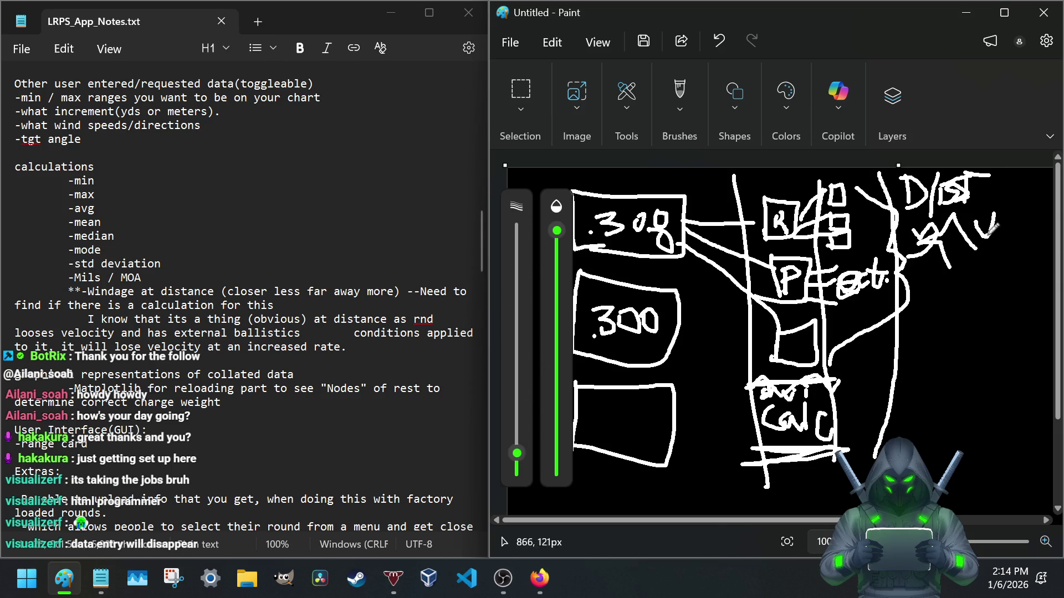
scroll(54, 241, "down", 1)
scroll(54, 241, "down", 1)
scroll(78, 249, "down", 1)
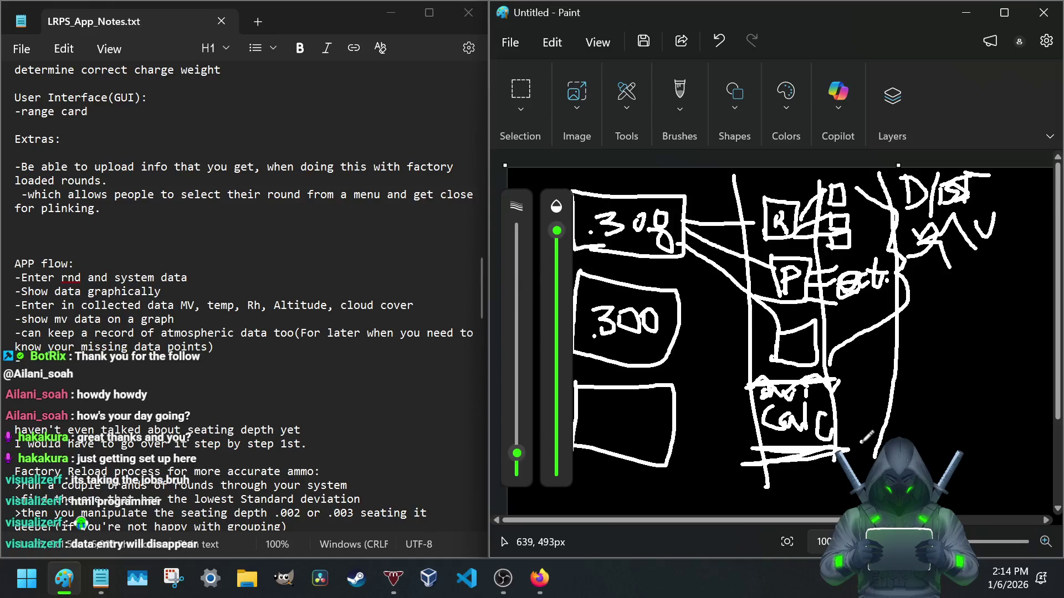
- Draw the outline lines of a bottom row beneath the Calc box
mouse_move(774, 472)
left_mouse_down()
mouse_move(773, 506)
mouse_move(841, 473)
left_mouse_up()
left_click_drag(939, 457, 939, 505)
mouse_move(858, 506)
left_mouse_down()
mouse_move(769, 503)
mouse_move(844, 491)
left_mouse_up()
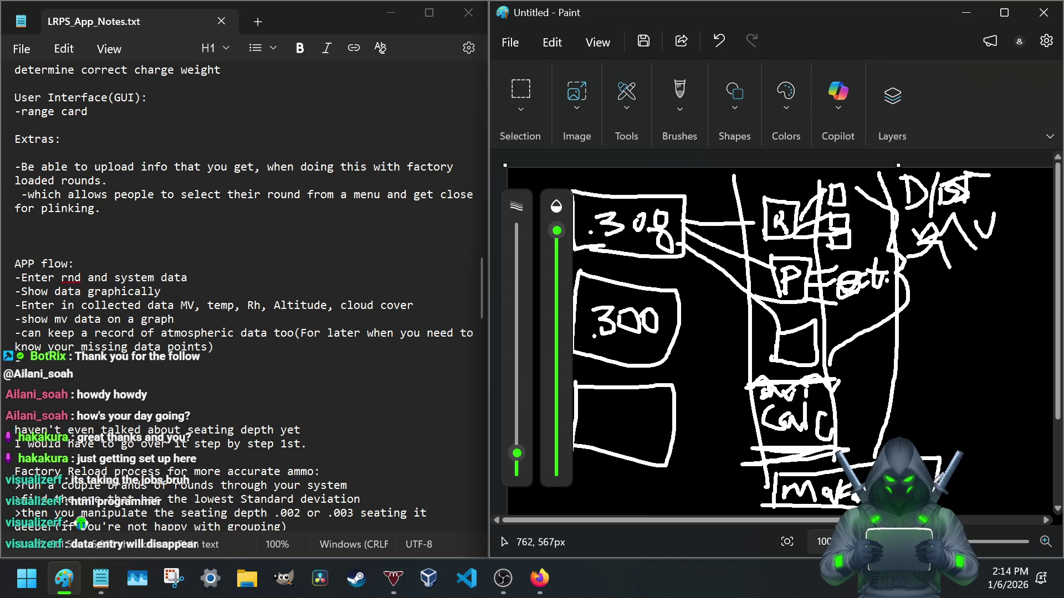
- Handwrite the bottom caption ending in 'Card.' along the canvas bottom
mouse_move(925, 491)
left_mouse_down()
mouse_move(948, 503)
mouse_move(983, 467)
mouse_move(983, 495)
mouse_move(999, 486)
mouse_move(1016, 498)
left_mouse_up()
left_click_drag(1034, 451, 1033, 499)
left_click(1035, 501)
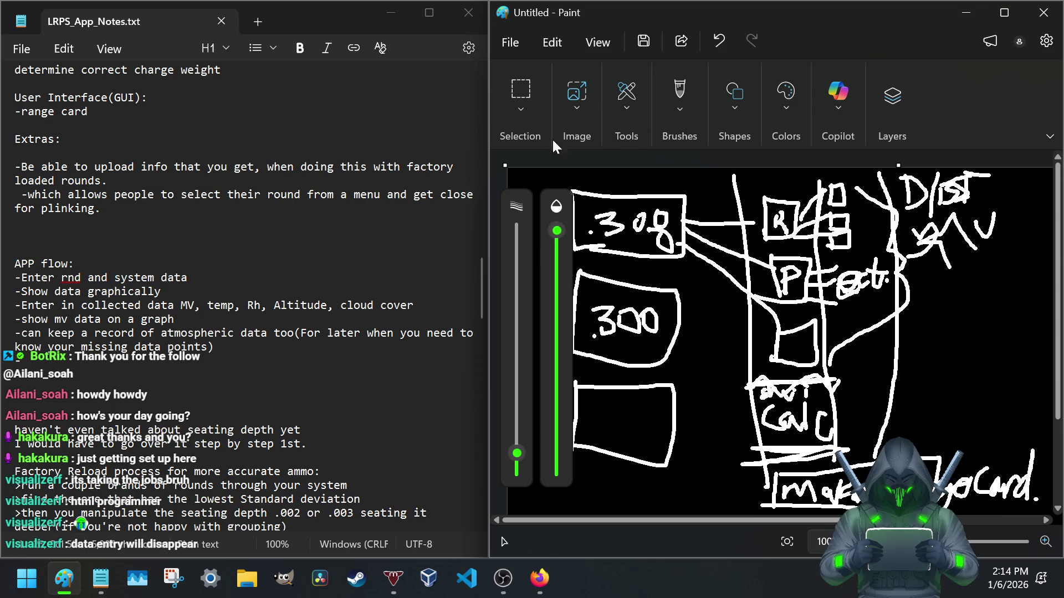
left_click(527, 48)
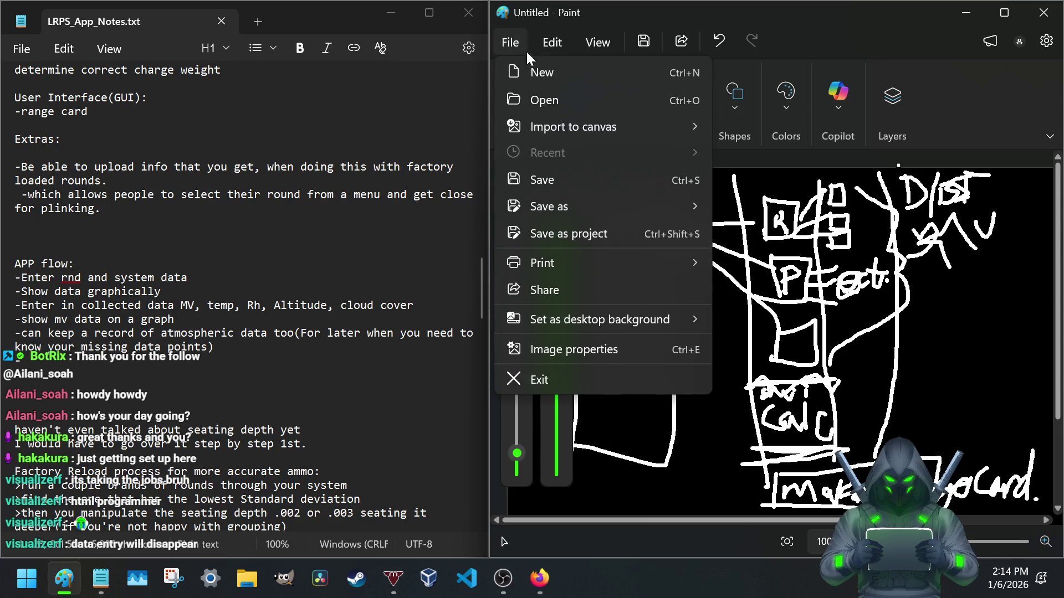
- Start a new image without saving the sketch and fill the whole canvas black
left_click(535, 63)
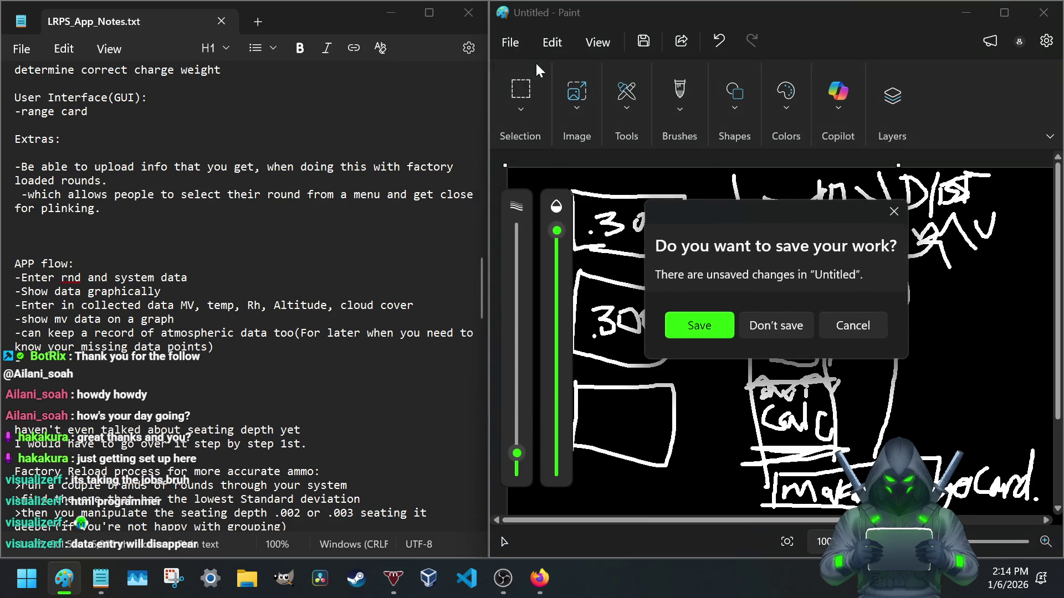
left_click(787, 323)
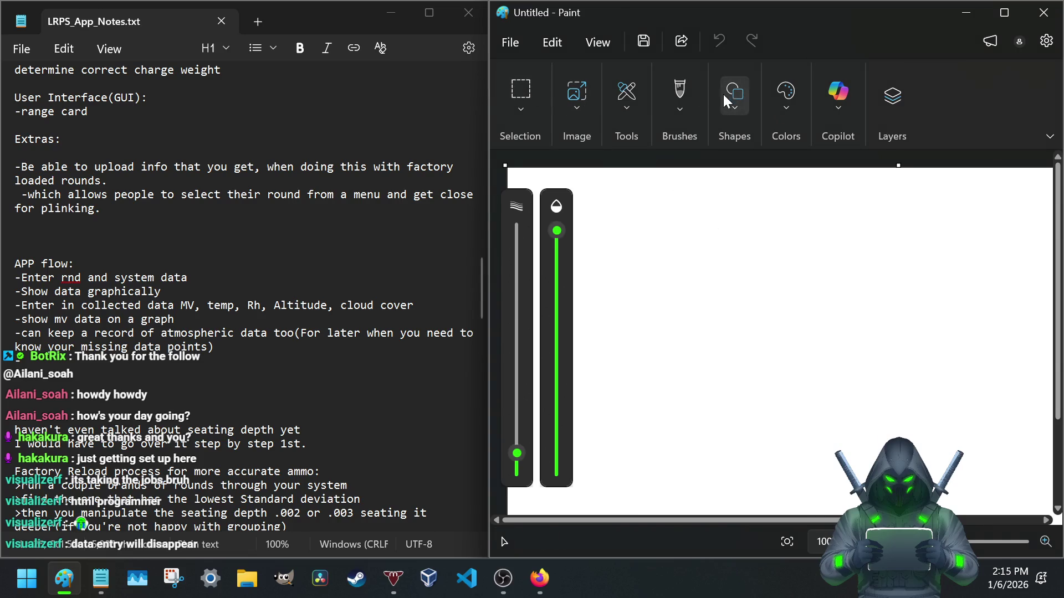
left_click(625, 100)
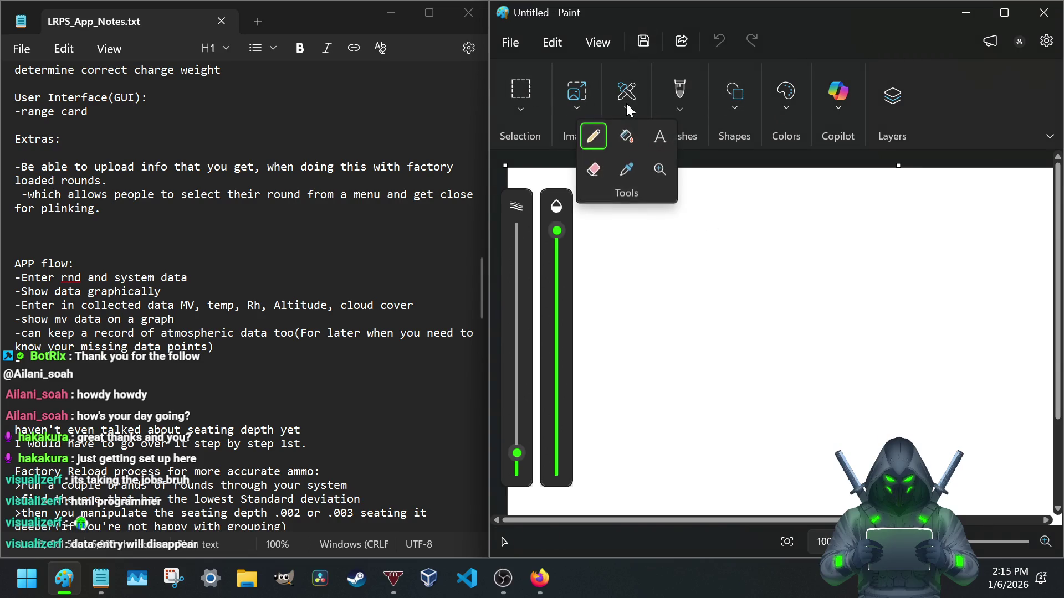
left_click(625, 137)
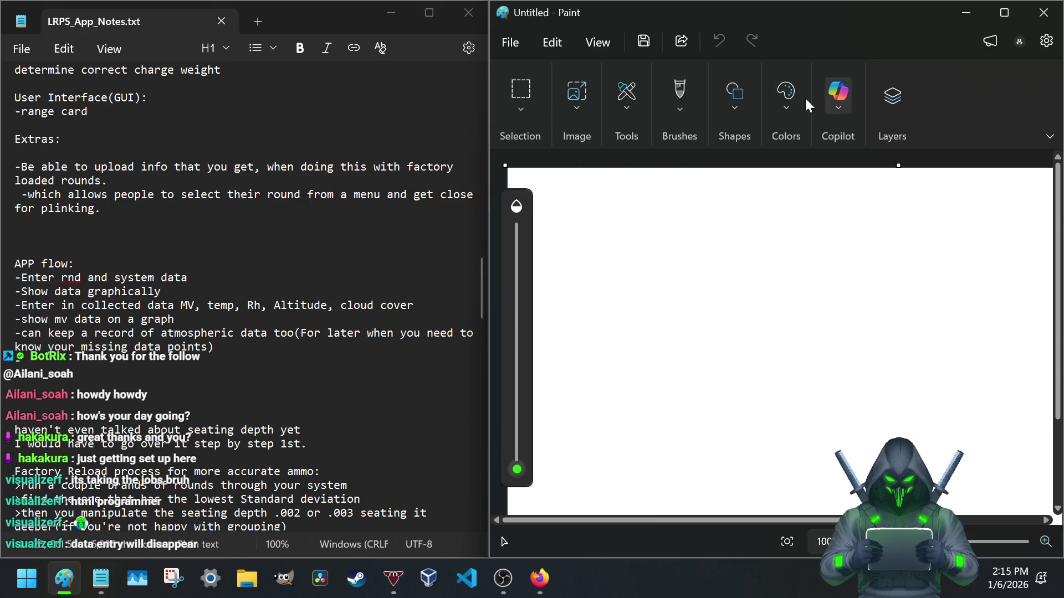
left_click(783, 101)
left_click(658, 131)
left_click(722, 279)
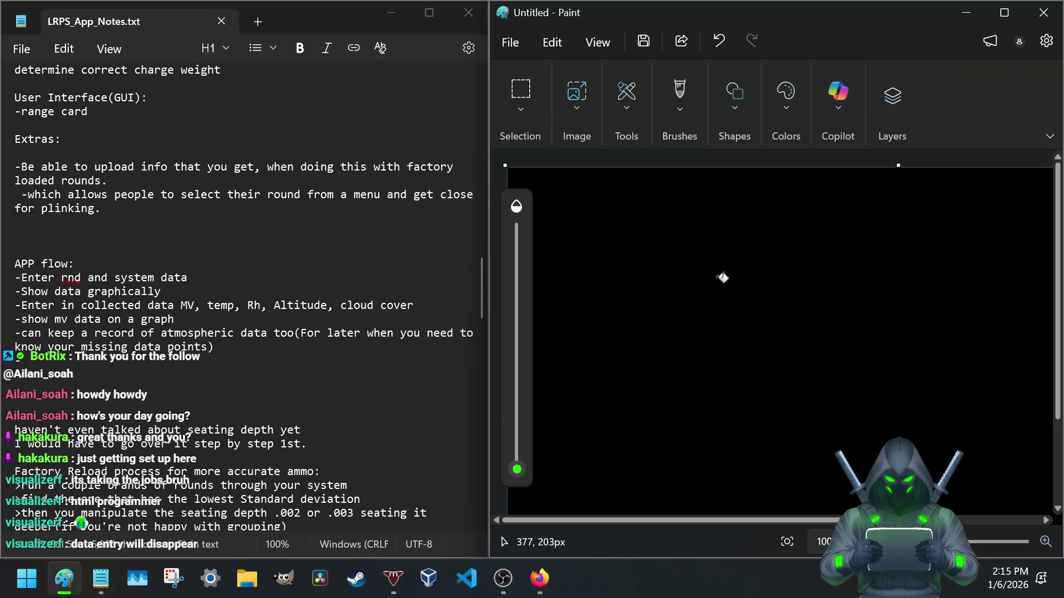
- Switch to the pencil with white colour and adjust its line thickness
left_click(628, 112)
left_click(595, 136)
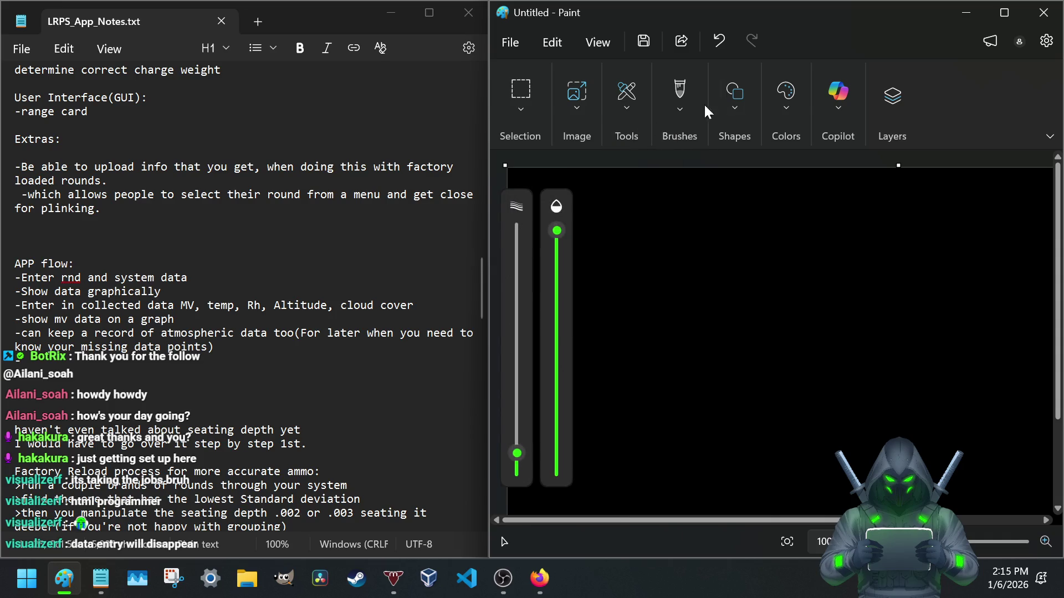
left_click(733, 93)
left_click(780, 96)
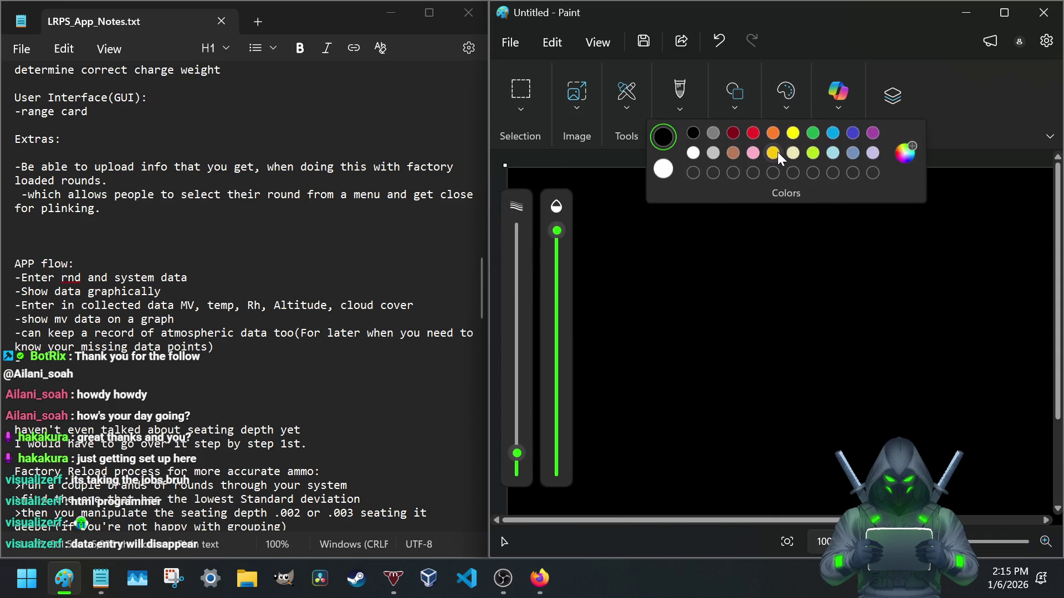
left_click(673, 169)
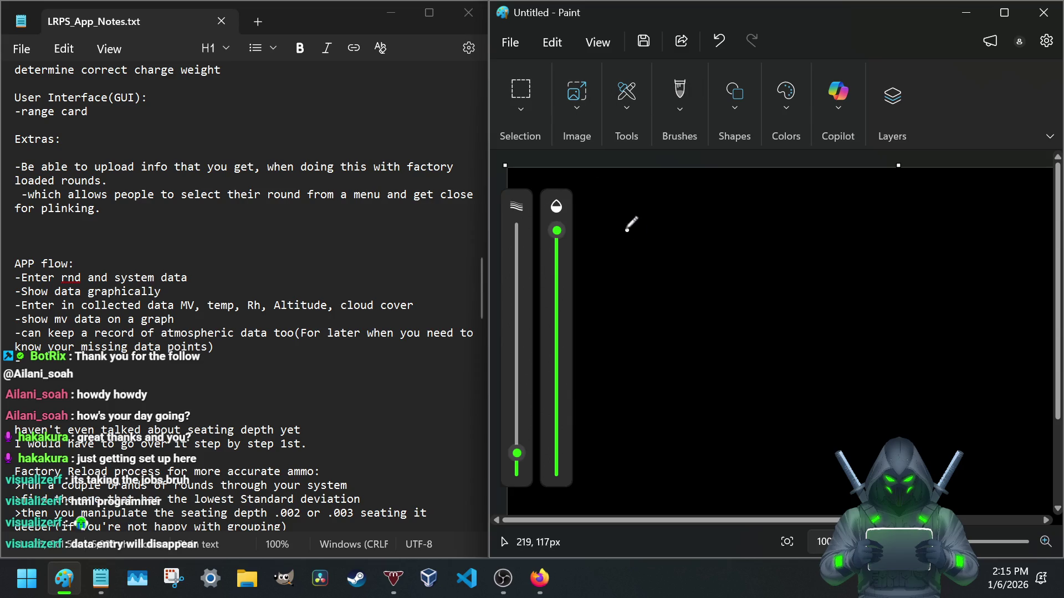
left_click_drag(510, 448, 513, 459)
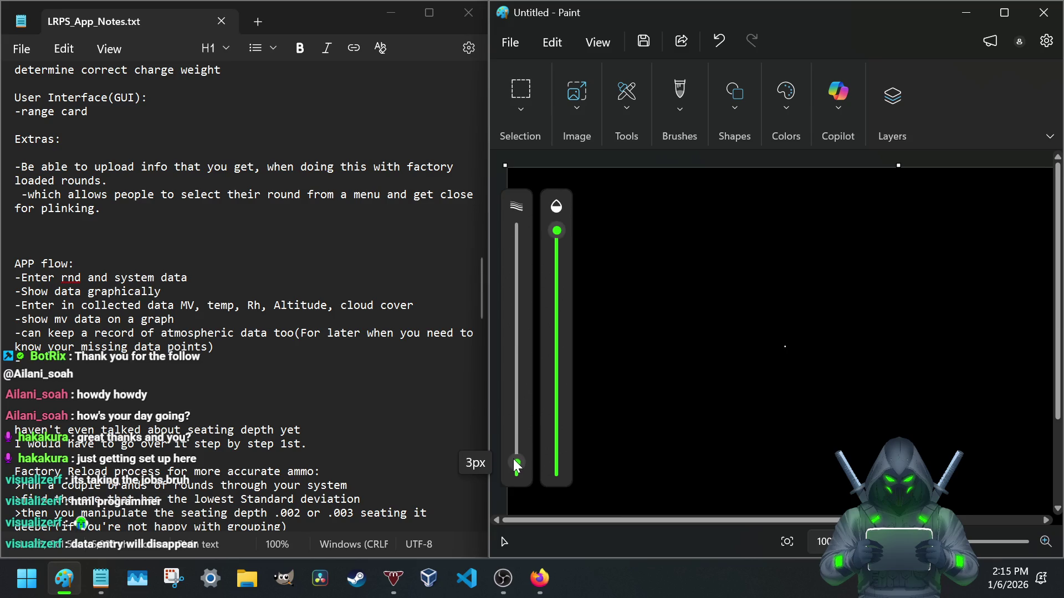
left_click_drag(516, 460, 516, 453)
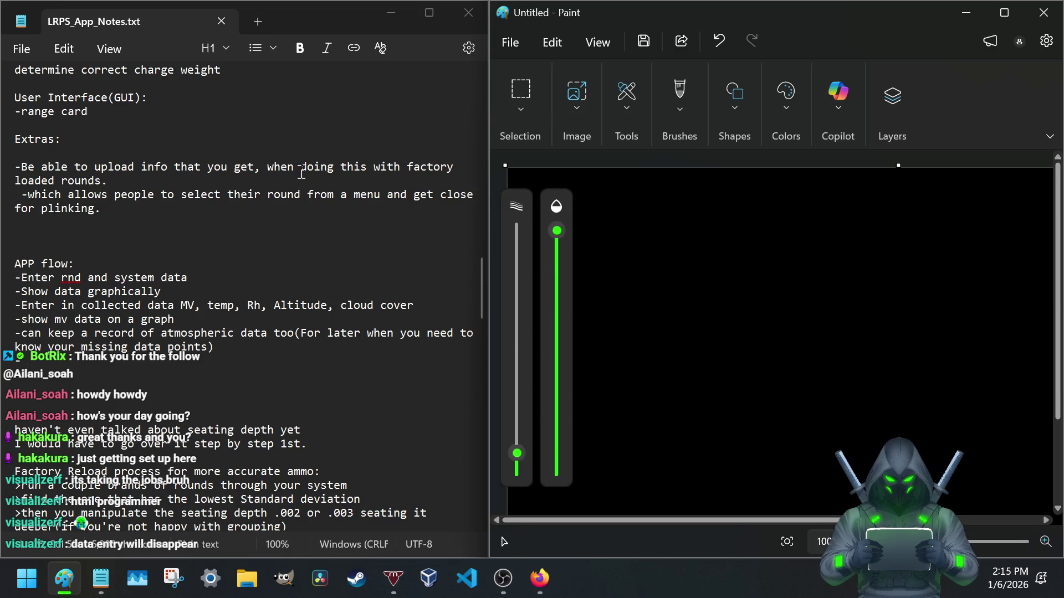
scroll(30, 190, "down", 3)
scroll(31, 190, "down", 2)
scroll(31, 190, "down", 2)
scroll(31, 190, "down", 5)
scroll(38, 183, "down", 7)
scroll(49, 173, "down", 2)
scroll(49, 173, "down", 2)
scroll(50, 173, "down", 2)
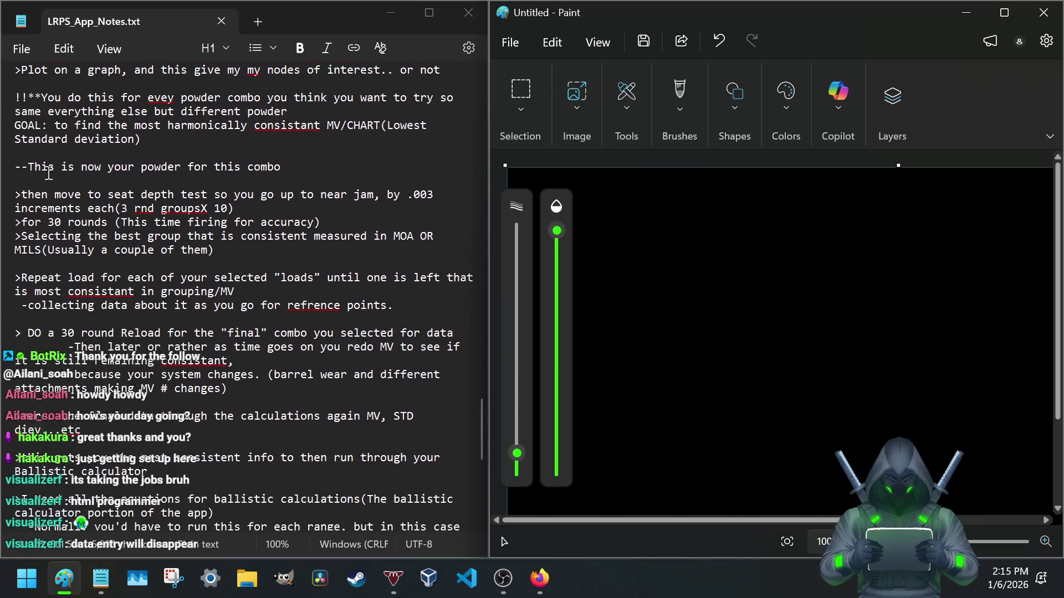
scroll(49, 173, "down", 2)
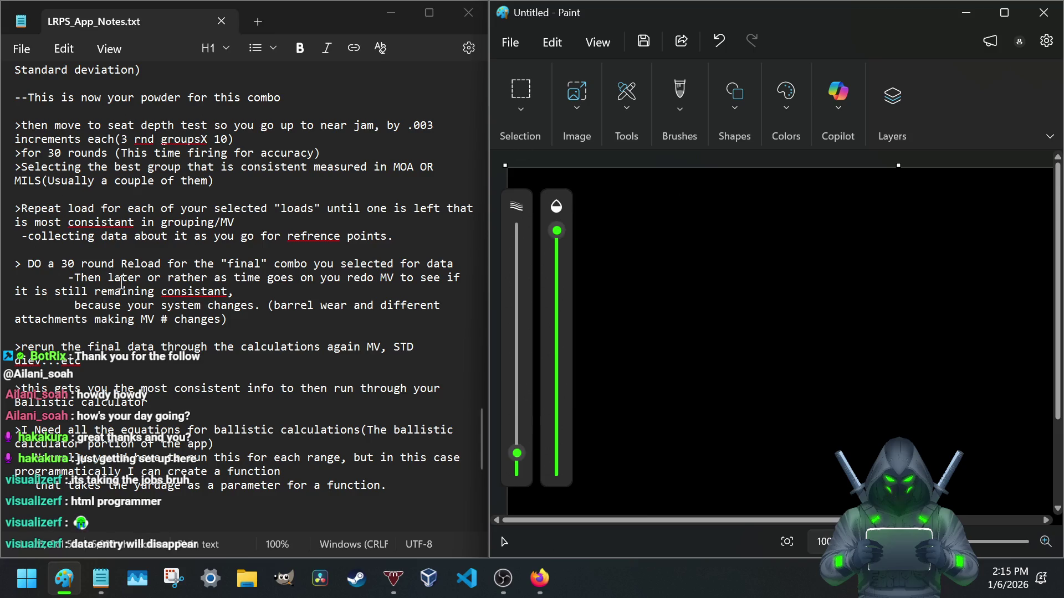
scroll(100, 399, "up", 1)
scroll(108, 411, "down", 8)
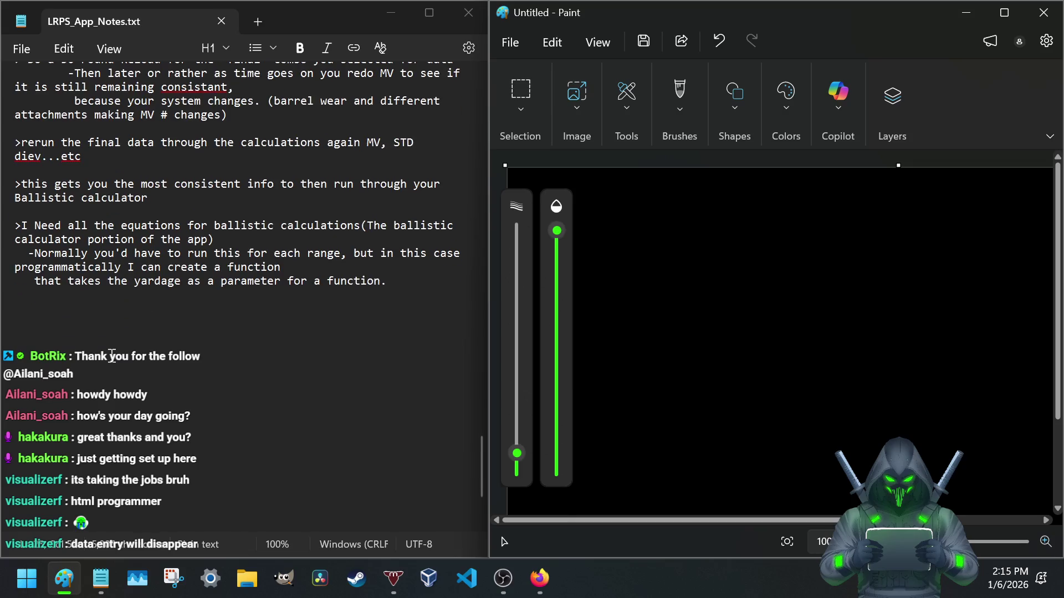
scroll(111, 342, "up", 2)
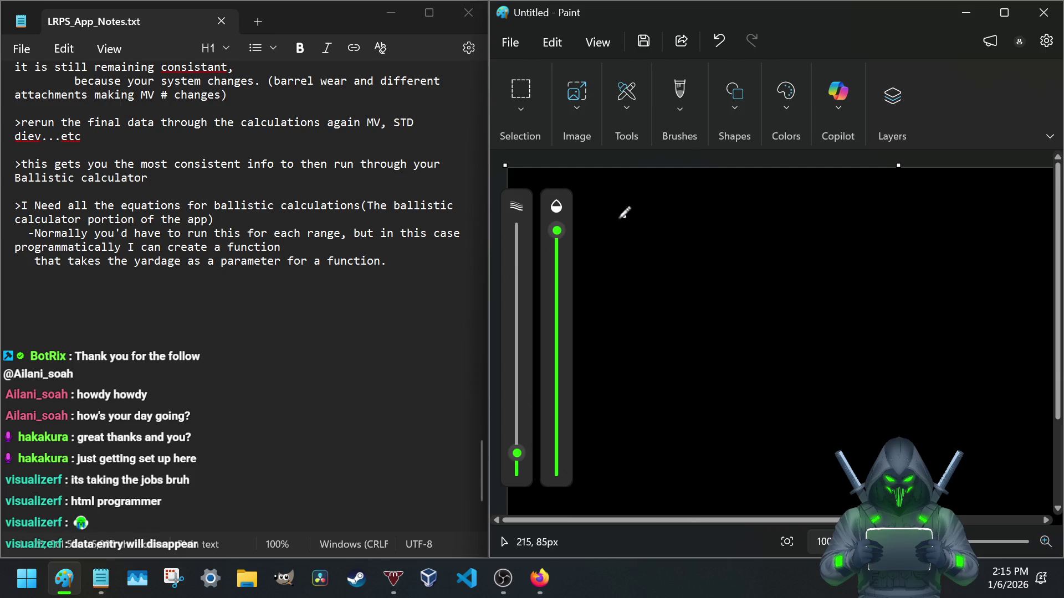
left_click_drag(215, 205, 365, 205)
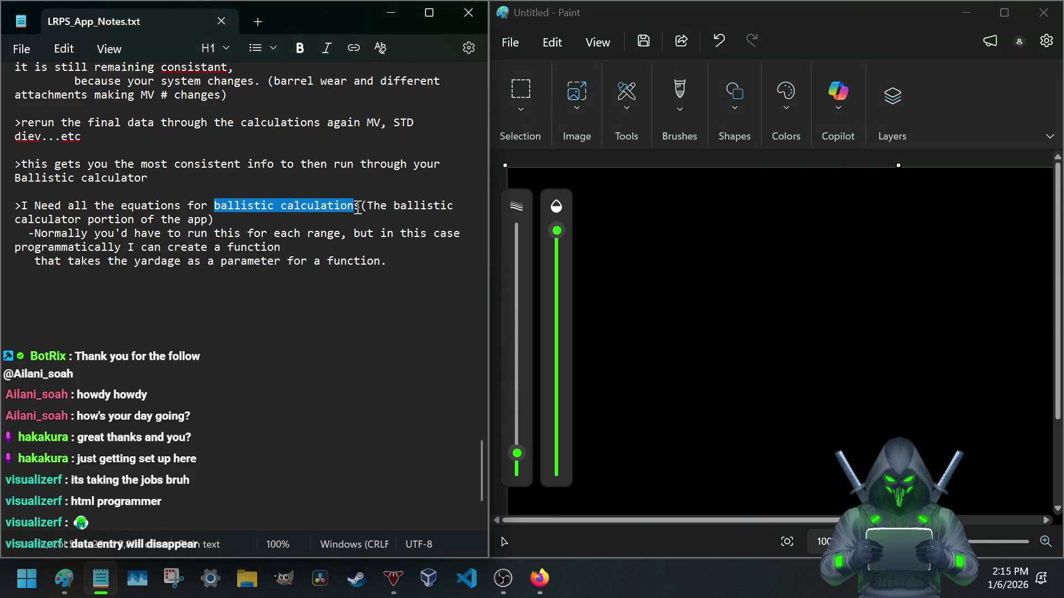
scroll(148, 212, "up", 3)
scroll(148, 212, "up", 6)
scroll(148, 211, "up", 8)
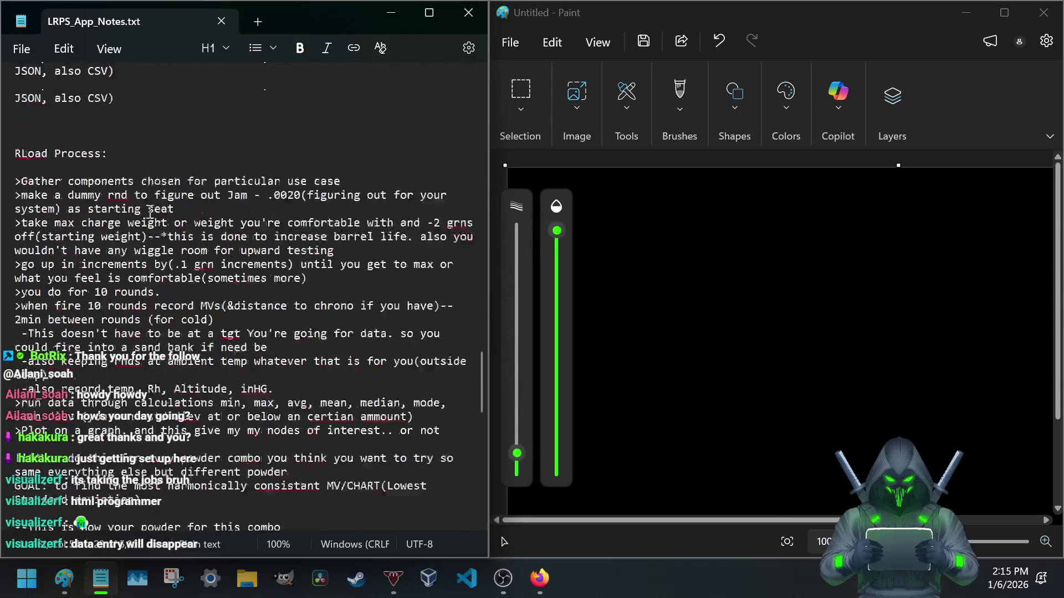
scroll(24, 152, "up", 2)
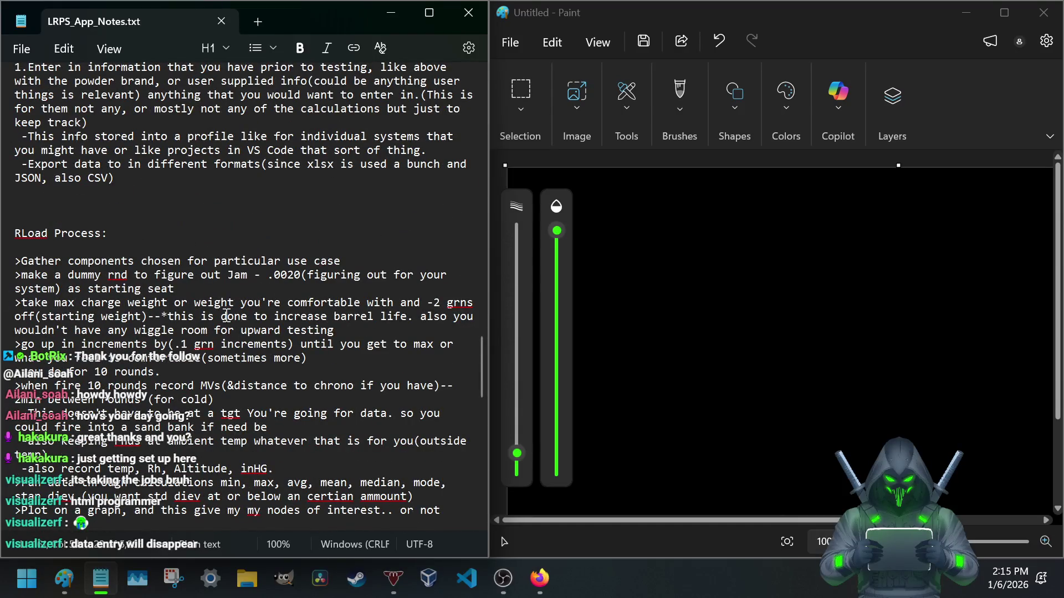
scroll(71, 304, "up", 1)
scroll(70, 304, "up", 7)
scroll(96, 230, "up", 10)
scroll(96, 230, "up", 5)
scroll(332, 272, "up", 2)
scroll(333, 272, "down", 3)
scroll(178, 287, "down", 10)
scroll(177, 287, "down", 5)
scroll(177, 287, "down", 5)
scroll(177, 283, "down", 3)
scroll(178, 283, "up", 1)
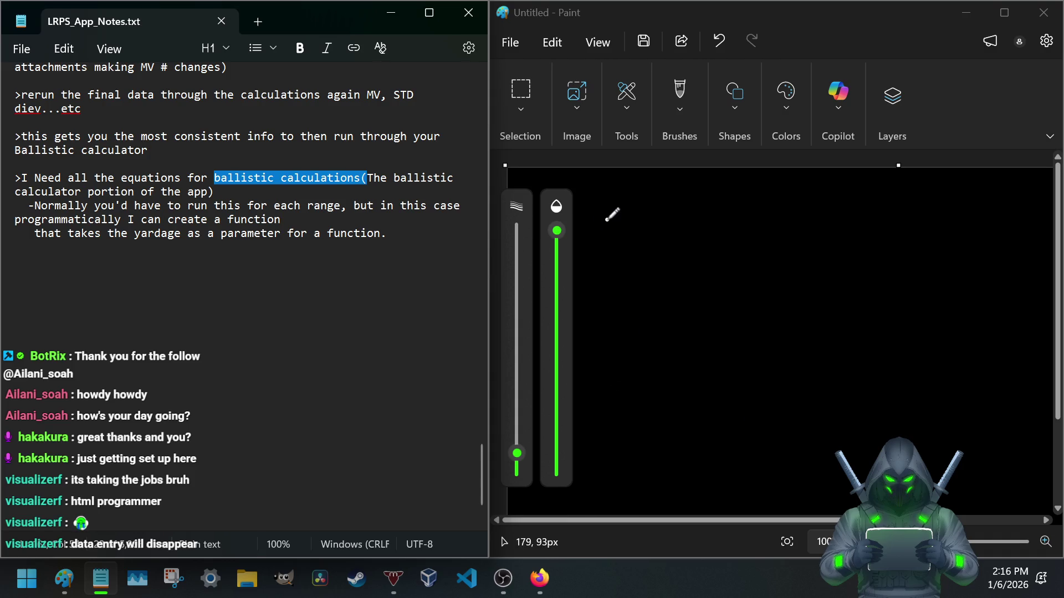
- After a blank line, add the note that the range card can then be created in whatever method you choose
left_click(409, 236)
key("Return")
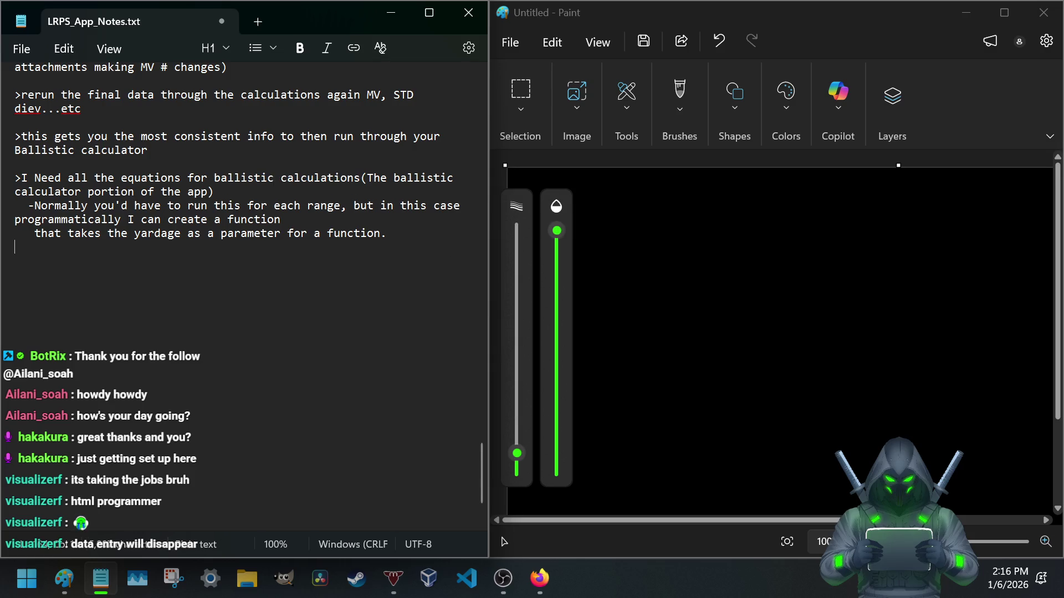
key("BackSpace")
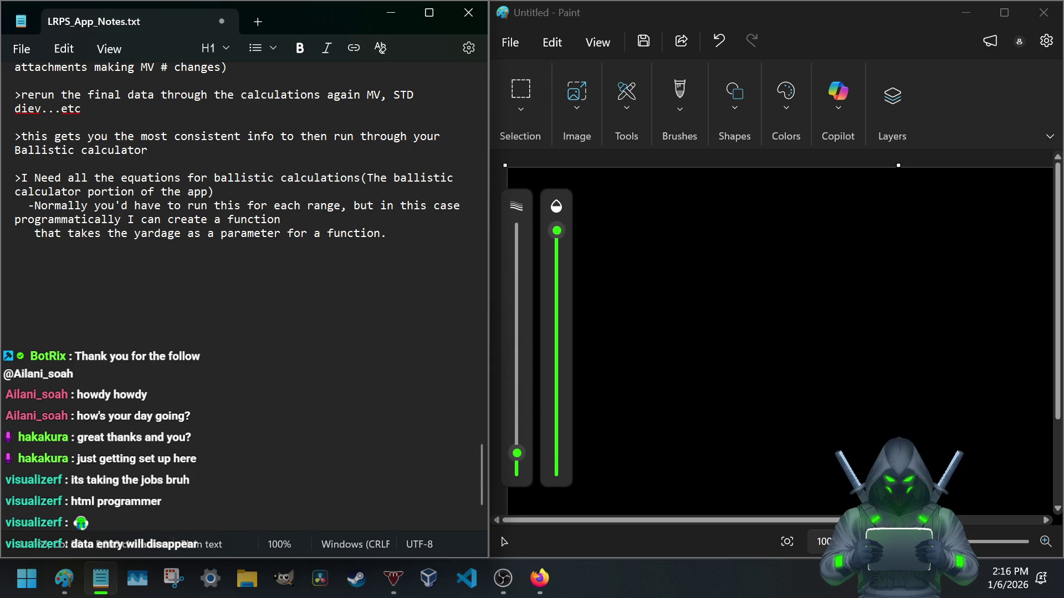
key("Return")
key("Return")
type("> ")
type("nce it hax")
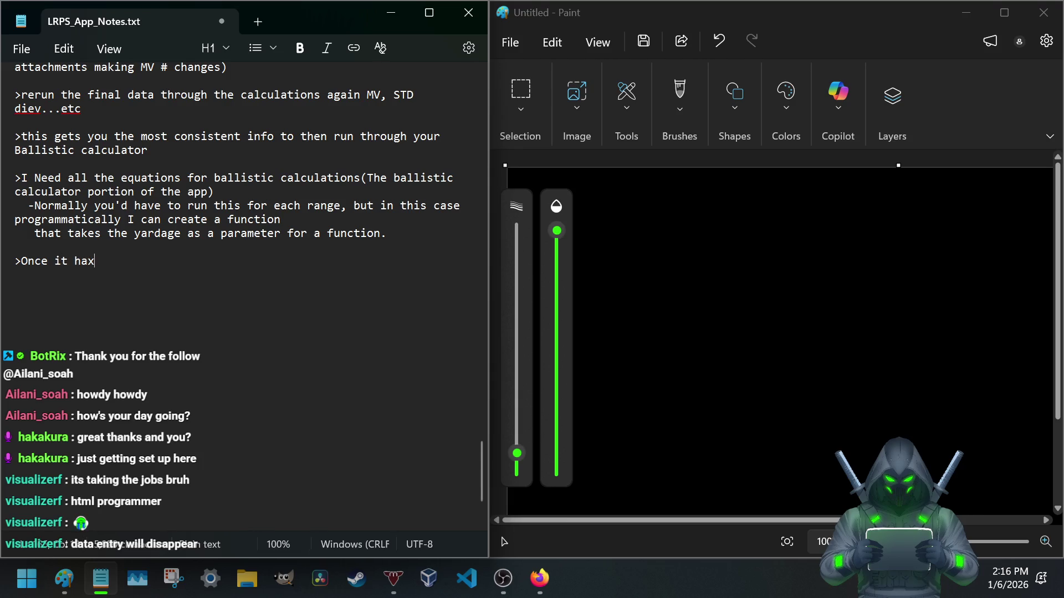
type(" tha info it needs you wil")
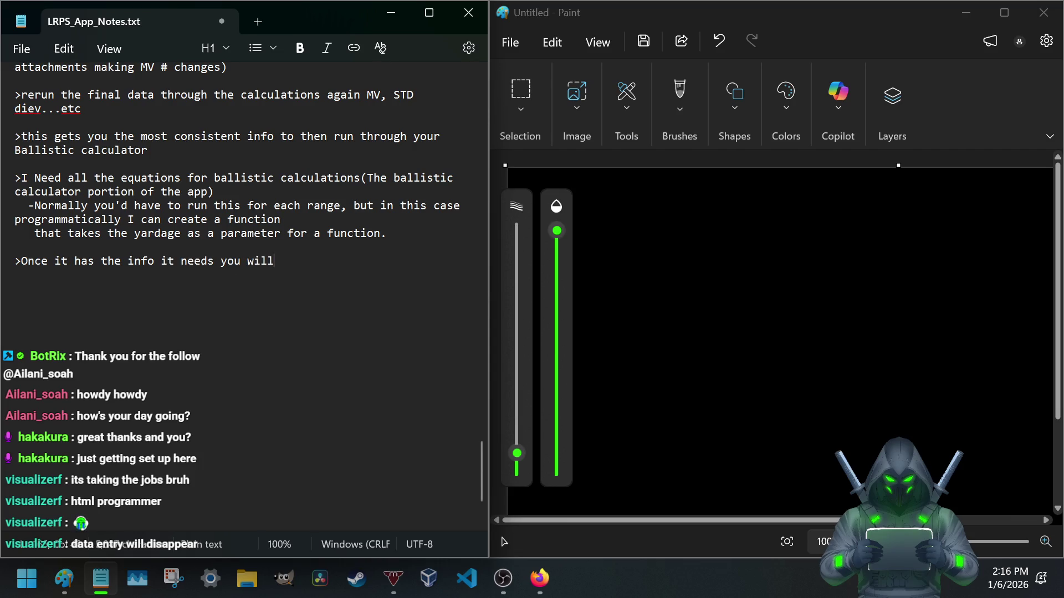
type("le to")
type(" create your")
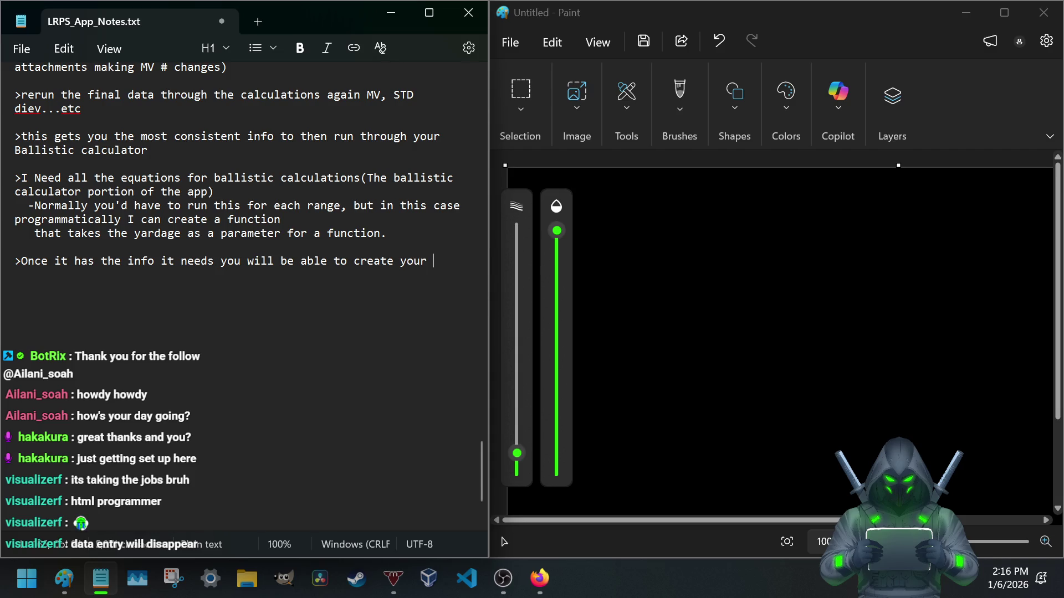
type("cardin a me")
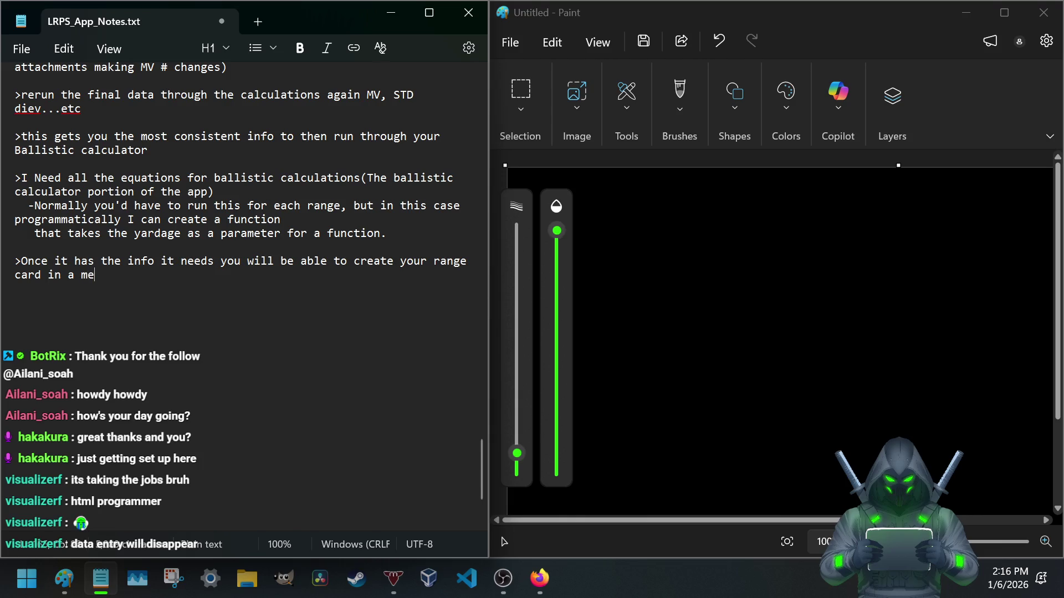
type("hat you ch")
type("oose .")
key("Return")
type("Simpl")
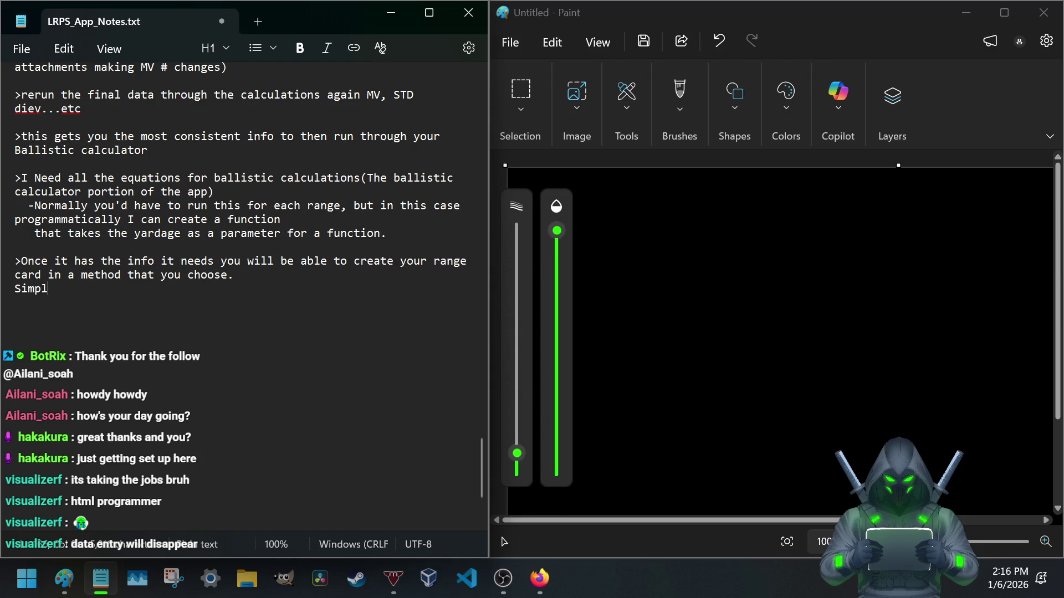
type("e or complex")
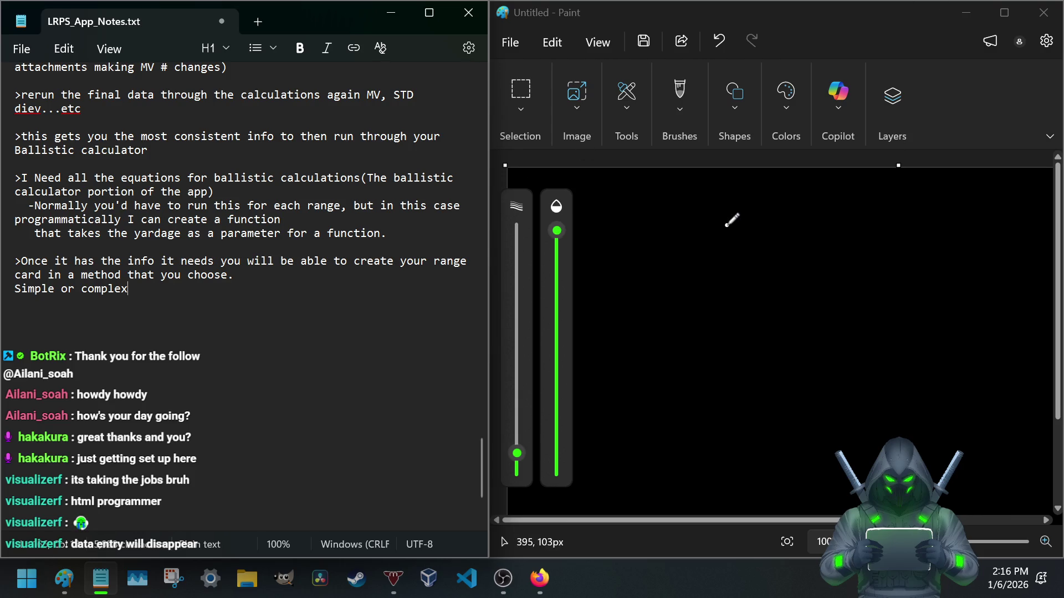
- Draw the table's column dividers with Range, Wind and Head headings and a line under them
left_click(632, 229)
left_click_drag(630, 234, 638, 447)
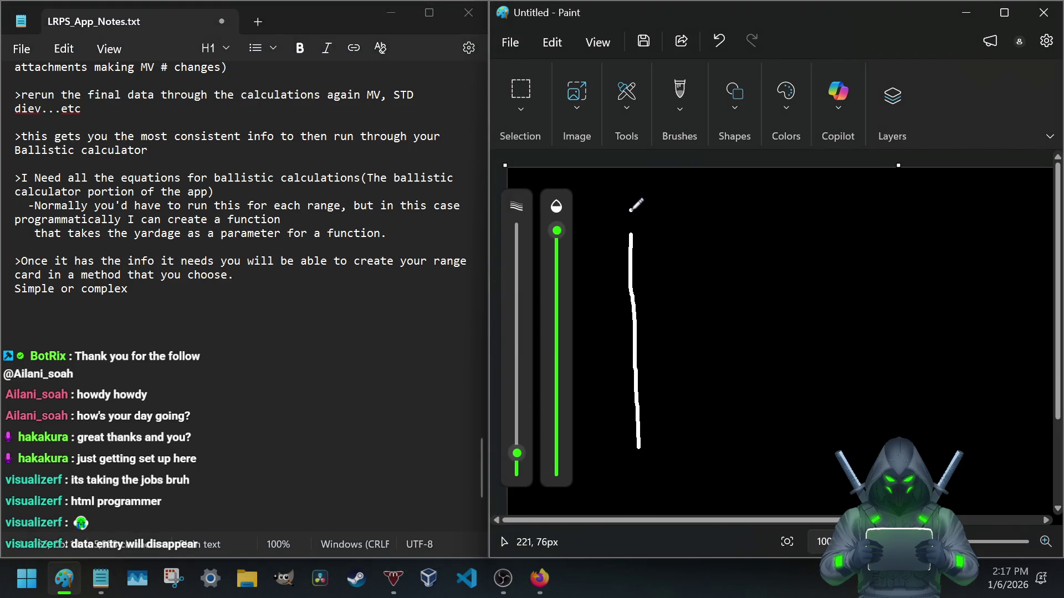
mouse_move(630, 212)
left_mouse_down()
mouse_move(640, 224)
mouse_move(737, 224)
left_mouse_up()
left_click_drag(752, 172, 790, 501)
mouse_move(773, 198)
left_mouse_down()
mouse_move(783, 212)
mouse_move(797, 191)
mouse_move(781, 204)
mouse_move(803, 213)
mouse_move(838, 201)
mouse_move(868, 268)
mouse_move(876, 461)
left_mouse_up()
left_click(822, 207)
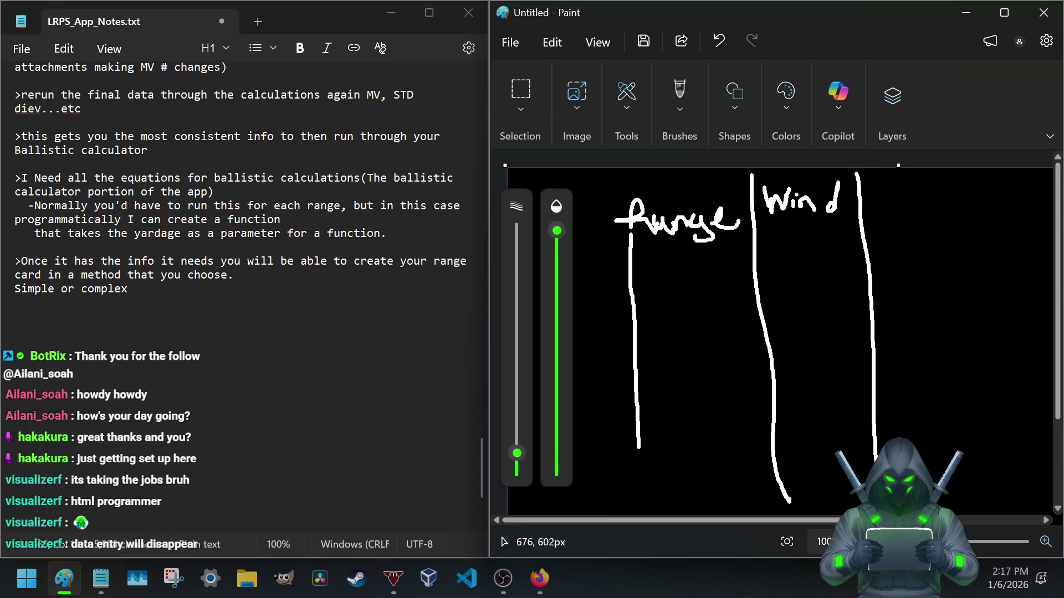
mouse_move(883, 190)
left_mouse_down()
mouse_move(915, 200)
mouse_move(929, 190)
mouse_move(951, 204)
left_mouse_up()
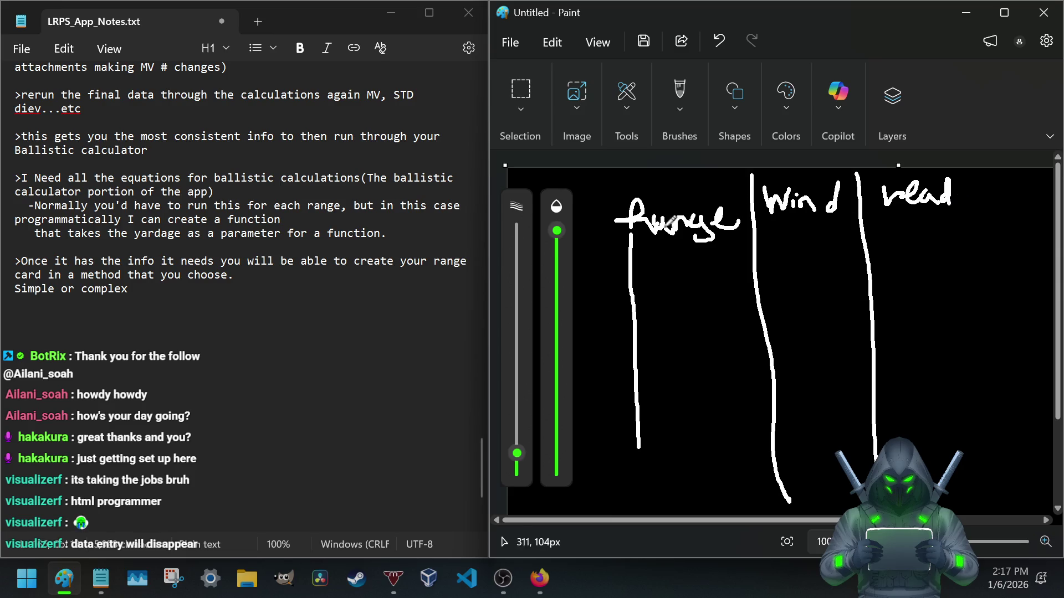
left_click_drag(586, 241, 1012, 208)
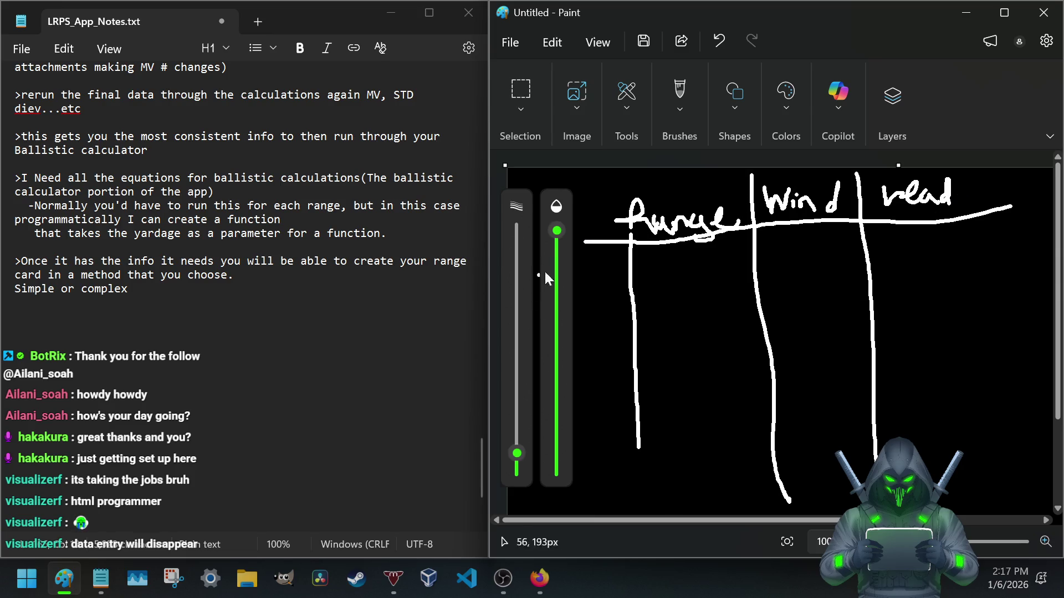
- Write the ranges 100 and 200 under Range and rule a row line in the Wind column
mouse_move(636, 253)
left_mouse_down()
mouse_move(636, 268)
mouse_move(662, 253)
mouse_move(692, 264)
mouse_move(669, 305)
mouse_move(679, 281)
mouse_move(695, 290)
mouse_move(706, 282)
left_mouse_up()
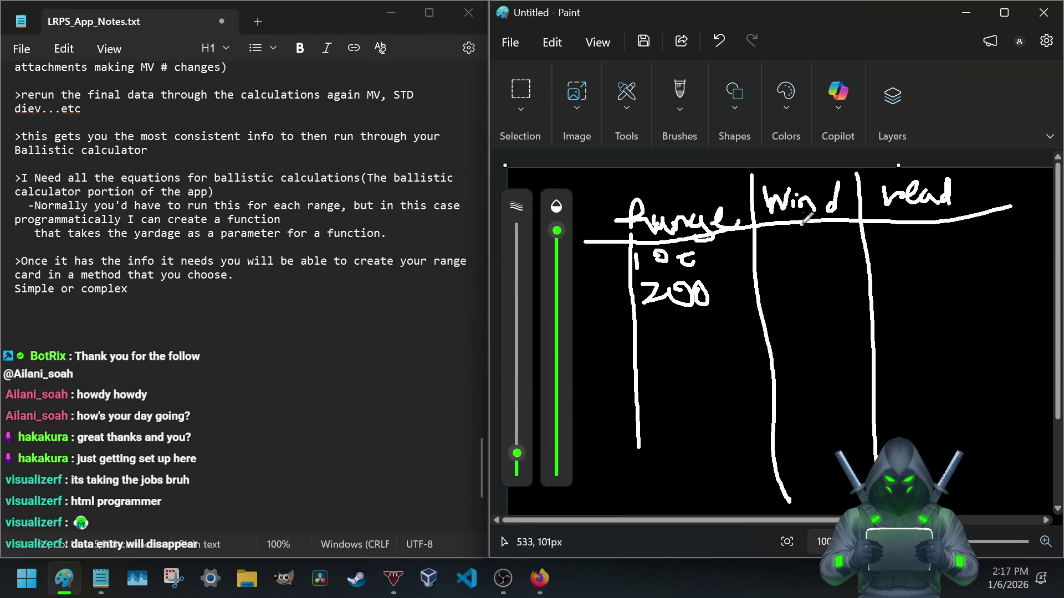
left_click_drag(758, 246, 864, 247)
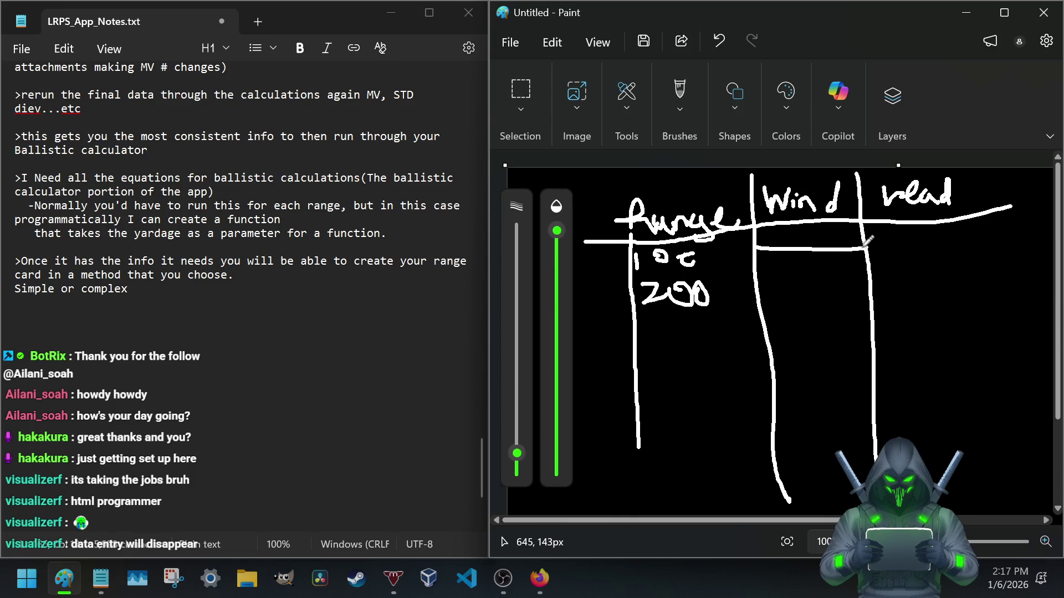
mouse_move(774, 229)
left_mouse_down()
mouse_move(790, 244)
mouse_move(838, 223)
mouse_move(844, 245)
mouse_move(865, 231)
mouse_move(852, 248)
left_mouse_up()
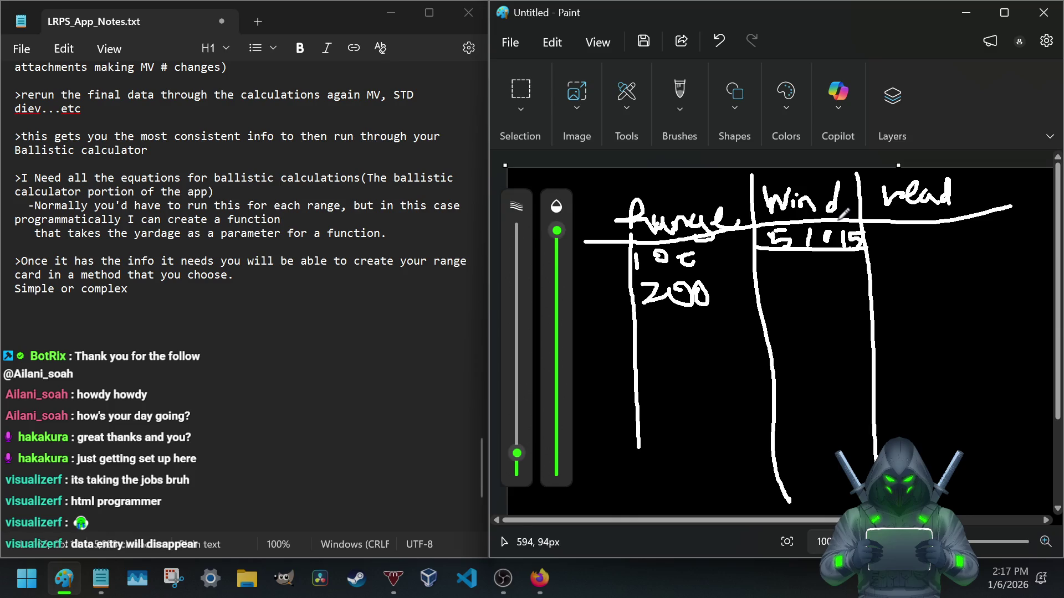
- Split the Wind column into three sub-columns (5/10/15) and rule row lines under 100 and 200
left_click_drag(837, 211, 837, 482)
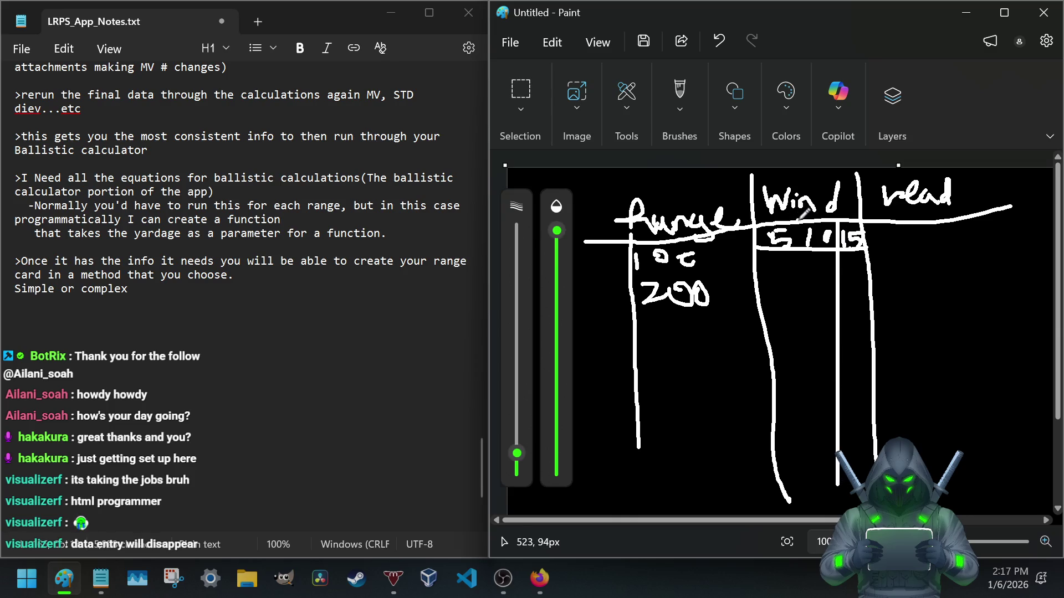
left_click_drag(798, 220, 798, 464)
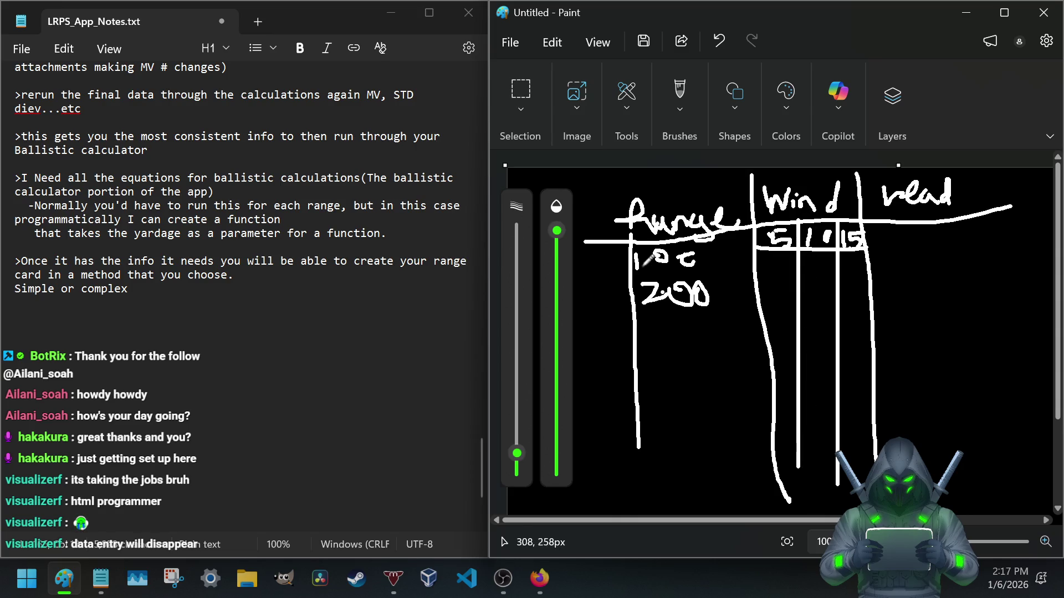
left_click_drag(632, 272, 986, 274)
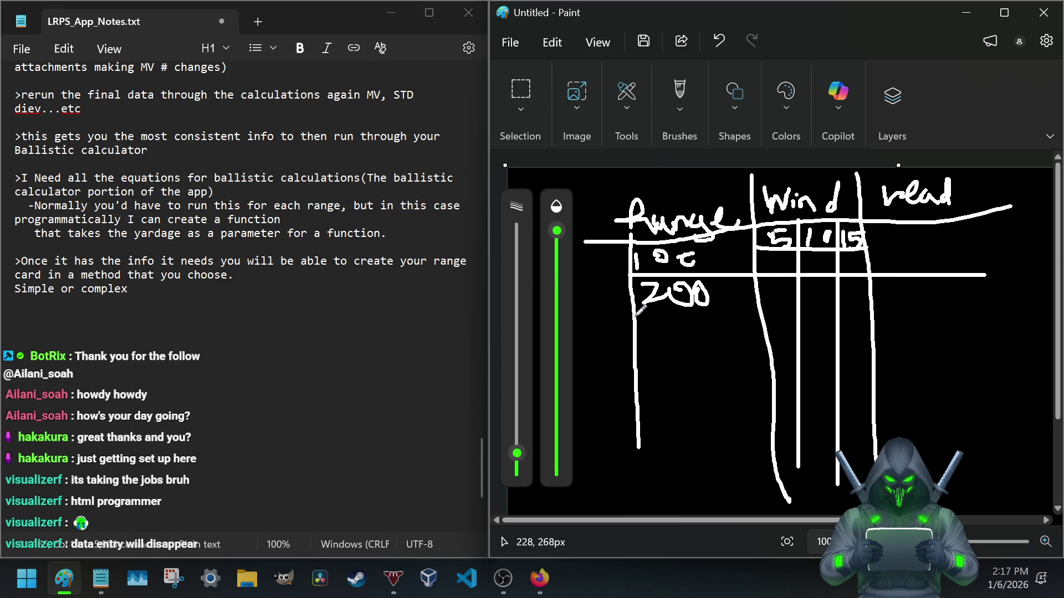
left_click_drag(635, 317, 997, 317)
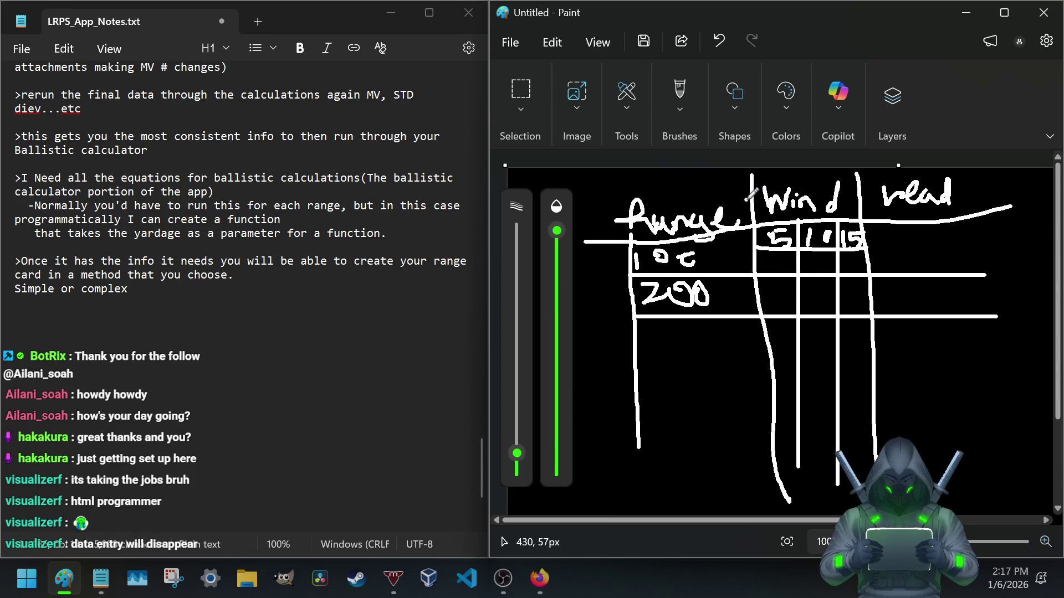
mouse_move(577, 212)
left_mouse_down()
mouse_move(575, 250)
mouse_move(607, 224)
mouse_move(623, 236)
mouse_move(639, 229)
mouse_move(621, 259)
mouse_move(709, 261)
mouse_move(586, 260)
left_mouse_up()
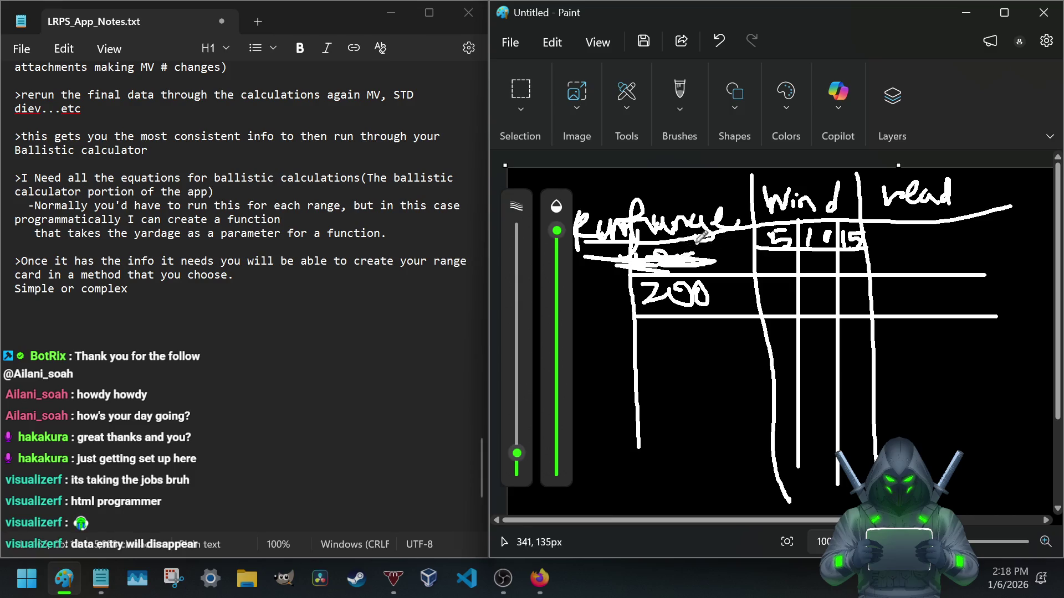
left_click(653, 411)
left_click(514, 44)
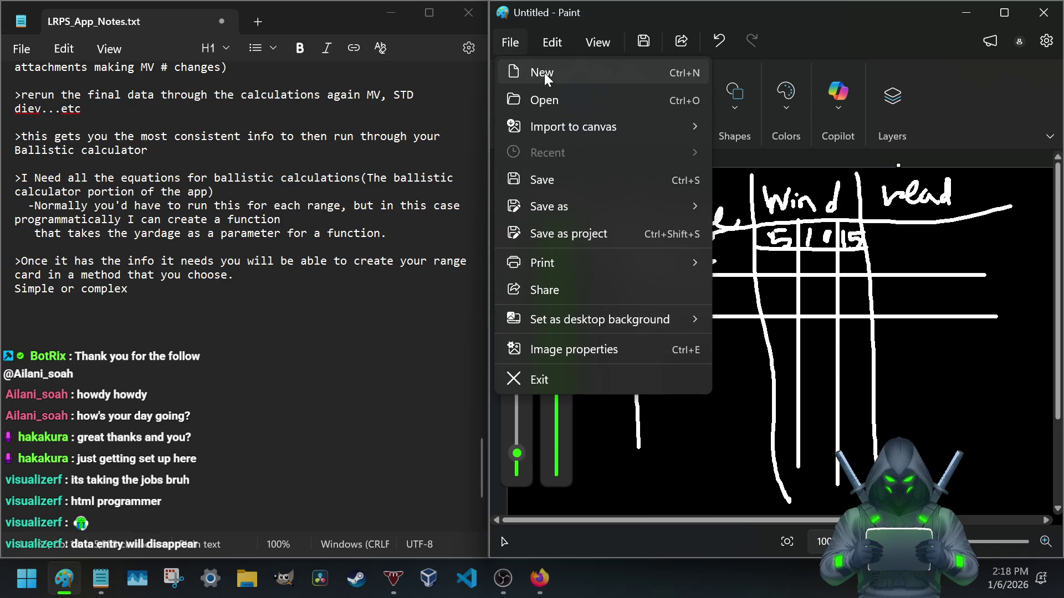
- Start a new image without saving the grid and fill the blank canvas black
left_click(550, 79)
left_click(779, 322)
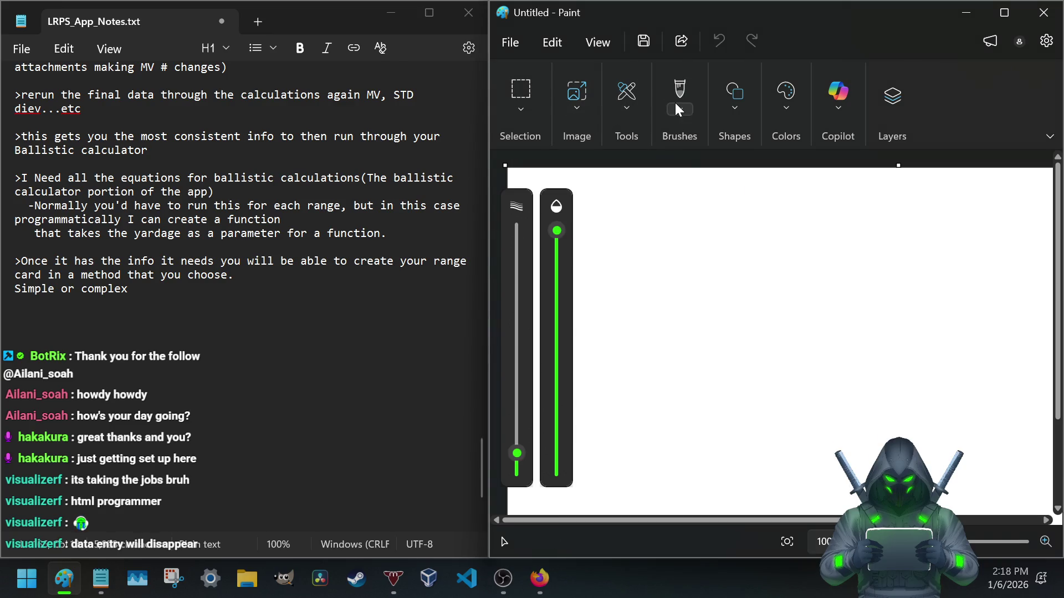
left_click(626, 94)
left_click(594, 135)
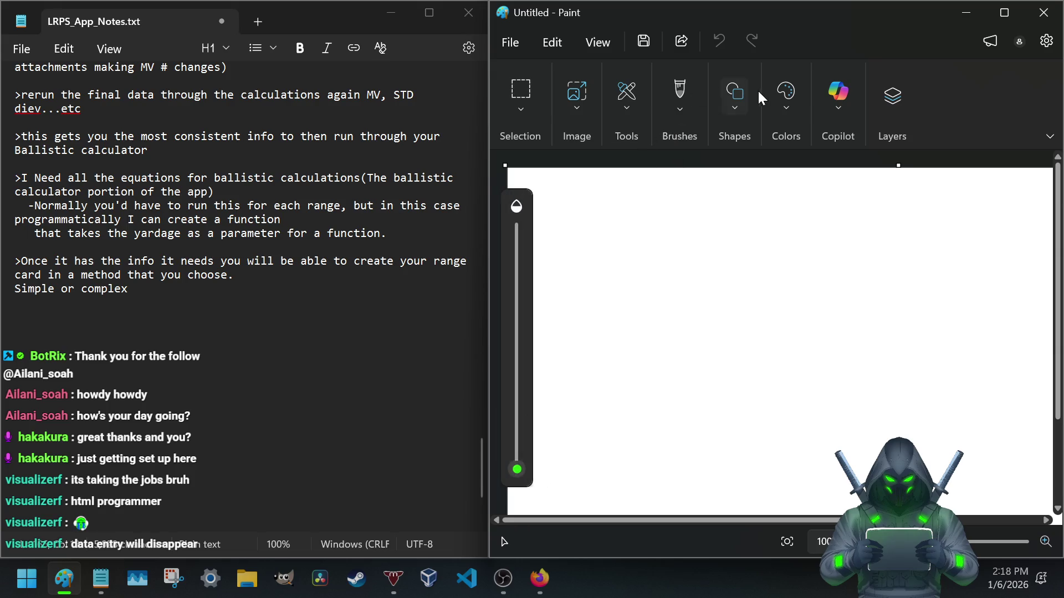
left_click(786, 94)
left_click(656, 137)
left_click(656, 259)
- Switch to the pencil and set the drawing colour to white
left_click(627, 109)
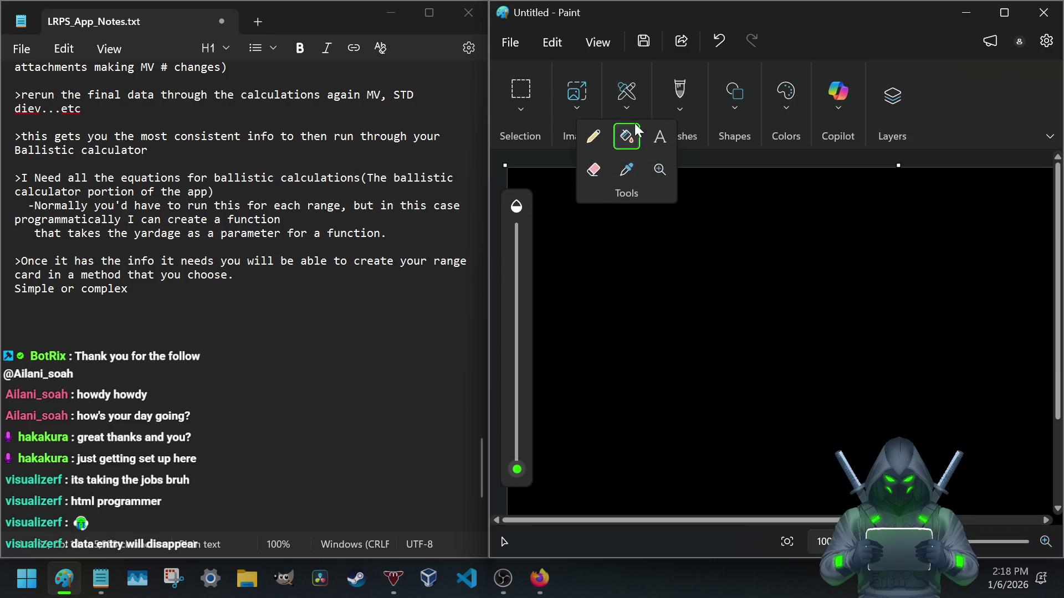
left_click(594, 133)
left_click(772, 89)
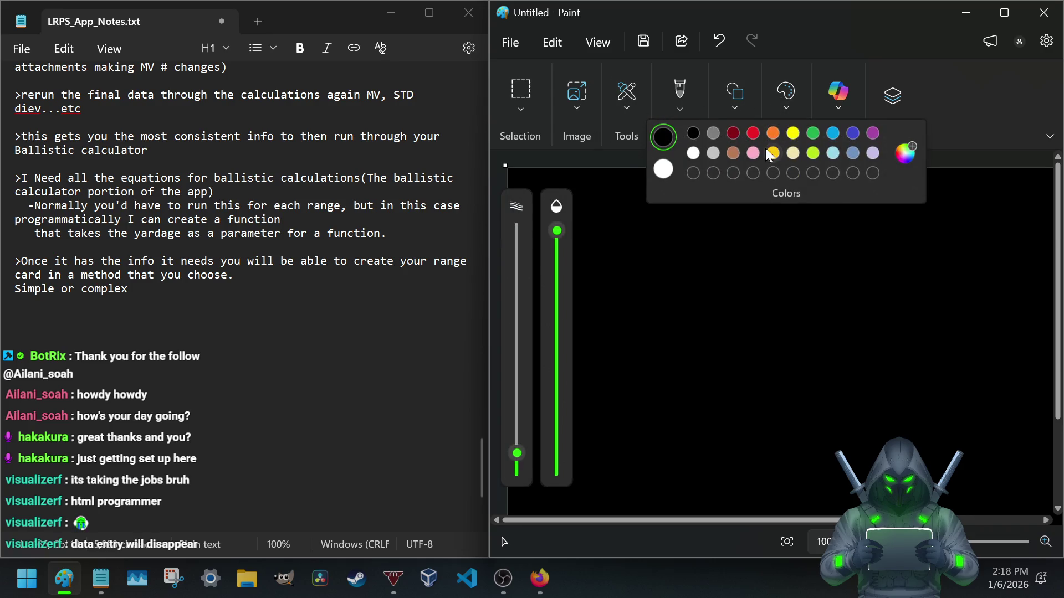
left_click(670, 168)
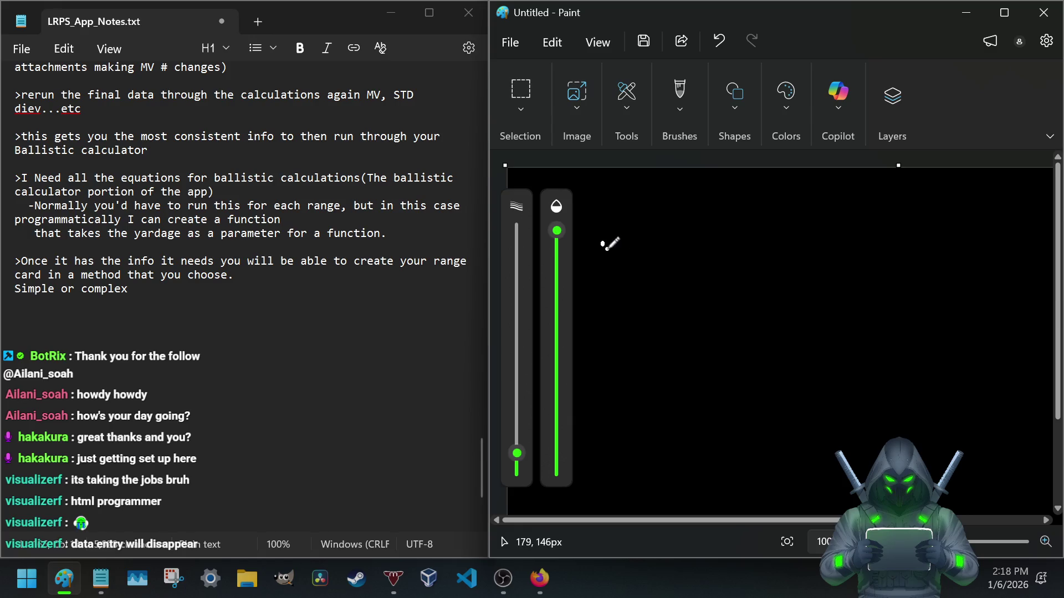
- Draw the table's header line and four vertical column dividers across the canvas
left_click_drag(601, 243, 701, 245)
left_click_drag(840, 241, 951, 242)
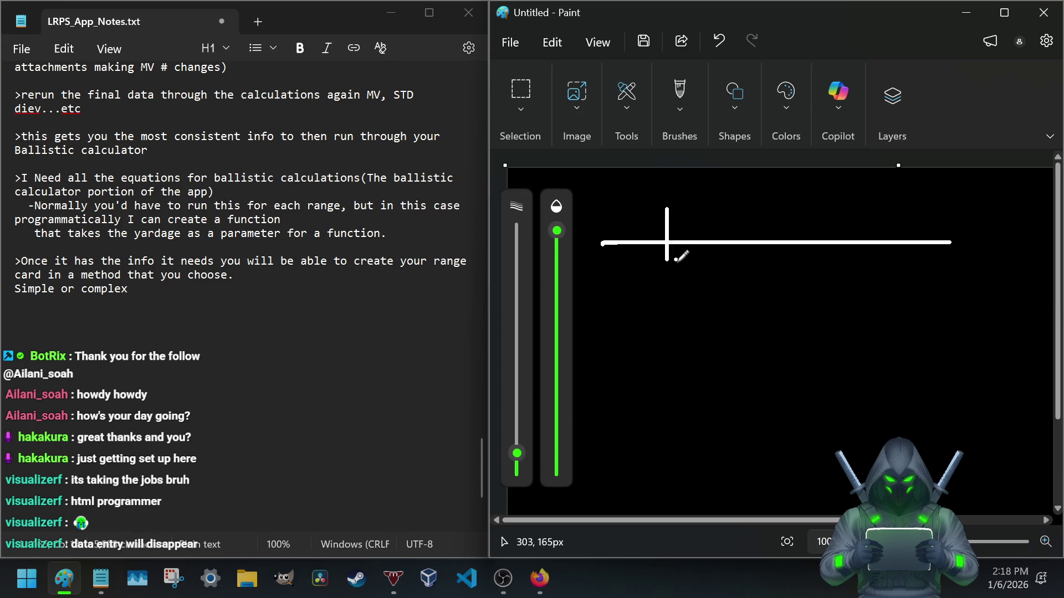
left_click_drag(666, 208, 667, 494)
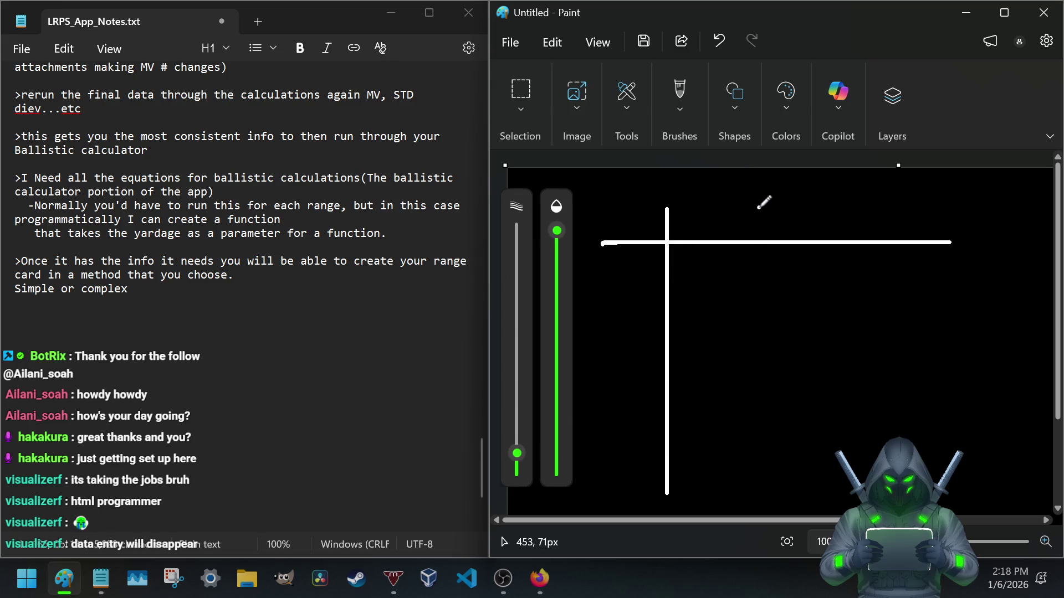
left_click_drag(744, 208, 744, 475)
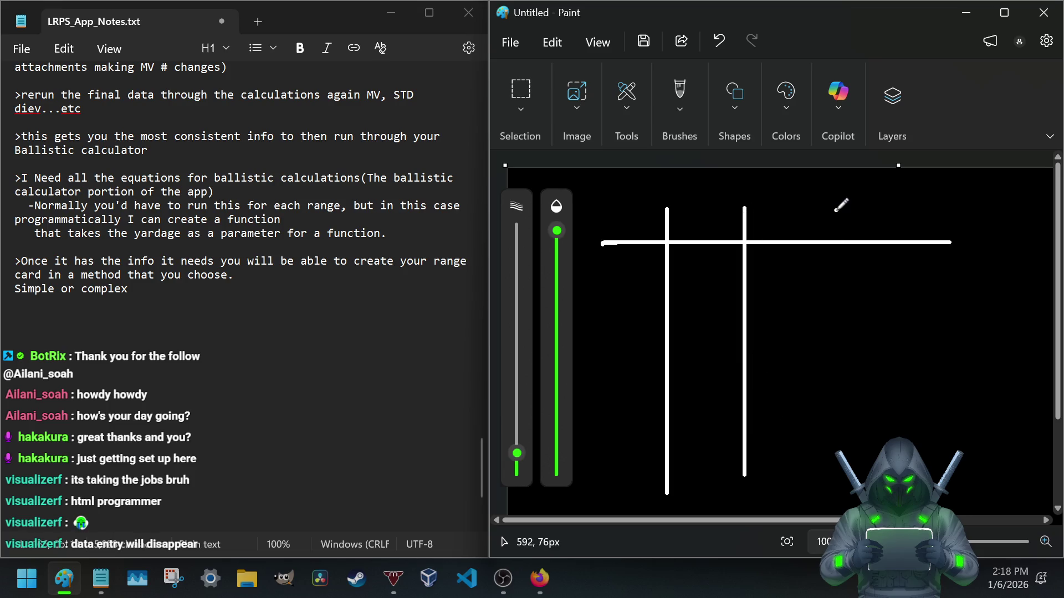
left_click_drag(837, 209, 836, 489)
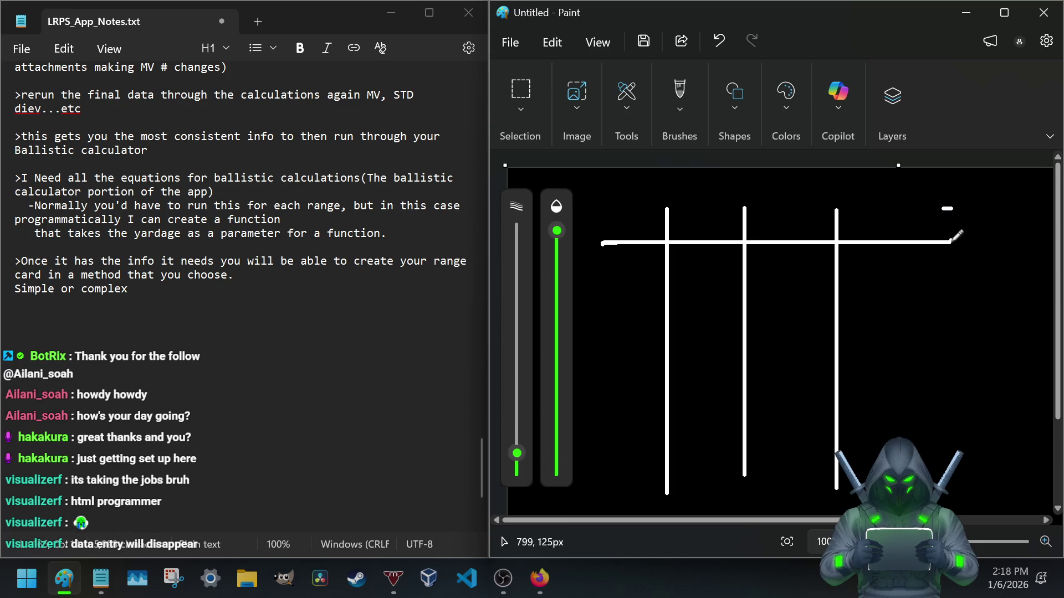
left_click_drag(946, 210, 947, 509)
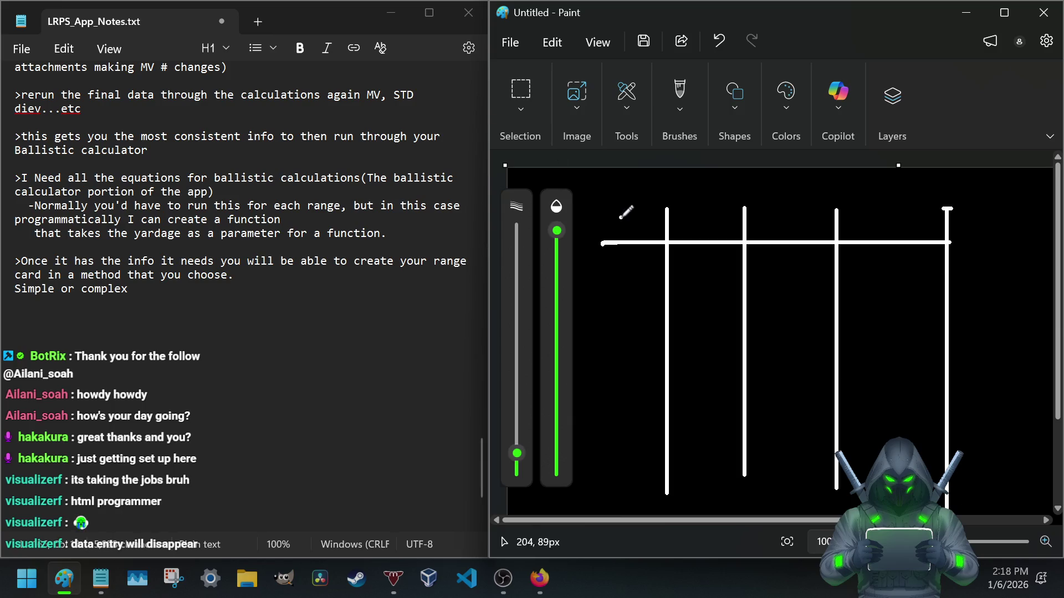
- Write the R heading with 100, 200 and continuation dots in the first column
mouse_move(611, 206)
left_mouse_down()
mouse_move(637, 247)
mouse_move(619, 268)
mouse_move(610, 251)
mouse_move(630, 264)
mouse_move(641, 246)
left_mouse_up()
mouse_move(599, 285)
left_mouse_down()
mouse_move(625, 303)
mouse_move(639, 285)
mouse_move(656, 283)
left_mouse_up()
left_click(614, 321)
left_click(618, 348)
left_click_drag(616, 363, 616, 370)
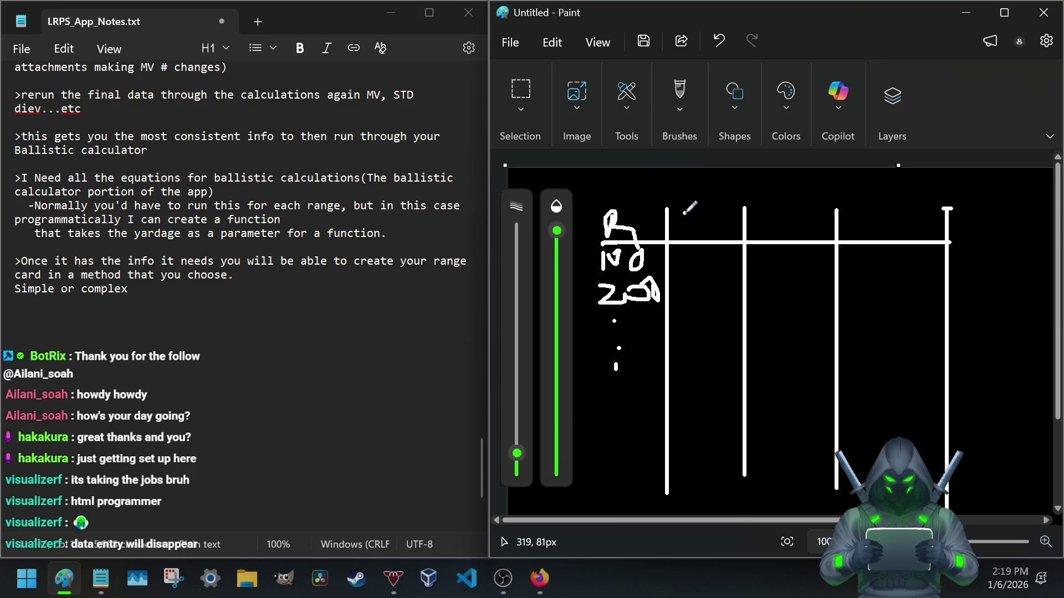
- Write the ELV ADJ heading with .01, .03, continuation dots and a final entry below it
mouse_move(677, 238)
left_mouse_down()
mouse_move(702, 234)
mouse_move(711, 219)
mouse_move(701, 190)
left_mouse_up()
mouse_move(707, 235)
left_mouse_down()
mouse_move(724, 190)
mouse_move(676, 191)
mouse_move(718, 170)
left_mouse_up()
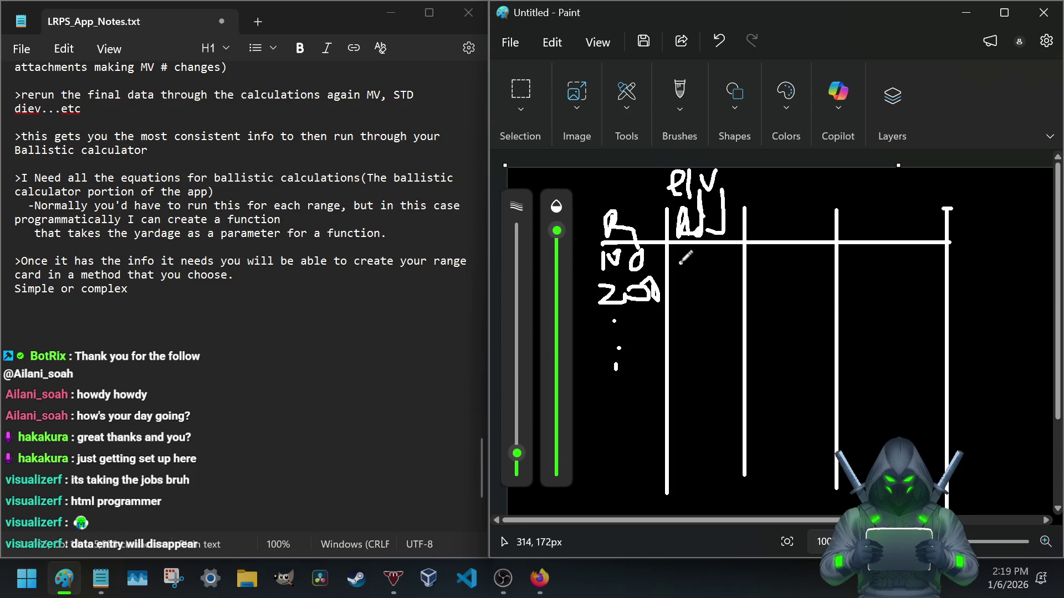
mouse_move(675, 258)
left_mouse_down()
mouse_move(731, 256)
mouse_move(706, 284)
mouse_move(726, 279)
left_mouse_up()
left_click(689, 292)
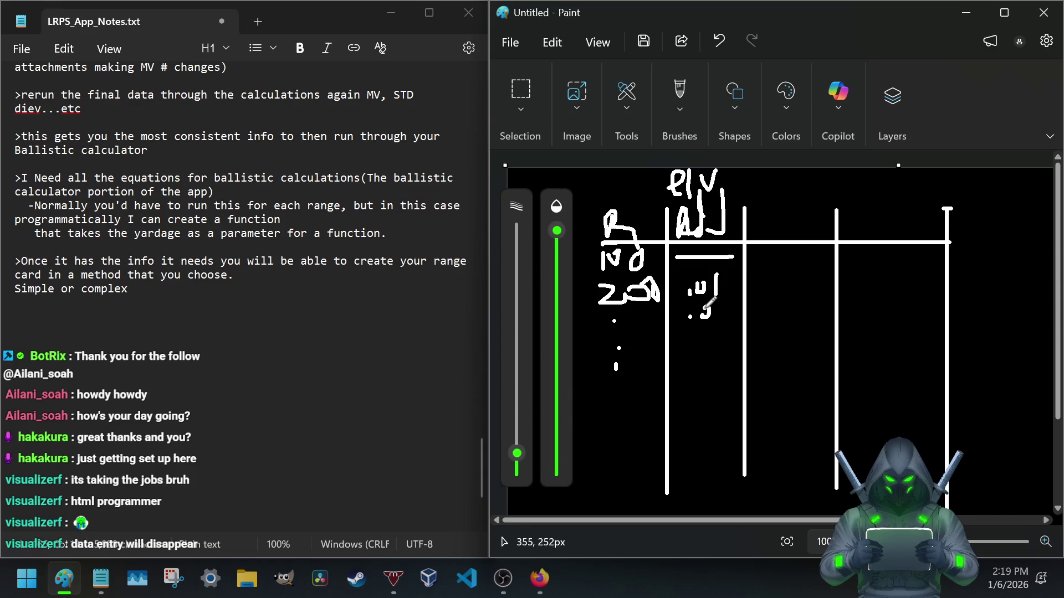
left_click_drag(717, 307, 717, 324)
left_click(707, 338)
left_click(714, 369)
left_click(714, 400)
mouse_move(698, 405)
left_mouse_down()
mouse_move(700, 434)
mouse_move(717, 437)
mouse_move(743, 418)
mouse_move(742, 442)
mouse_move(739, 398)
left_mouse_up()
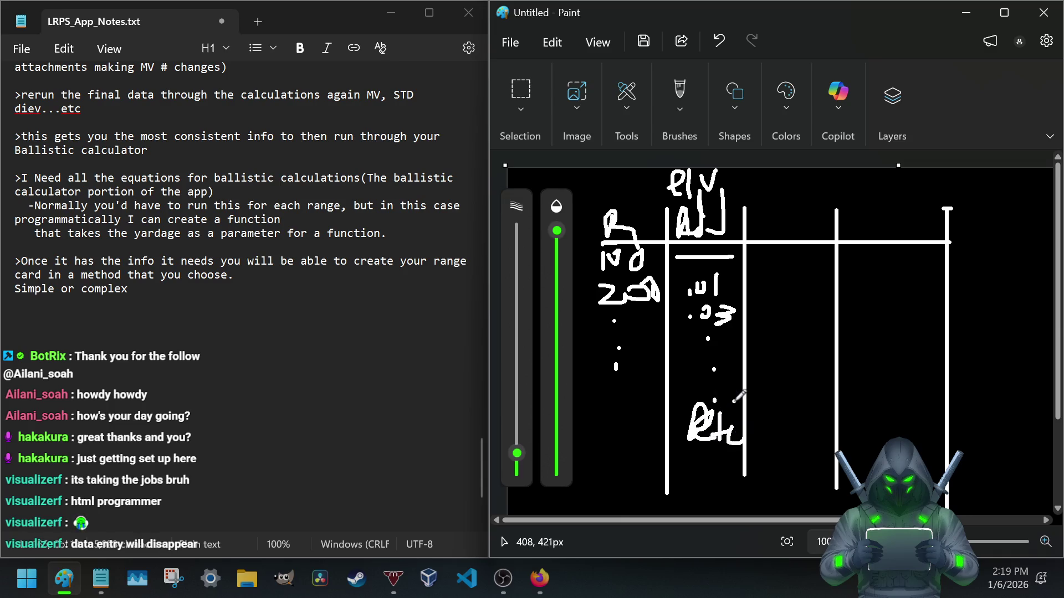
- Write the Wind heading with 5 and values in its split cells, then the last column's heading
mouse_move(753, 219)
left_mouse_down()
mouse_move(761, 207)
mouse_move(813, 237)
mouse_move(831, 224)
mouse_move(830, 255)
left_mouse_up()
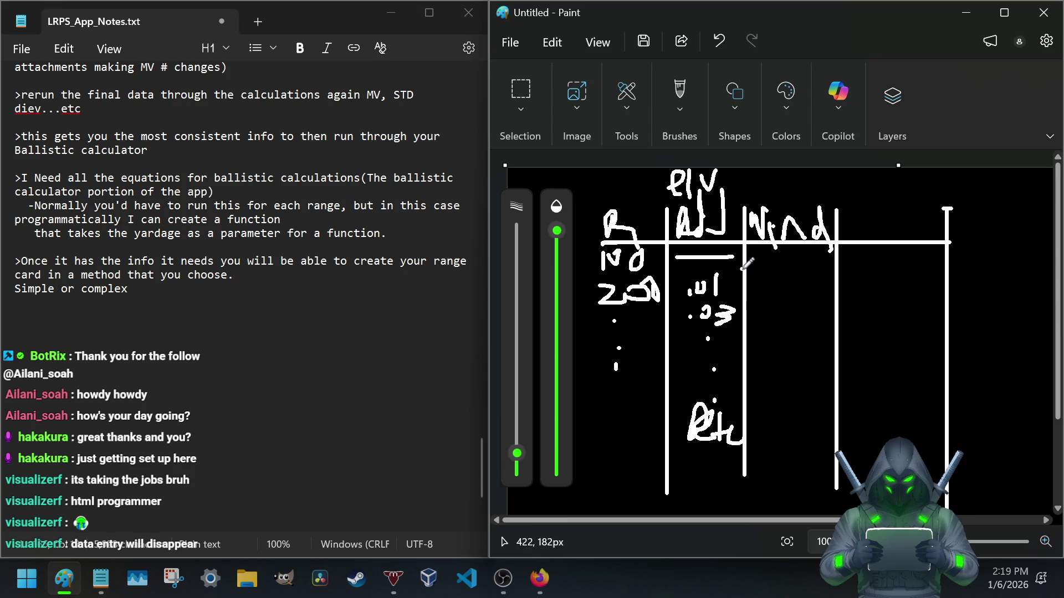
left_click_drag(746, 267, 835, 267)
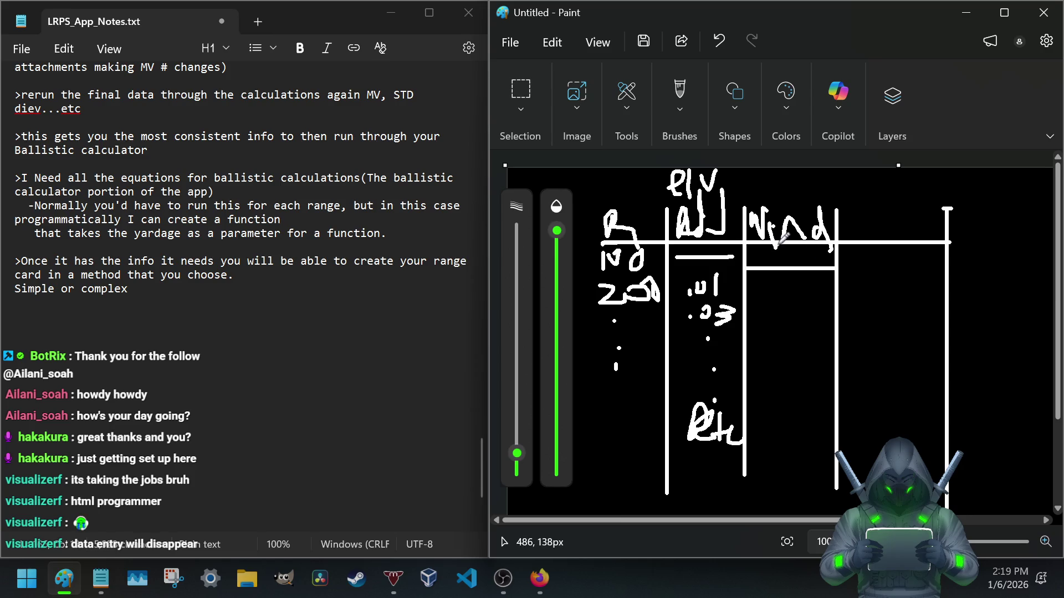
mouse_move(778, 243)
left_mouse_down()
mouse_move(778, 266)
mouse_move(808, 278)
left_mouse_up()
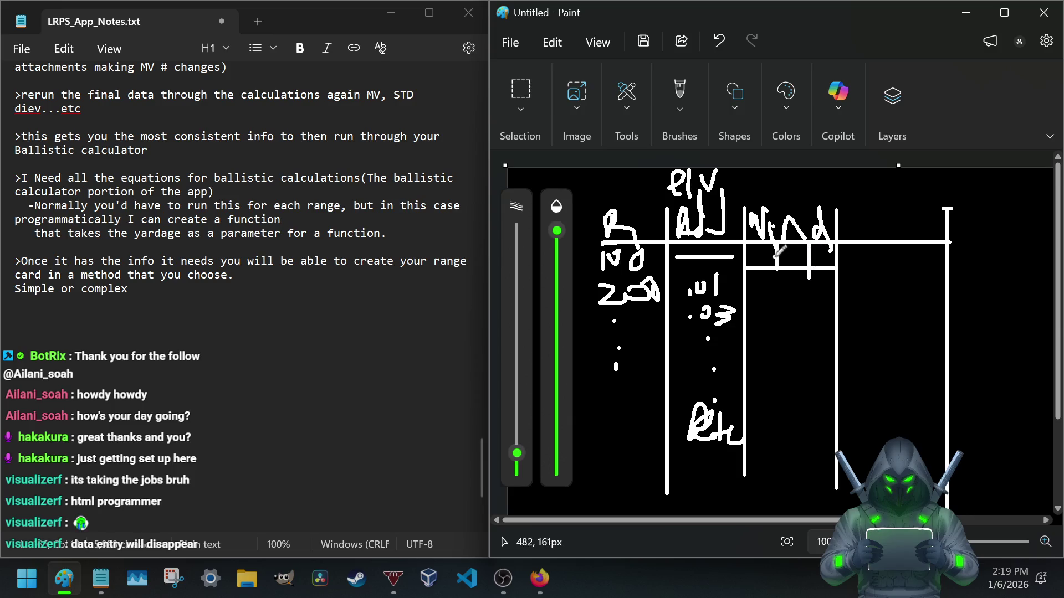
mouse_move(758, 248)
left_mouse_down()
mouse_move(778, 264)
mouse_move(798, 254)
mouse_move(823, 265)
mouse_move(825, 251)
left_mouse_up()
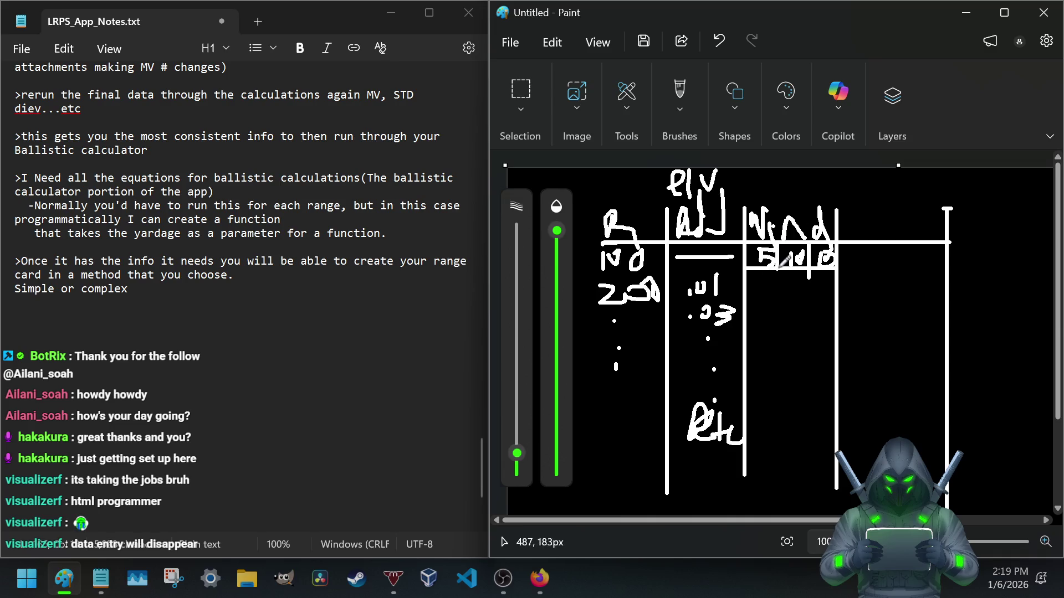
left_click(754, 277)
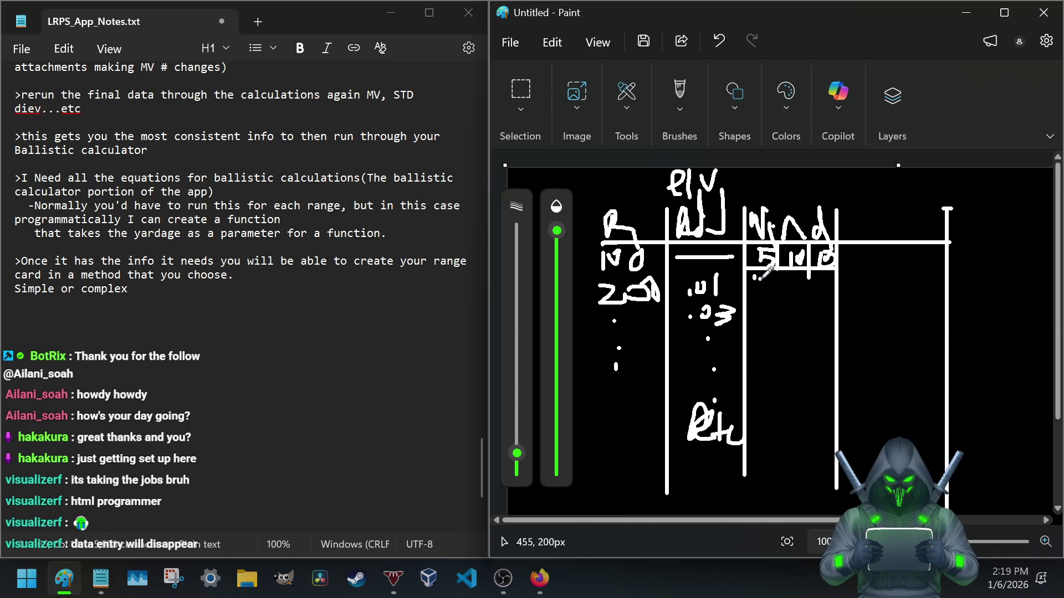
left_click_drag(758, 273, 811, 284)
mouse_move(858, 210)
left_mouse_down()
mouse_move(870, 224)
mouse_move(933, 237)
mouse_move(945, 218)
mouse_move(947, 241)
left_mouse_up()
mouse_move(904, 280)
left_mouse_down()
mouse_move(923, 264)
mouse_move(938, 283)
left_mouse_up()
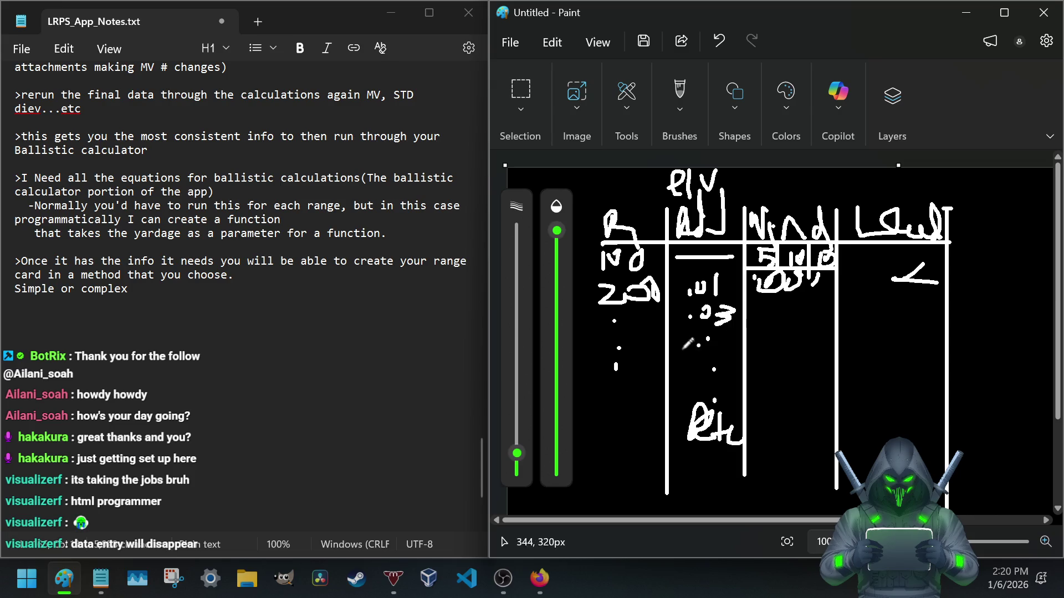
- Start a new Paint image, discarding the unsaved range-card sketch
left_click(510, 42)
left_click(548, 75)
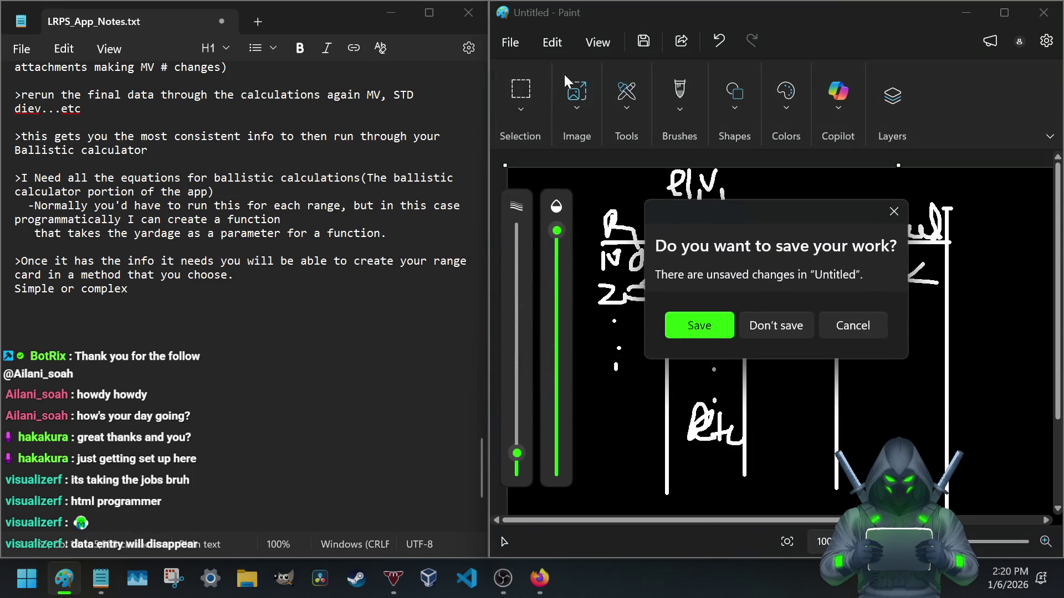
left_click(776, 318)
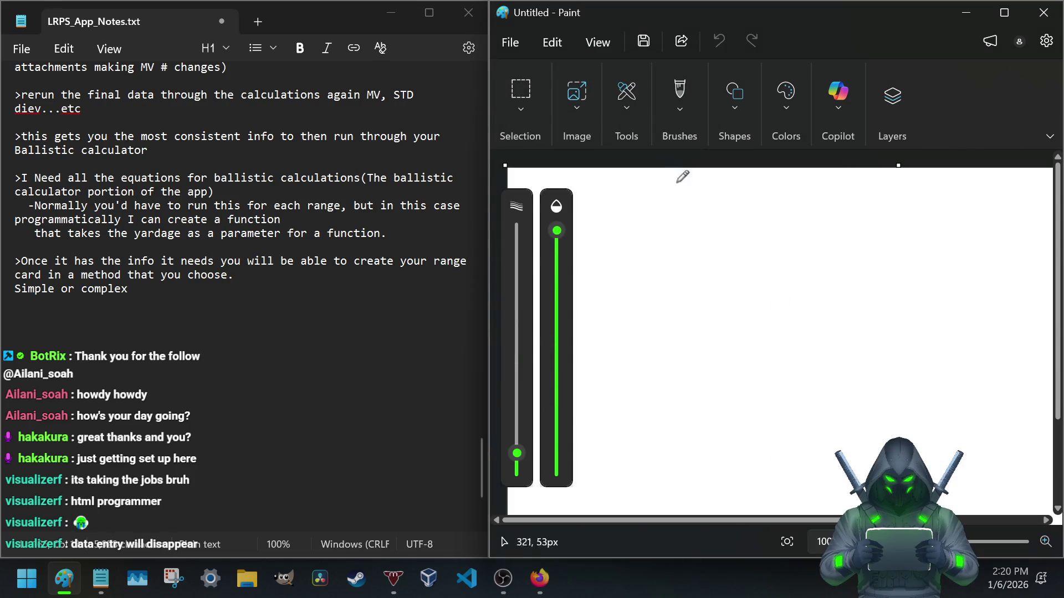
- Flood-fill the whole fresh canvas with black using the Fill tool
left_click(636, 97)
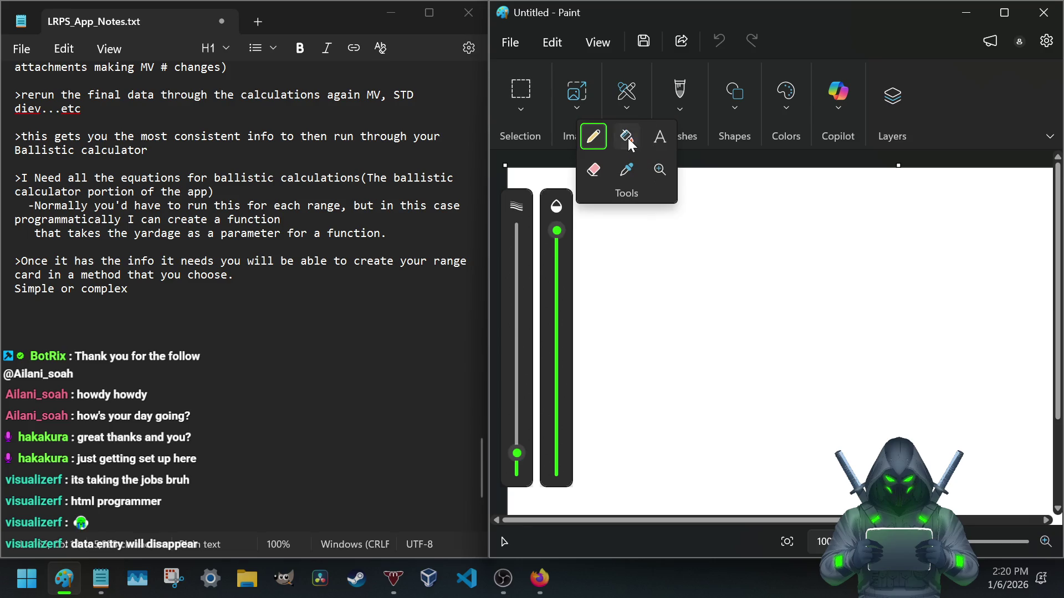
left_click(628, 138)
left_click(788, 93)
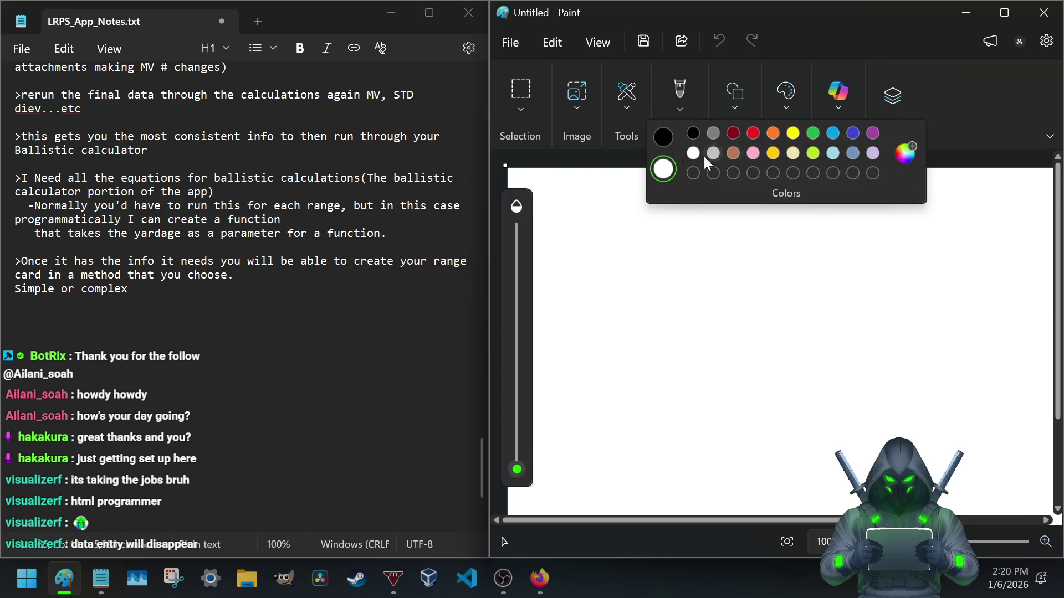
left_click(662, 135)
left_click(665, 216)
- Switch back to the freehand pencil, leaving the colour palette unchanged
left_click(633, 93)
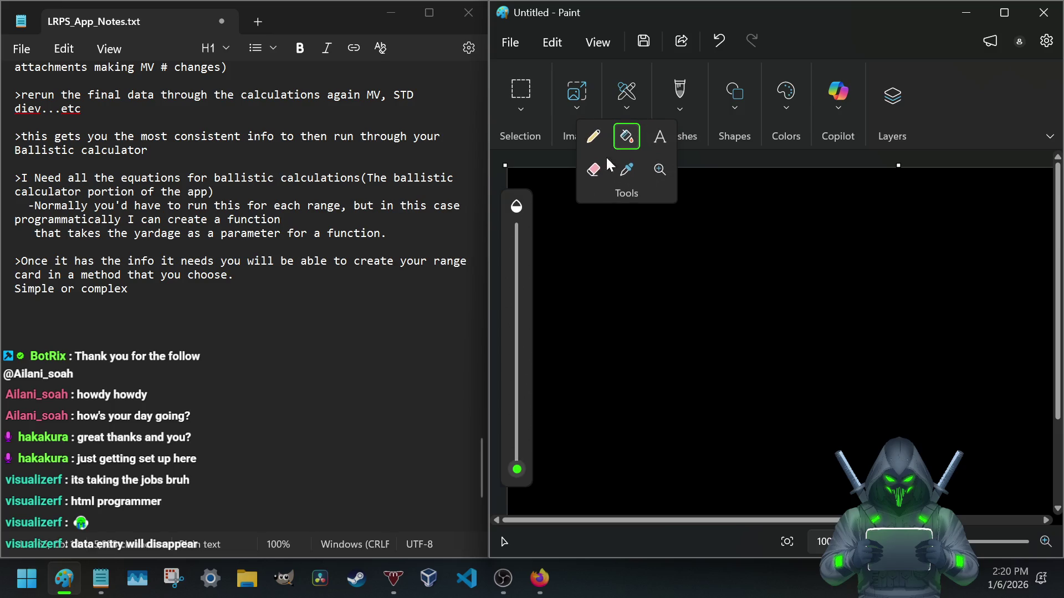
left_click(593, 138)
left_click(778, 95)
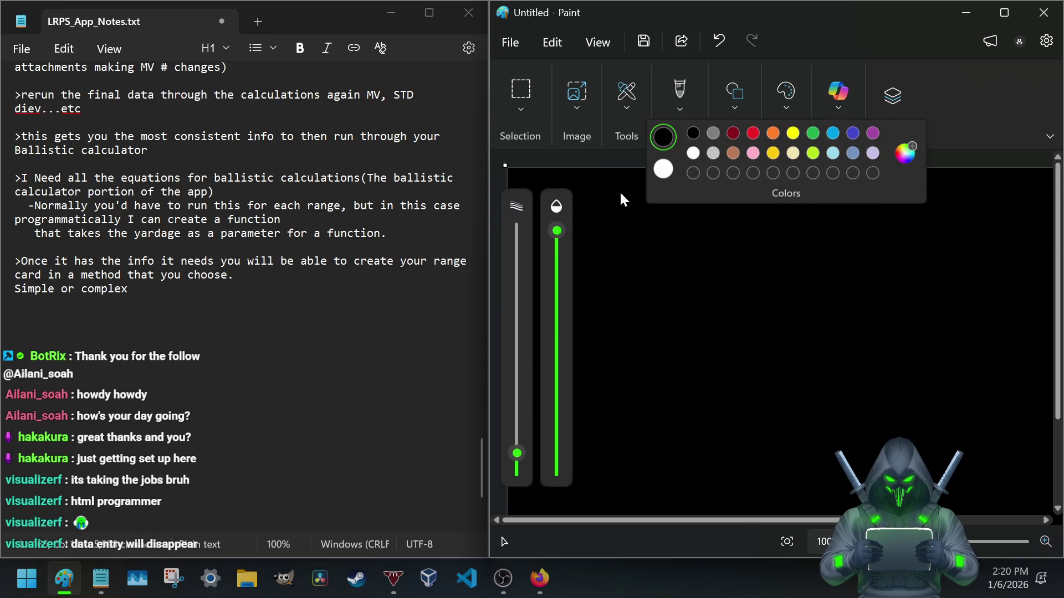
left_click(662, 166)
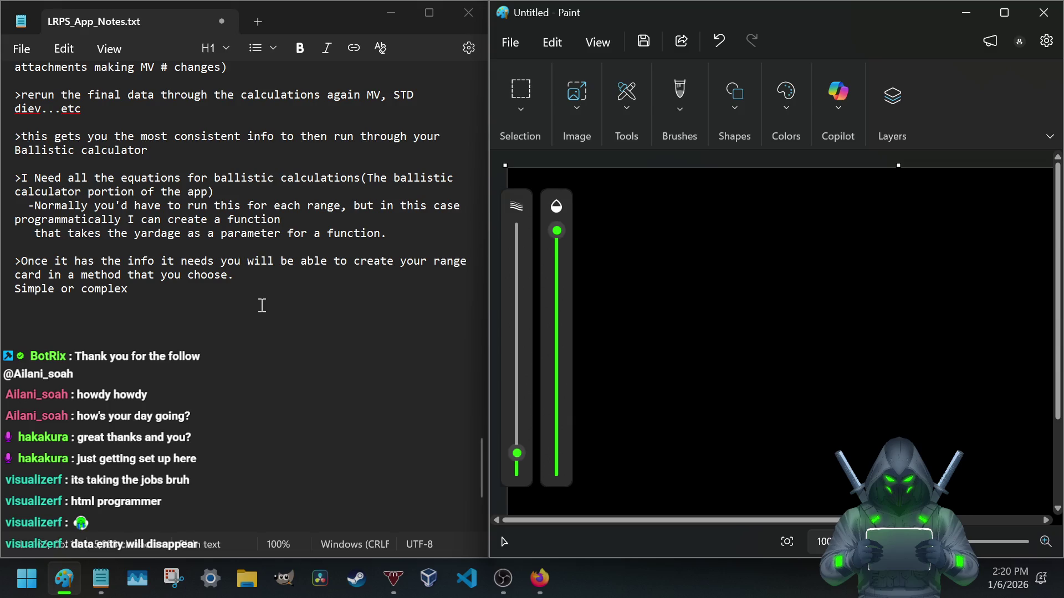
scroll(200, 279, "up", 3)
scroll(192, 288, "down", 3)
- Turn the last note into a dash item and extend it with 'depending on your use case.'
left_click(16, 287)
type("-")
left_click(163, 288)
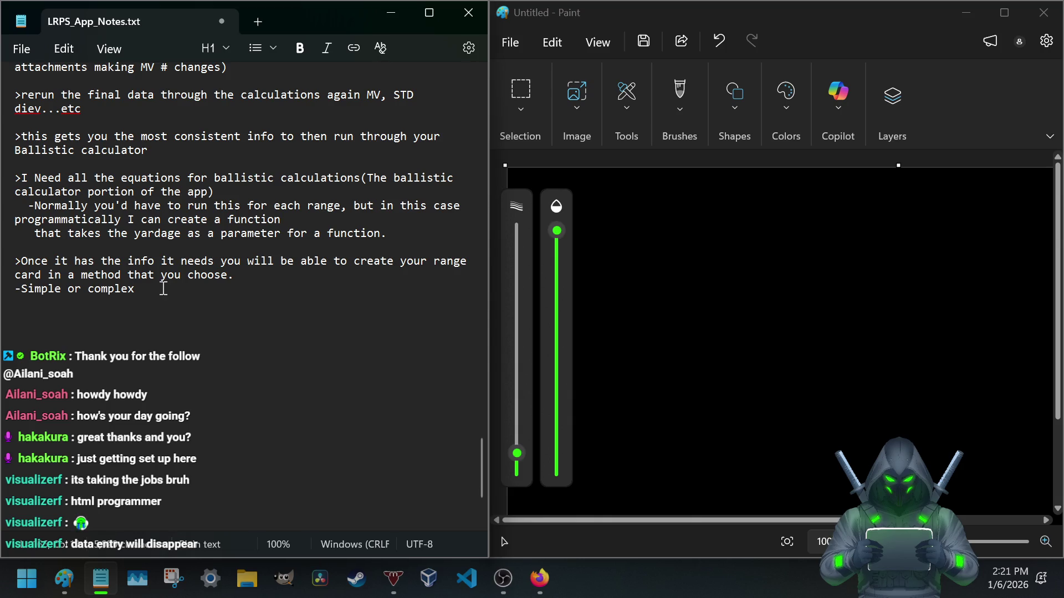
type("dep")
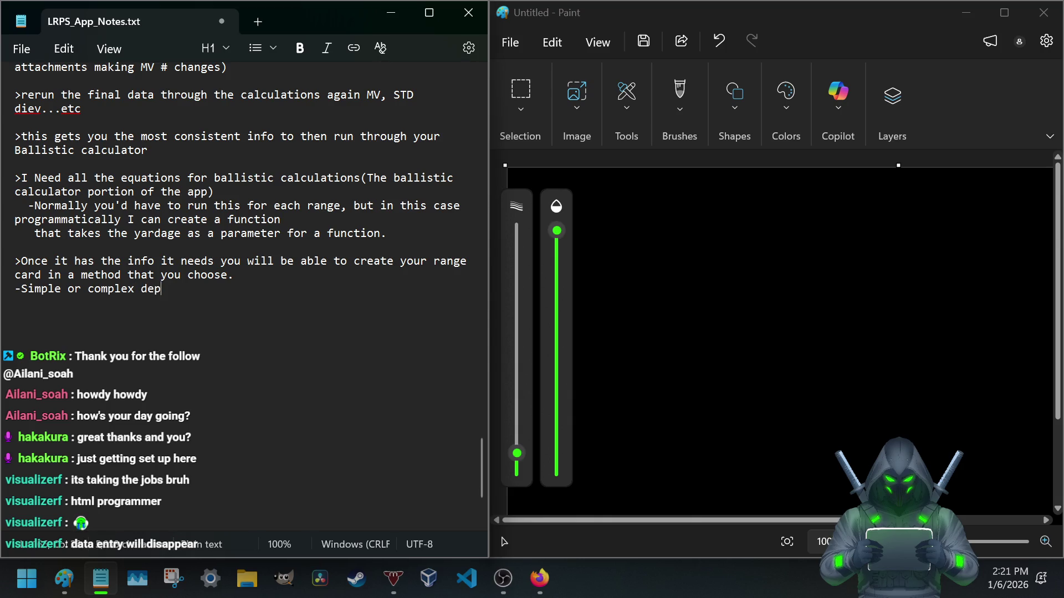
type("ending on yo")
type("ur use case.")
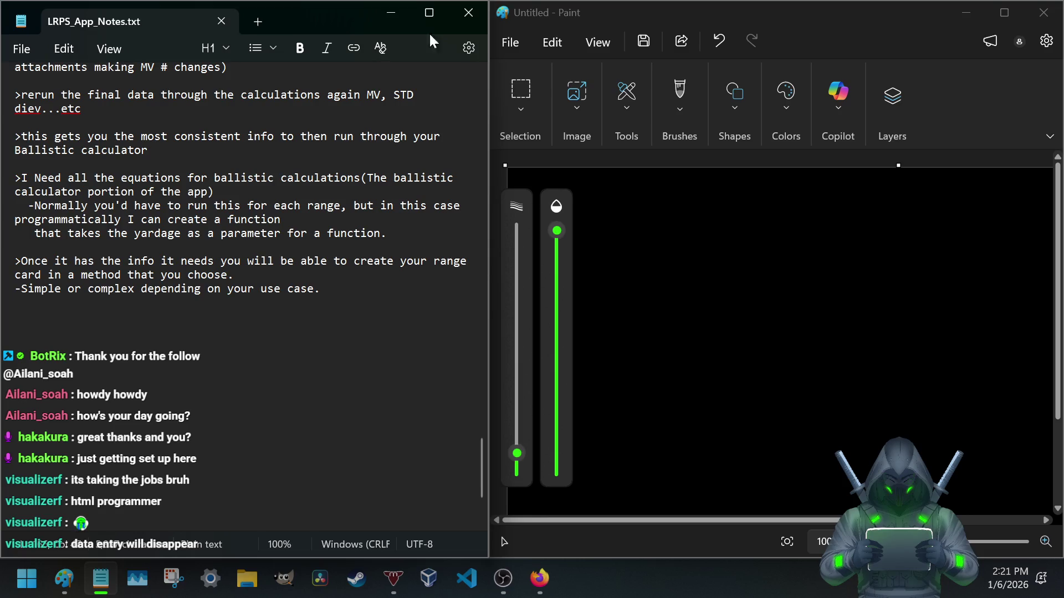
- Minimize Paint, enlarge the notes window, review the assets sentence, then return to the Python docs browser
left_click(965, 13)
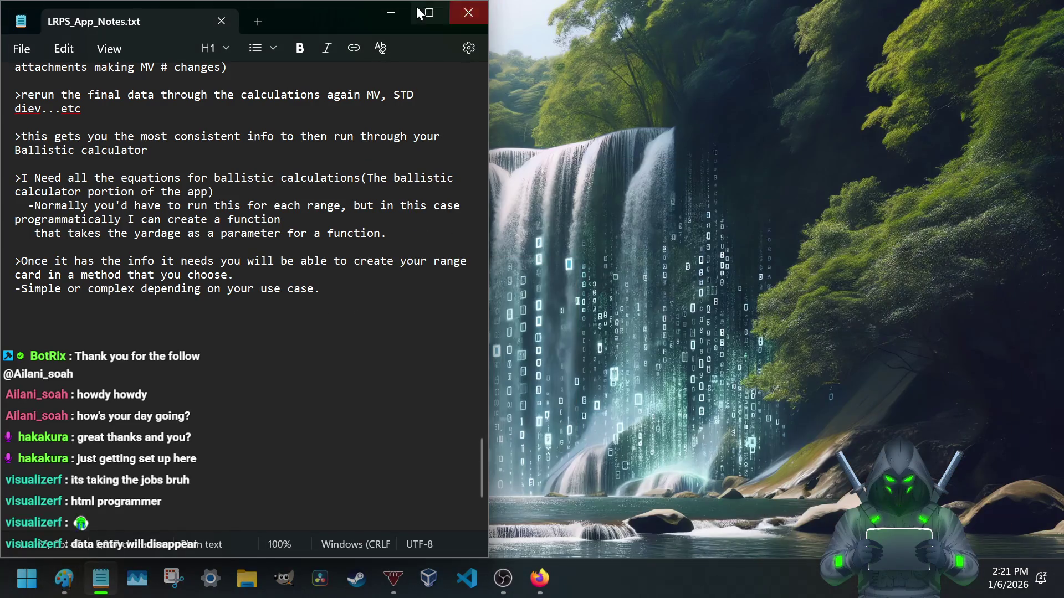
mouse_move(334, 6)
left_mouse_down()
mouse_move(681, 28)
mouse_move(761, 72)
left_mouse_up()
scroll(558, 221, "up", 5)
scroll(553, 223, "up", 5)
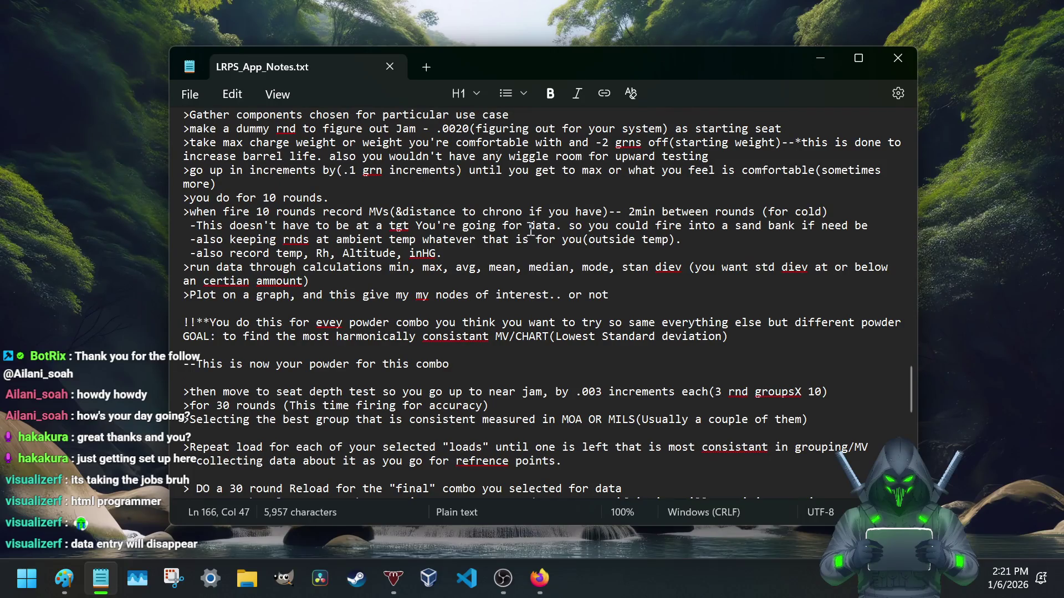
scroll(547, 225, "up", 3)
scroll(536, 225, "up", 1)
scroll(532, 227, "up", 1)
scroll(531, 226, "up", 1)
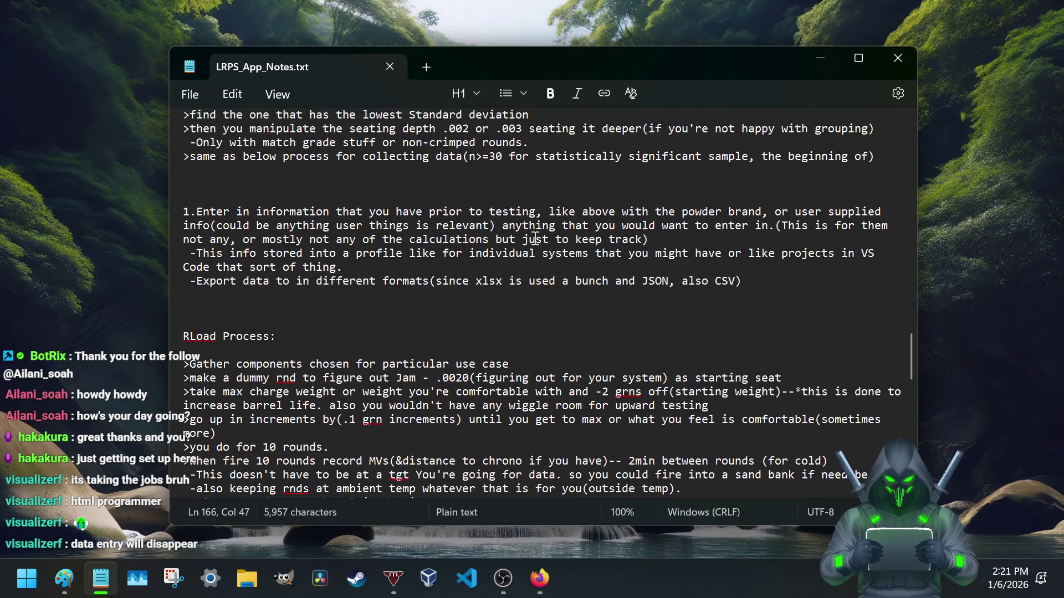
scroll(535, 241, "up", 1)
scroll(535, 242, "up", 5)
scroll(534, 242, "up", 5)
scroll(534, 242, "up", 8)
scroll(535, 242, "up", 10)
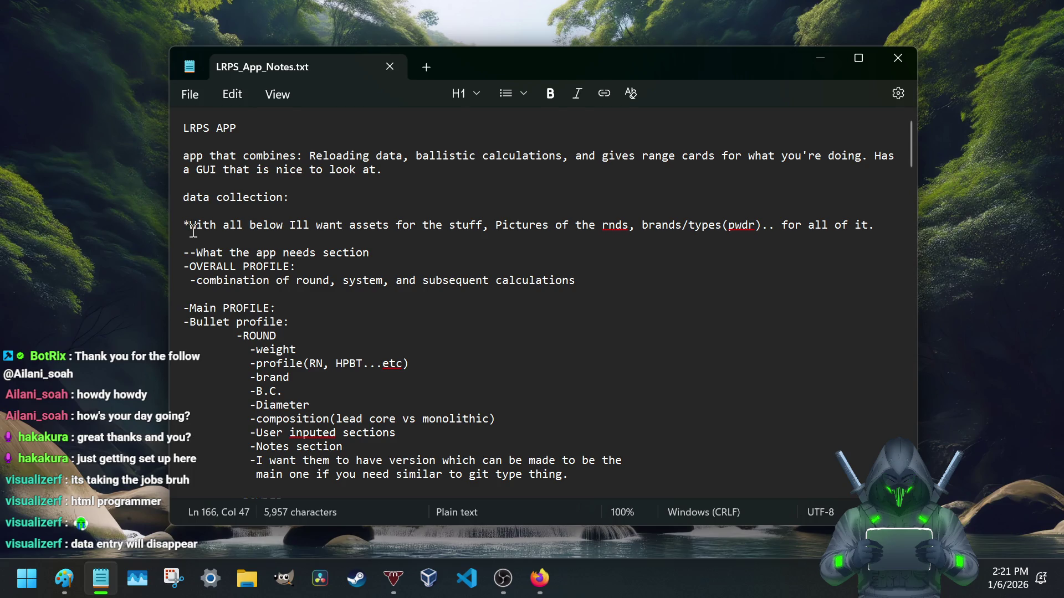
left_click_drag(190, 225, 482, 225)
scroll(394, 274, "down", 3)
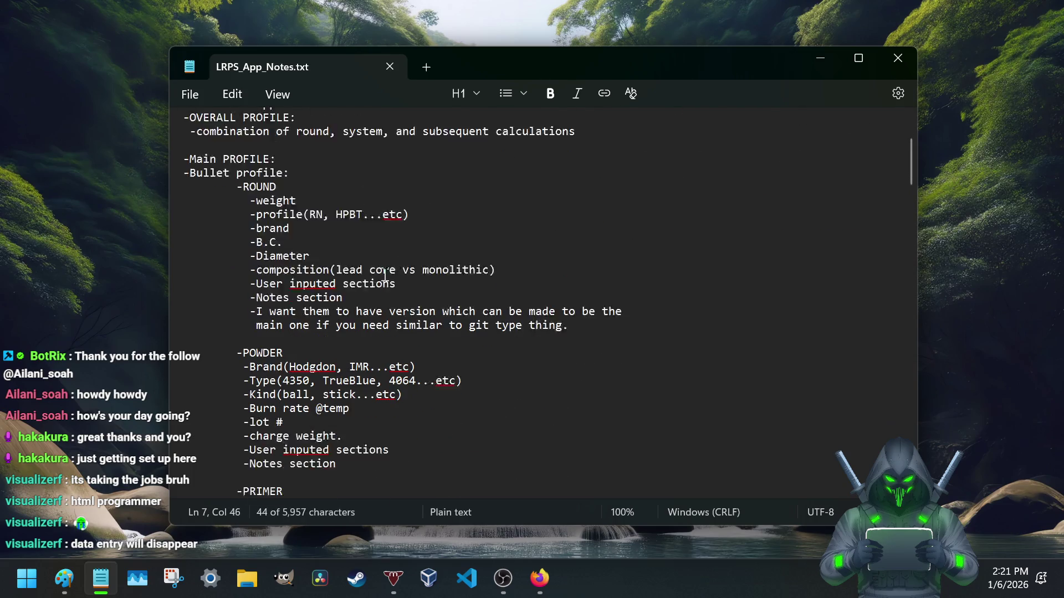
scroll(393, 275, "down", 1)
left_click_drag(242, 171, 291, 174)
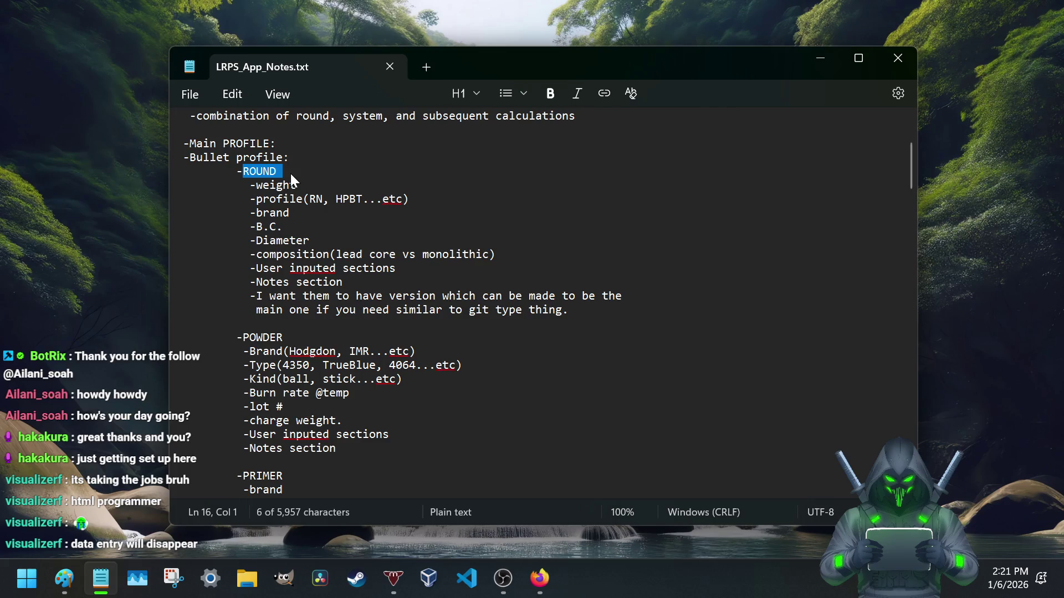
mouse_move(540, 578)
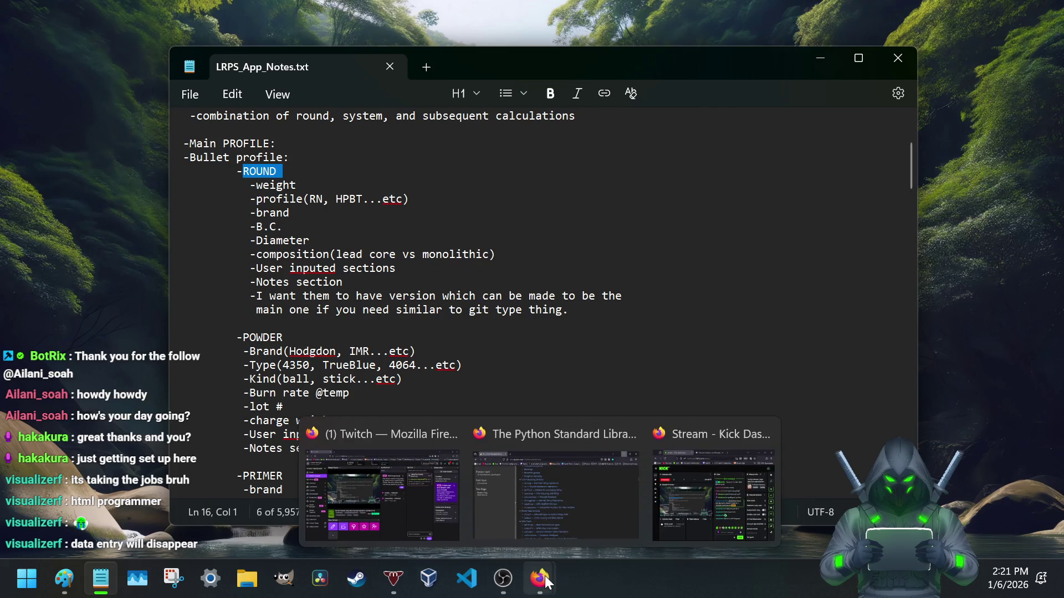
left_click(555, 511)
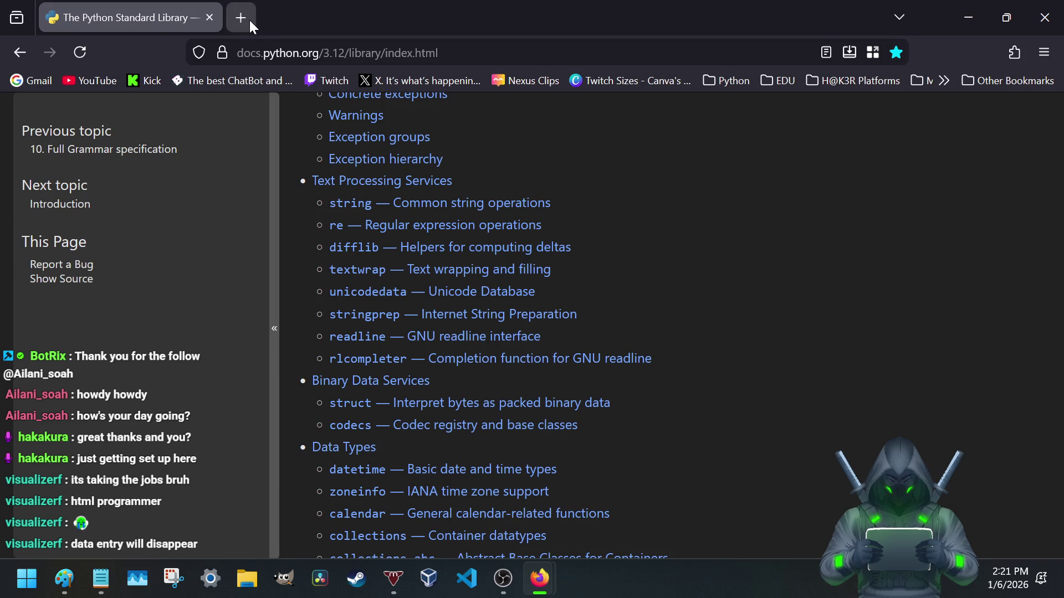
- Search the web for hodgdon and open the Hodgdon Reloading Data Center site
left_click(250, 20)
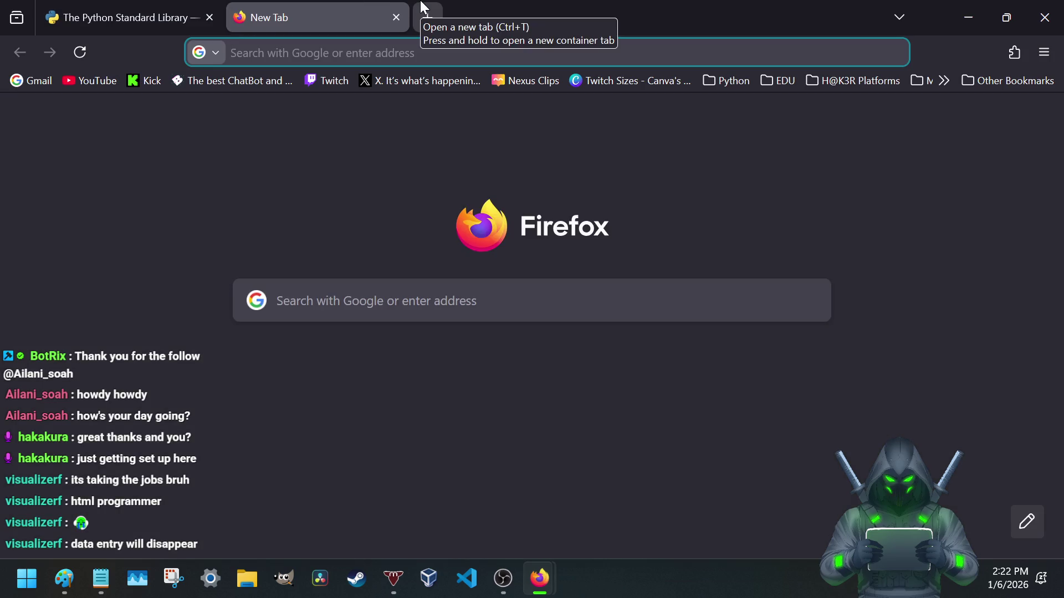
type("hodg")
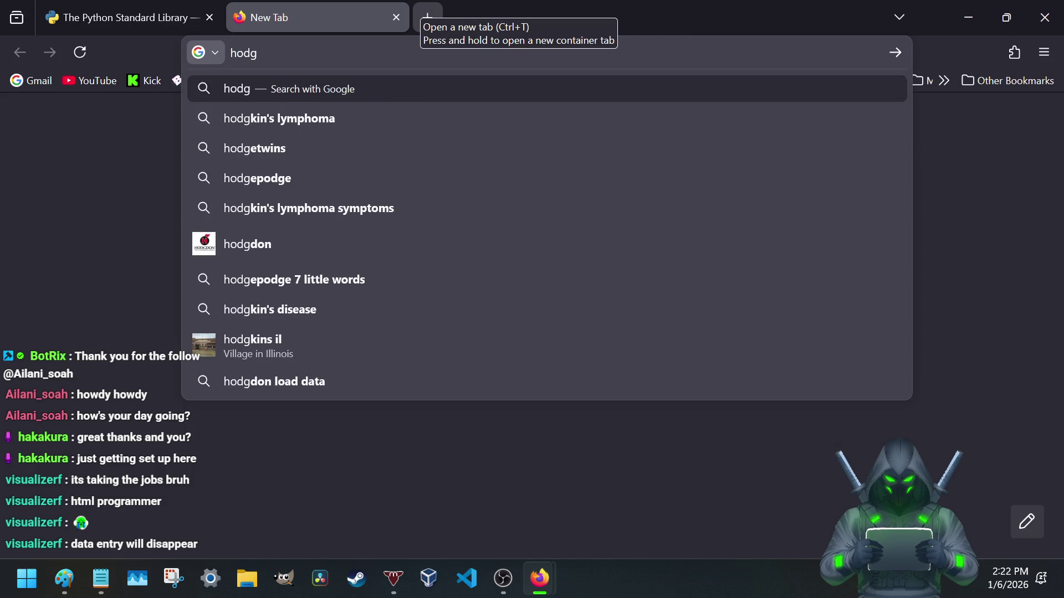
left_click(255, 241)
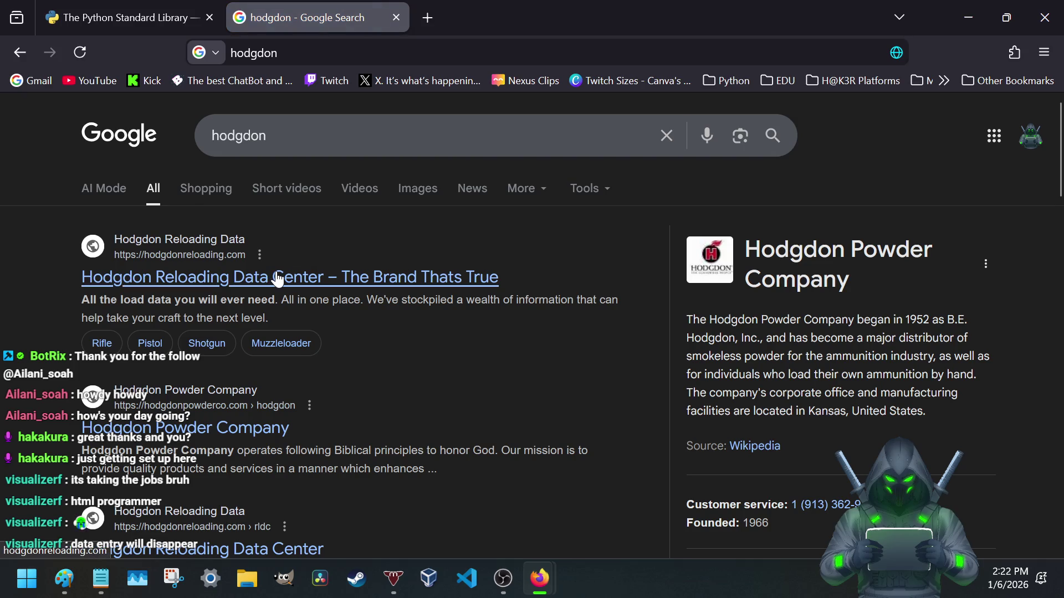
left_click(278, 278)
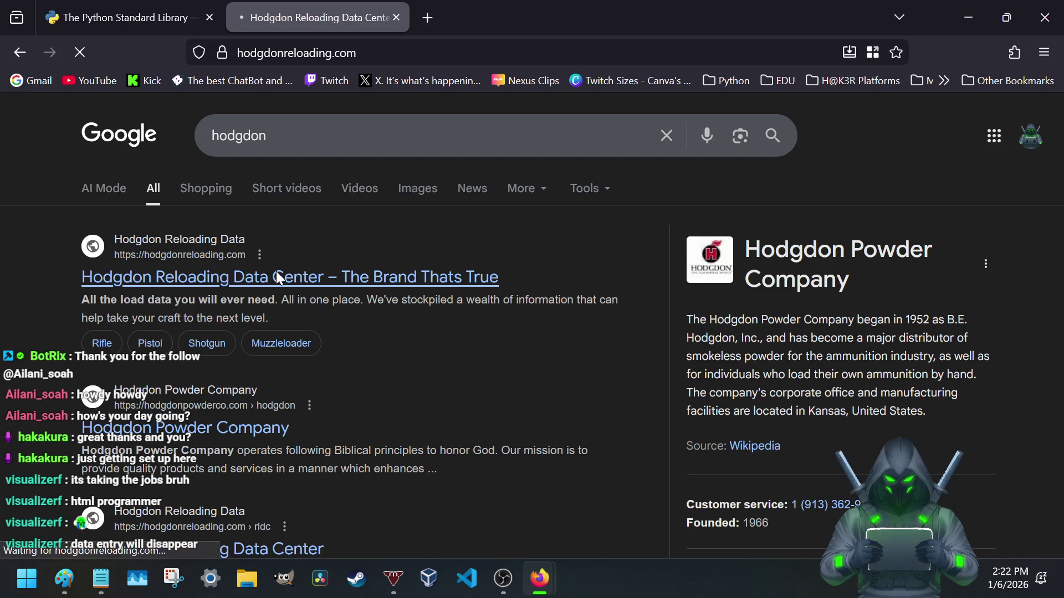
scroll(383, 270, "down", 5)
scroll(383, 275, "down", 4)
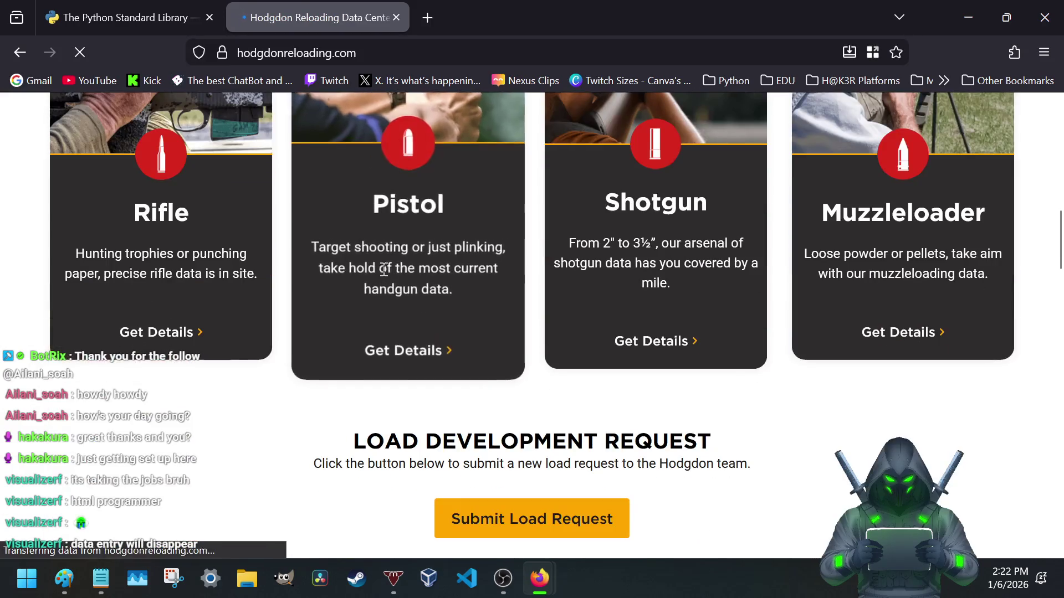
scroll(384, 274, "down", 5)
scroll(383, 275, "up", 3)
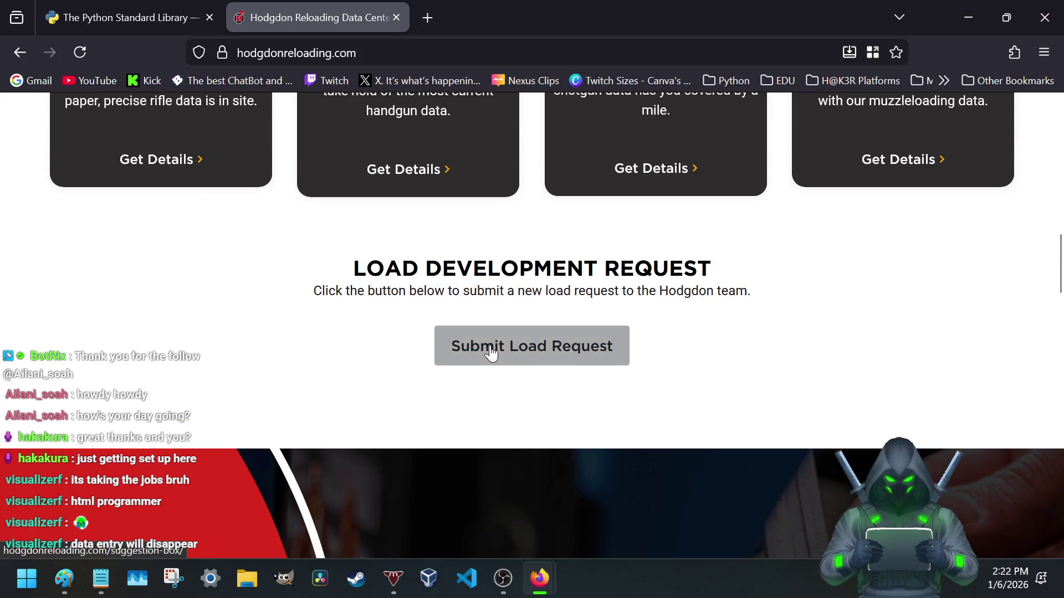
- Open the Load Development request form, choose Rifle as firearm type, then close it for a blank tab
left_click(545, 346)
left_click(396, 17)
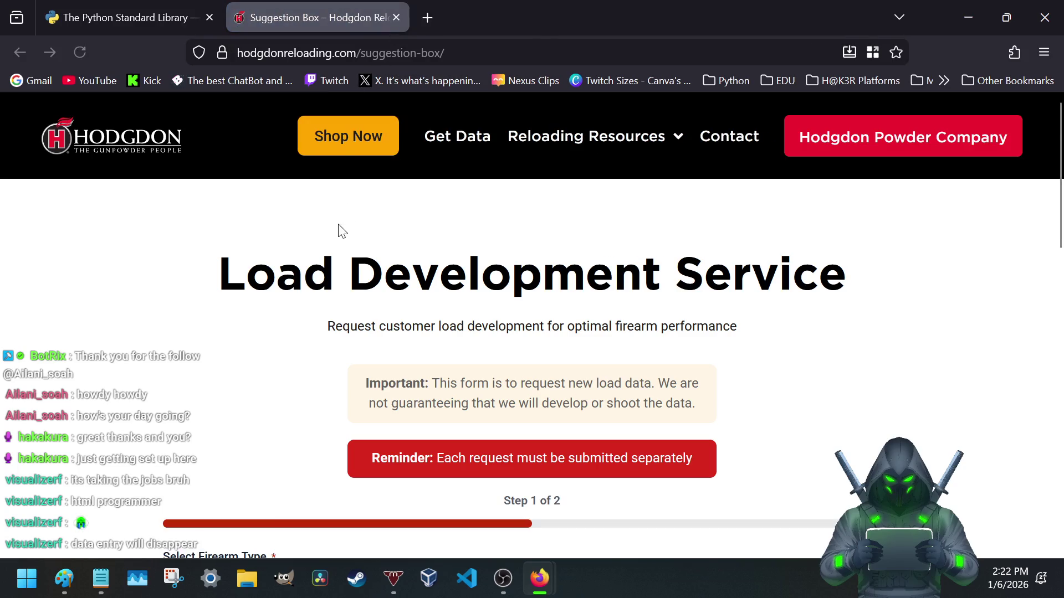
scroll(337, 231, "down", 3)
scroll(337, 232, "down", 2)
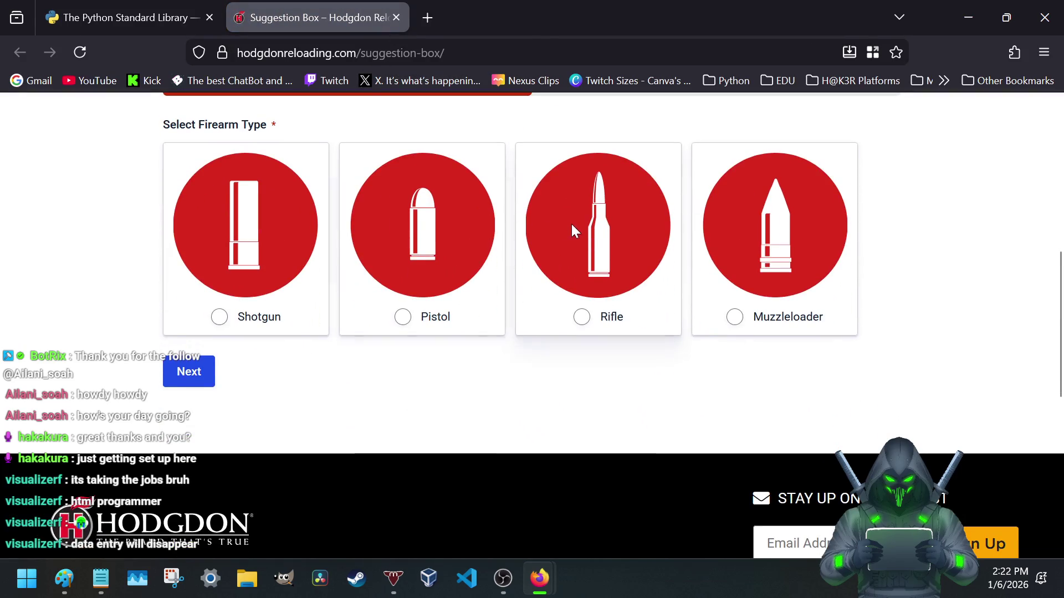
left_click(606, 251)
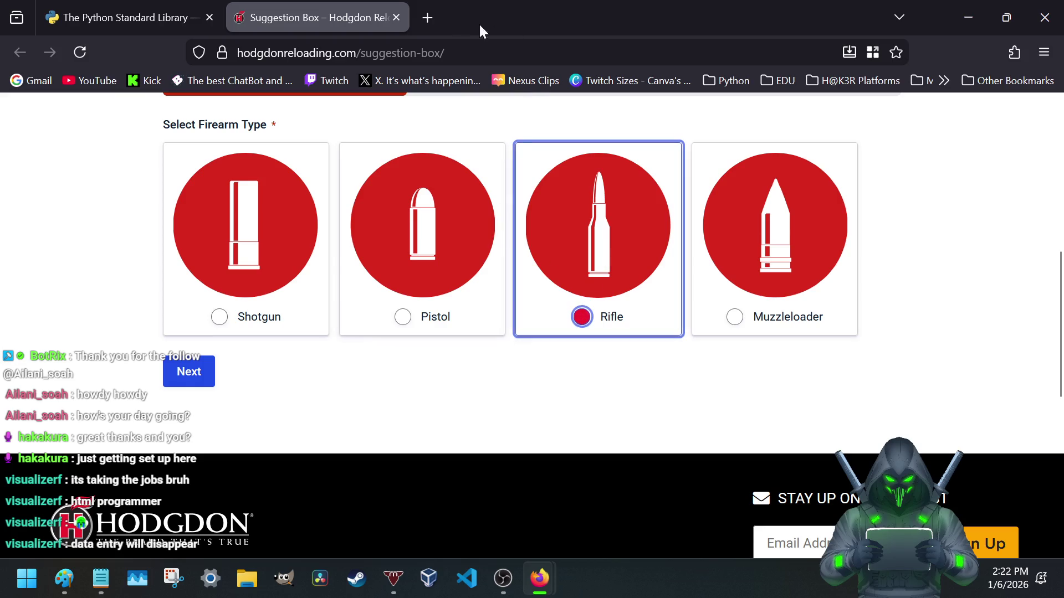
left_click(427, 17)
left_click(376, 54)
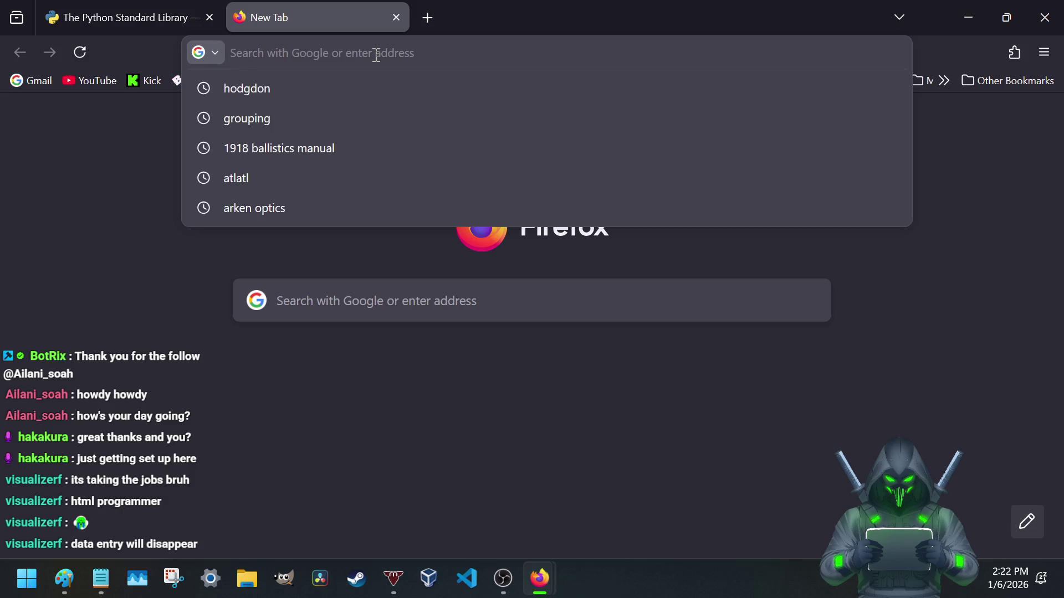
type("ans")
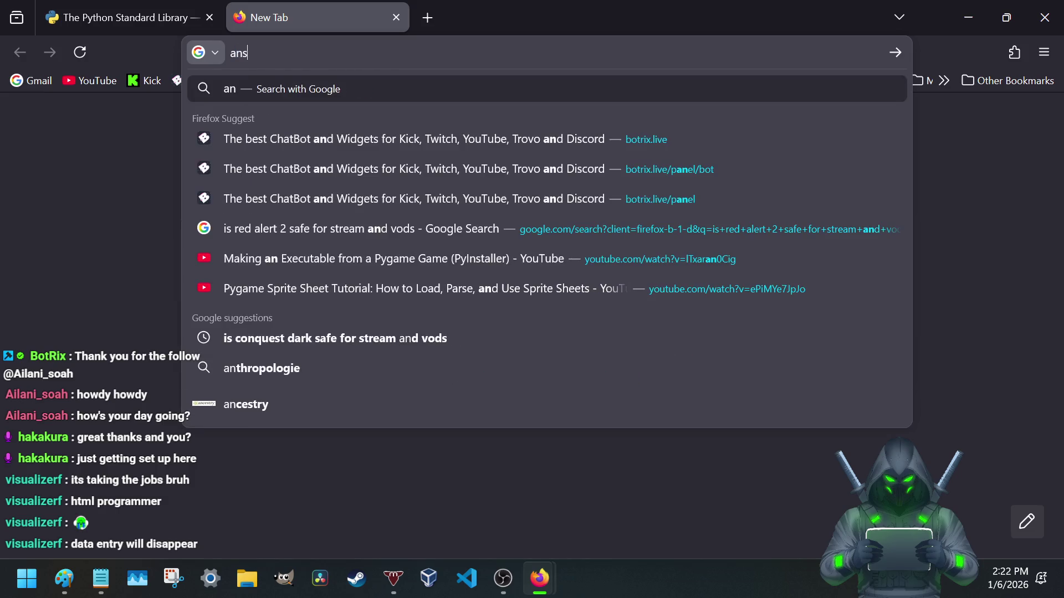
type("i f")
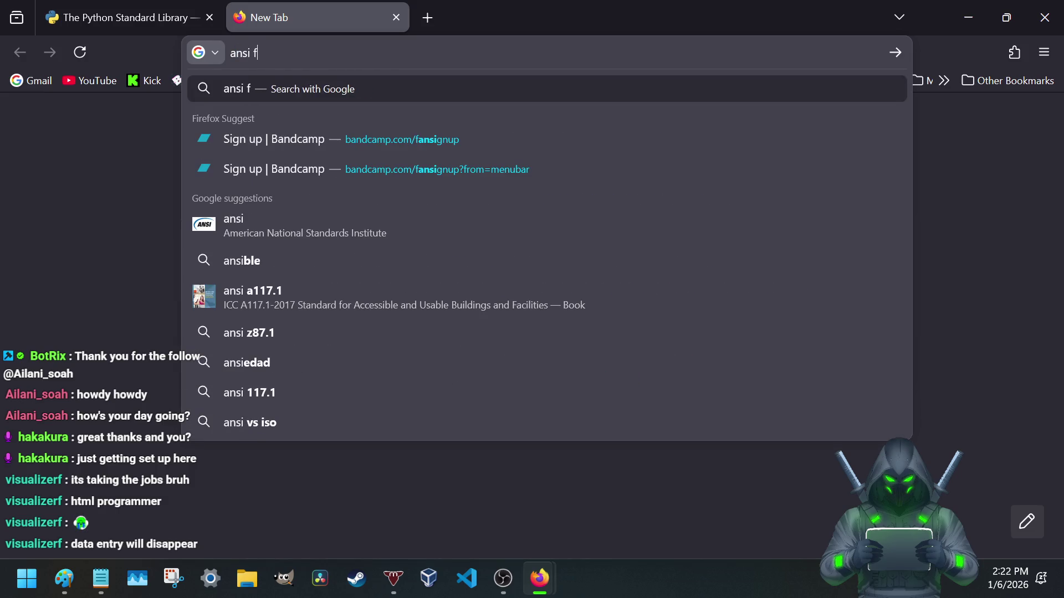
type("or")
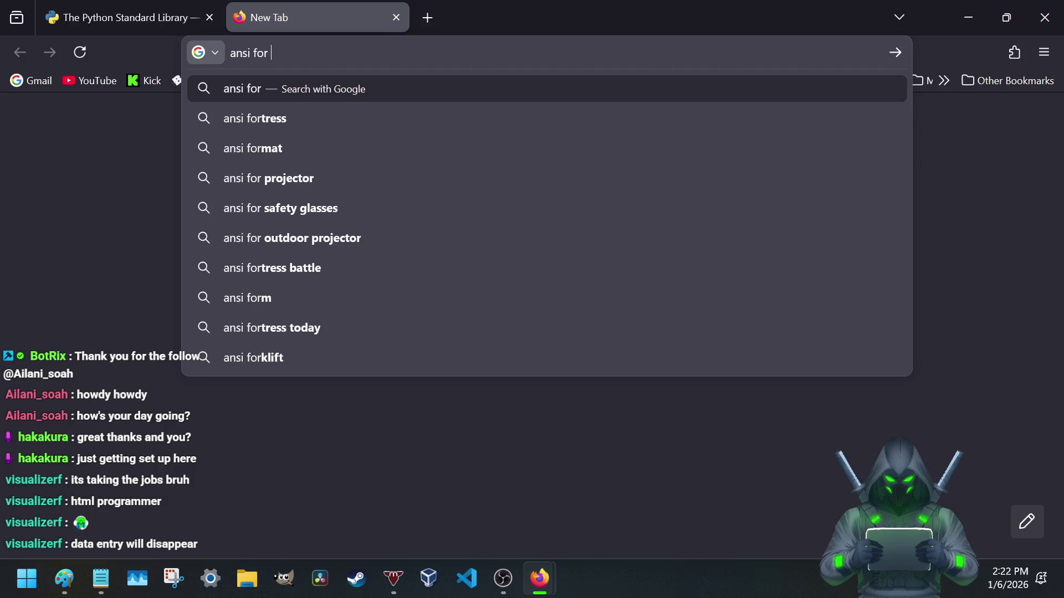
type(" rifle rounds")
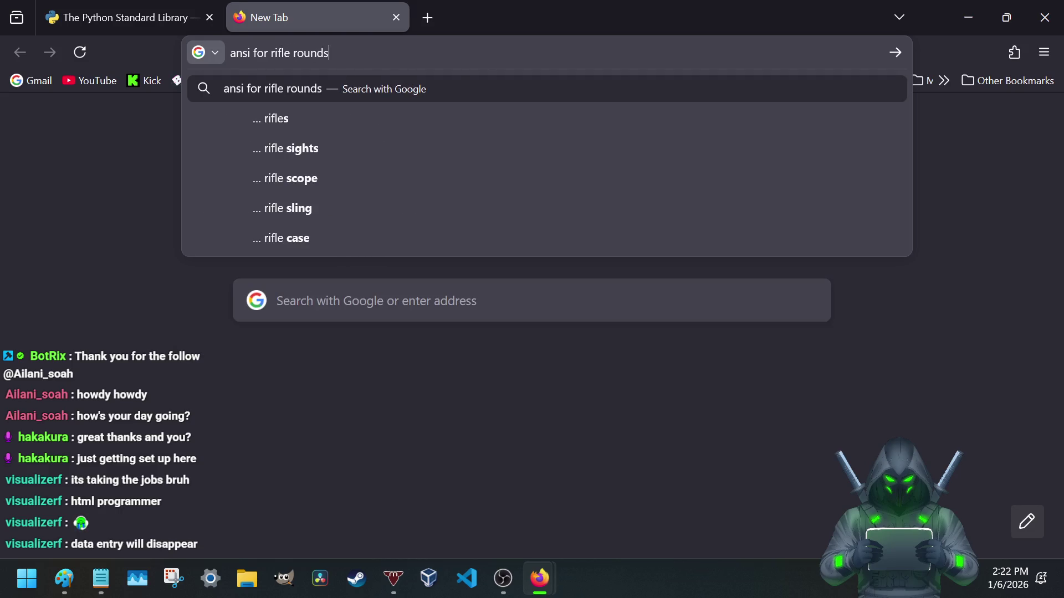
- Search 'ansi for rifle rounds', open the SAAMI Standards result and its Z299.1 rimfire PDF
key("Return")
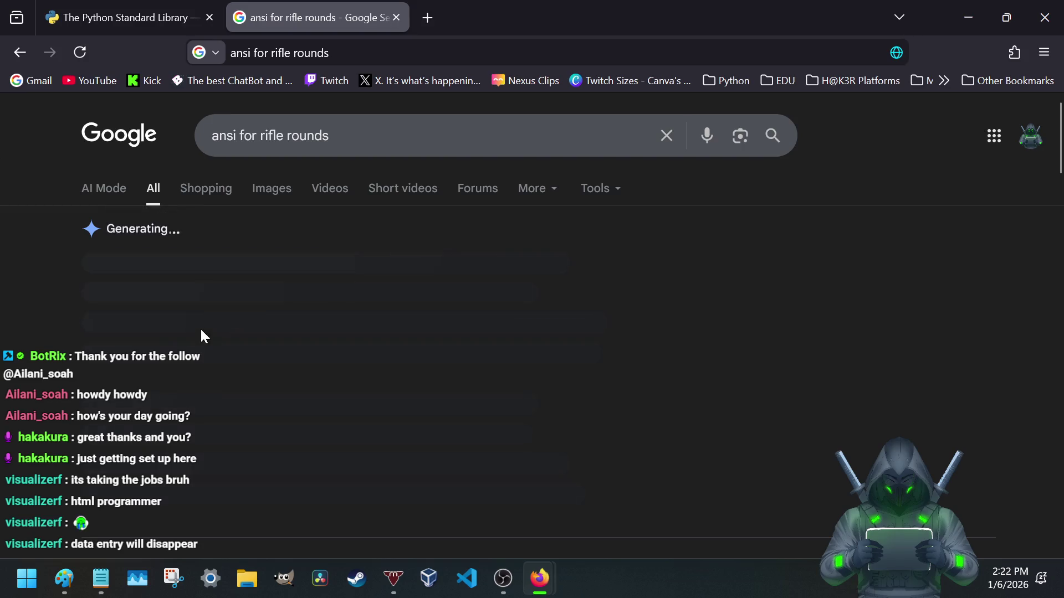
scroll(197, 327, "down", 5)
scroll(197, 326, "down", 5)
scroll(191, 324, "down", 1)
scroll(187, 321, "up", 1)
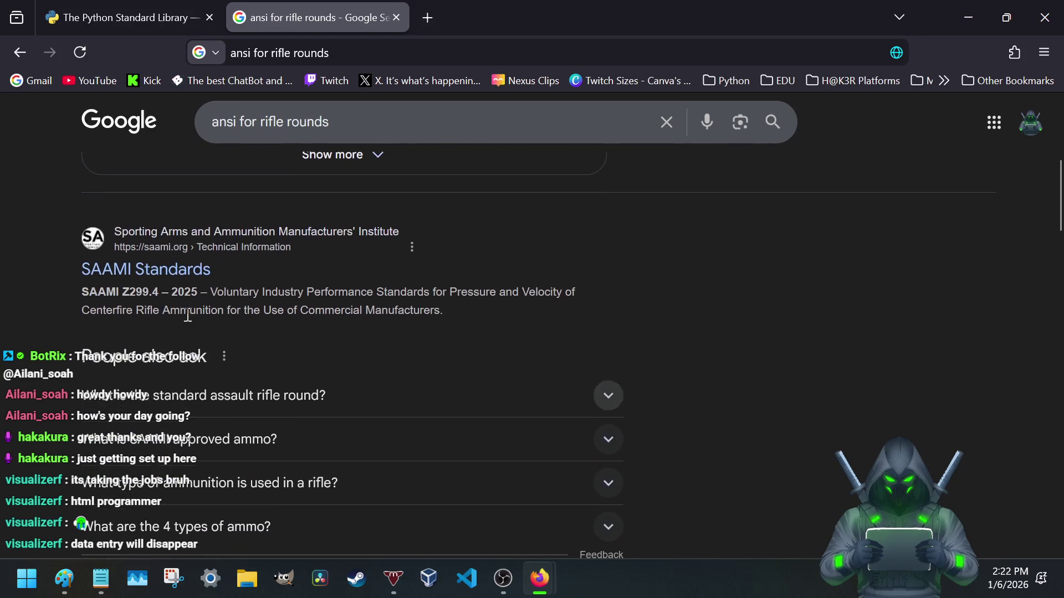
left_click(157, 270)
scroll(334, 320, "down", 3)
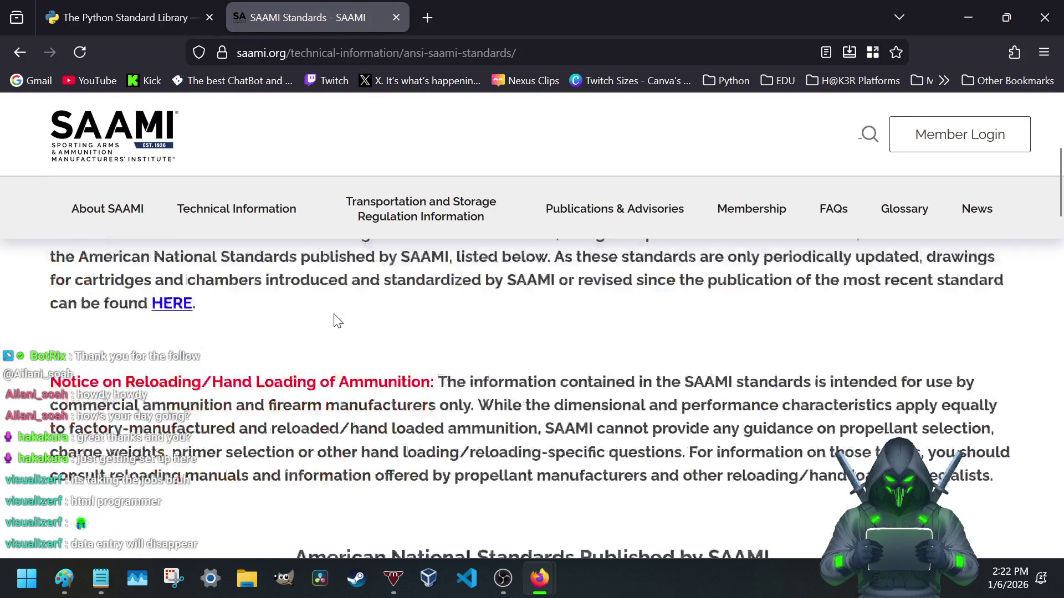
scroll(335, 321, "down", 3)
scroll(318, 325, "down", 2)
scroll(256, 353, "up", 3)
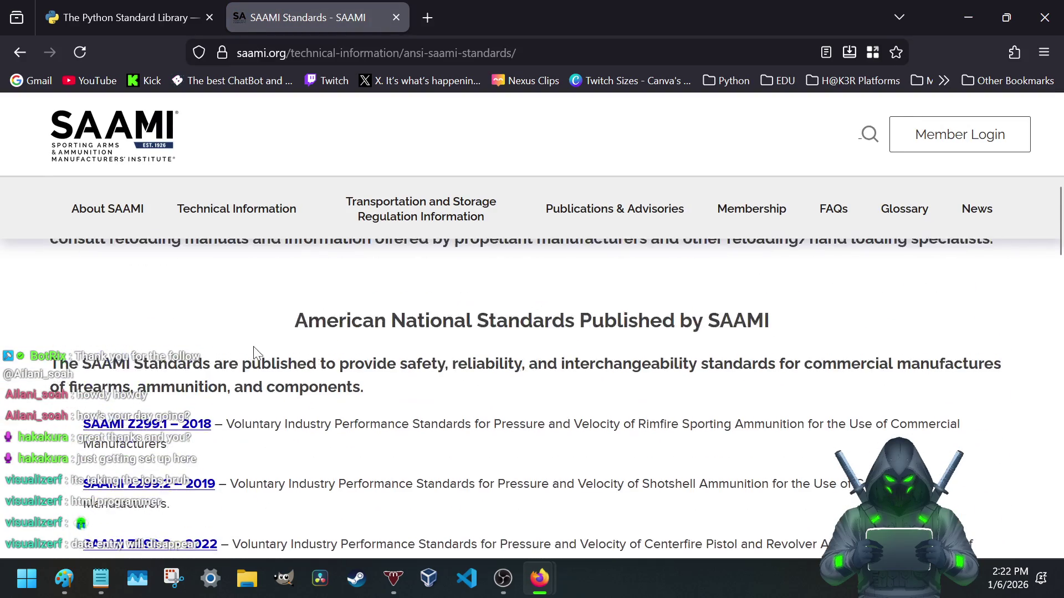
left_click(162, 428)
scroll(372, 286, "down", 1)
scroll(371, 287, "down", 5)
scroll(371, 287, "down", 5)
scroll(372, 287, "down", 5)
scroll(374, 285, "down", 5)
scroll(373, 284, "down", 5)
scroll(373, 284, "down", 5)
scroll(372, 285, "down", 5)
scroll(370, 284, "down", 5)
scroll(370, 285, "down", 5)
scroll(370, 284, "down", 5)
scroll(370, 285, "down", 5)
scroll(370, 284, "down", 5)
scroll(370, 284, "down", 5)
scroll(370, 284, "down", 5)
scroll(371, 285, "down", 5)
scroll(369, 284, "down", 5)
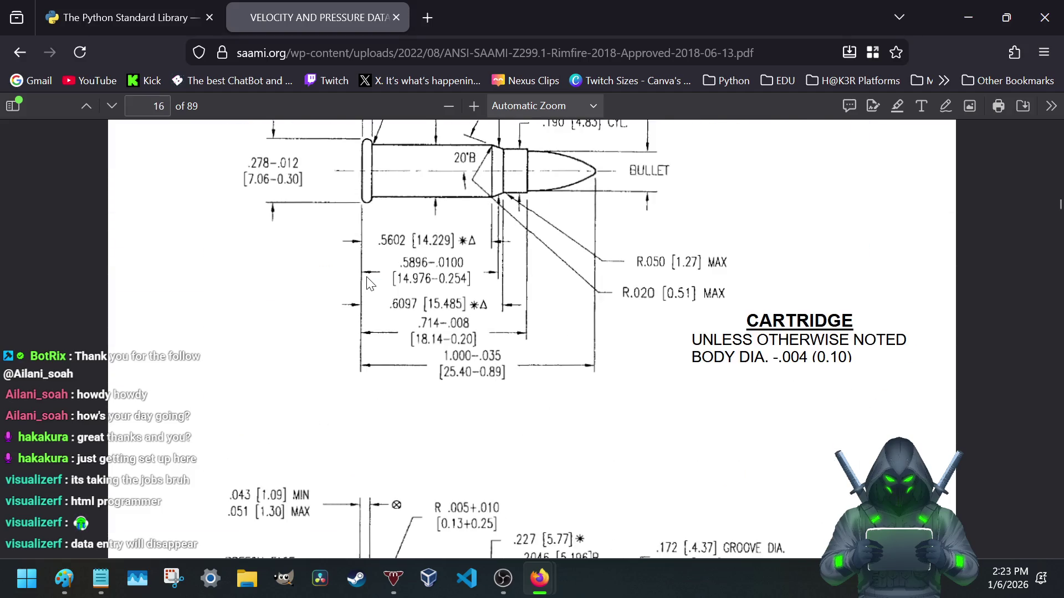
scroll(370, 284, "up", 2)
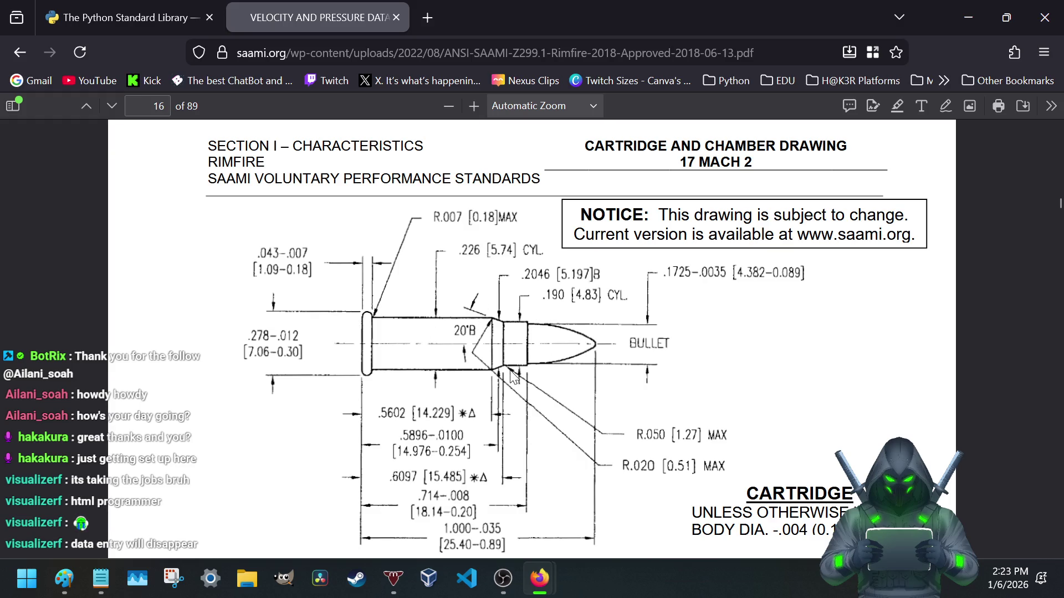
scroll(512, 376, "down", 1)
scroll(515, 374, "up", 2)
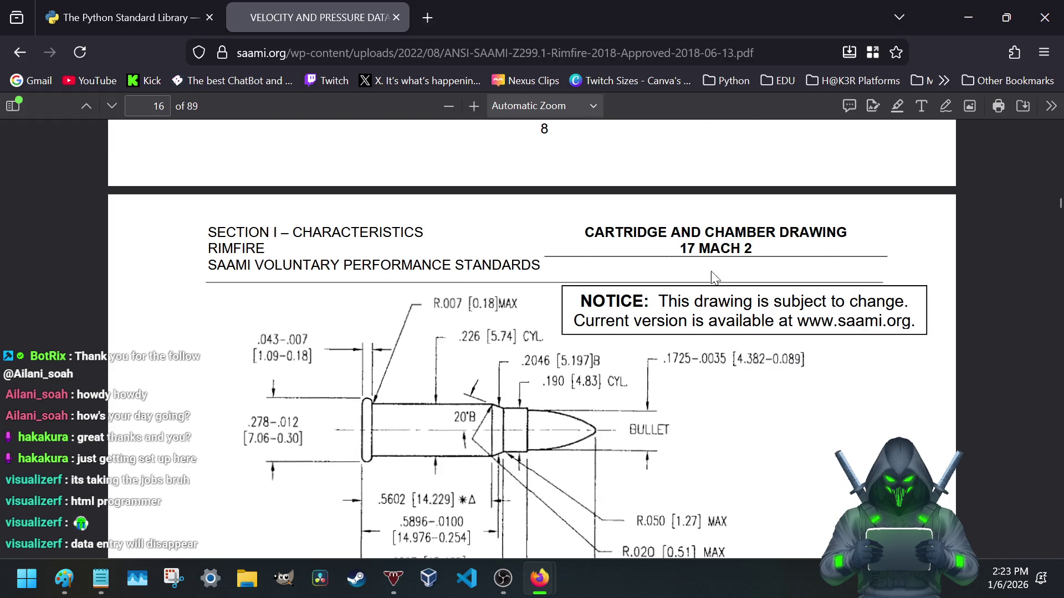
- Highlight the 17 MACH 2 and 17 Hornady Magnum Rimfire drawing titles, then show the page thumbnails
left_click_drag(683, 249, 781, 252)
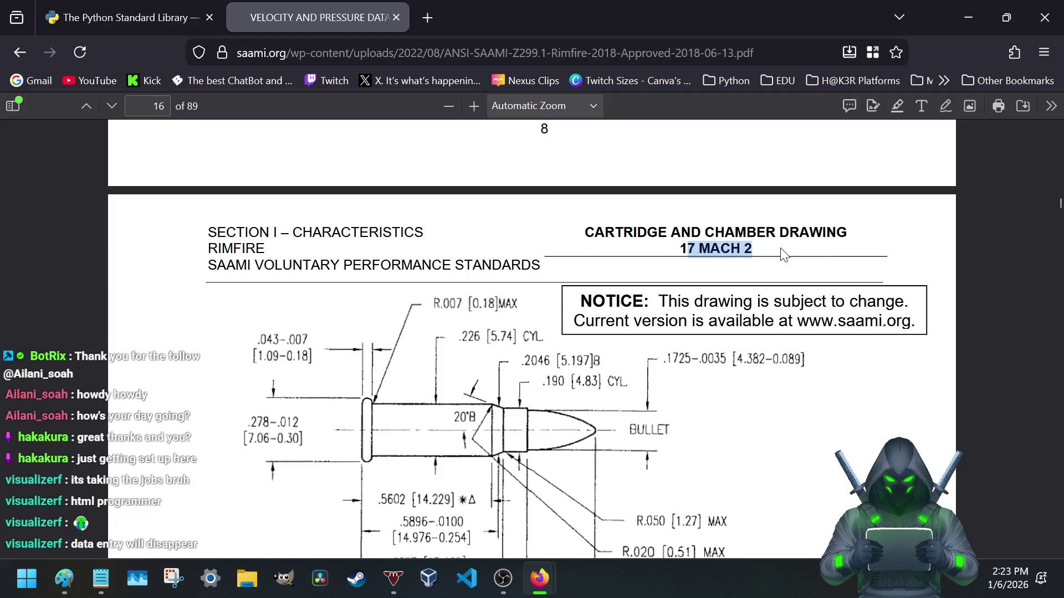
left_click(629, 279)
scroll(476, 289, "down", 1)
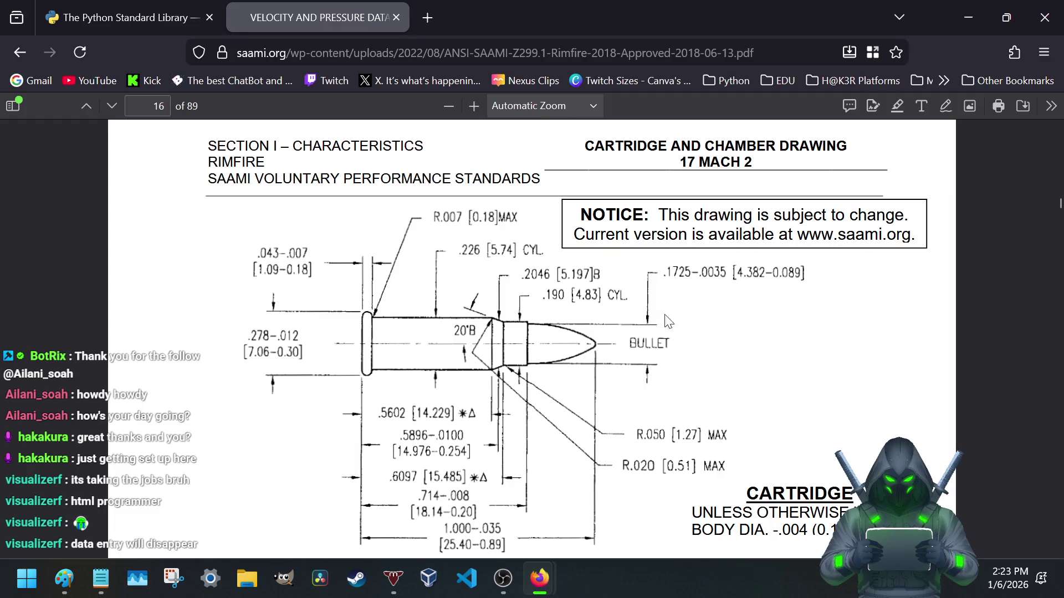
scroll(717, 379, "down", 1)
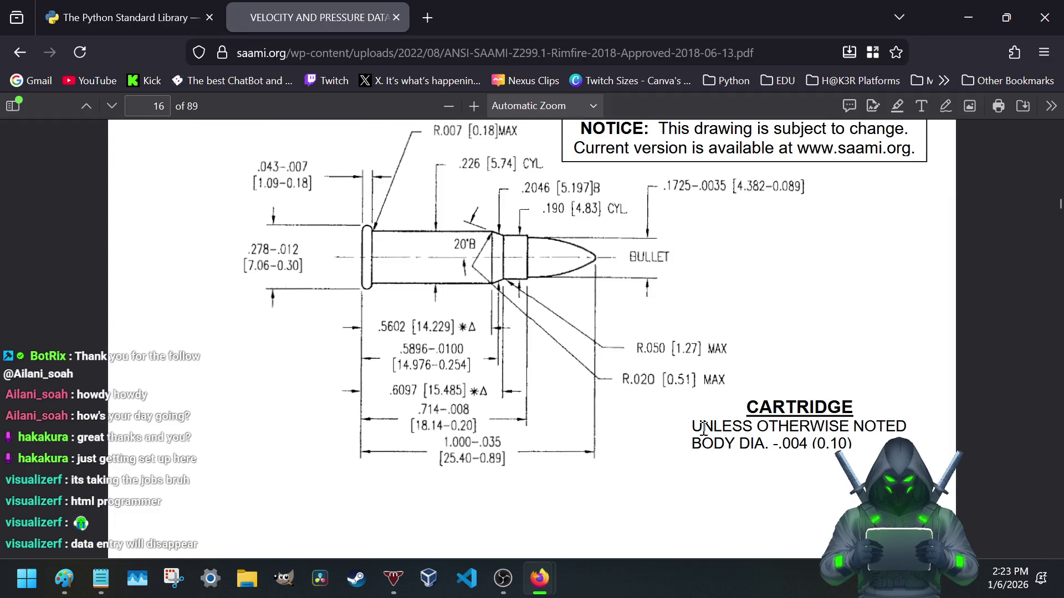
left_click_drag(694, 427, 808, 427)
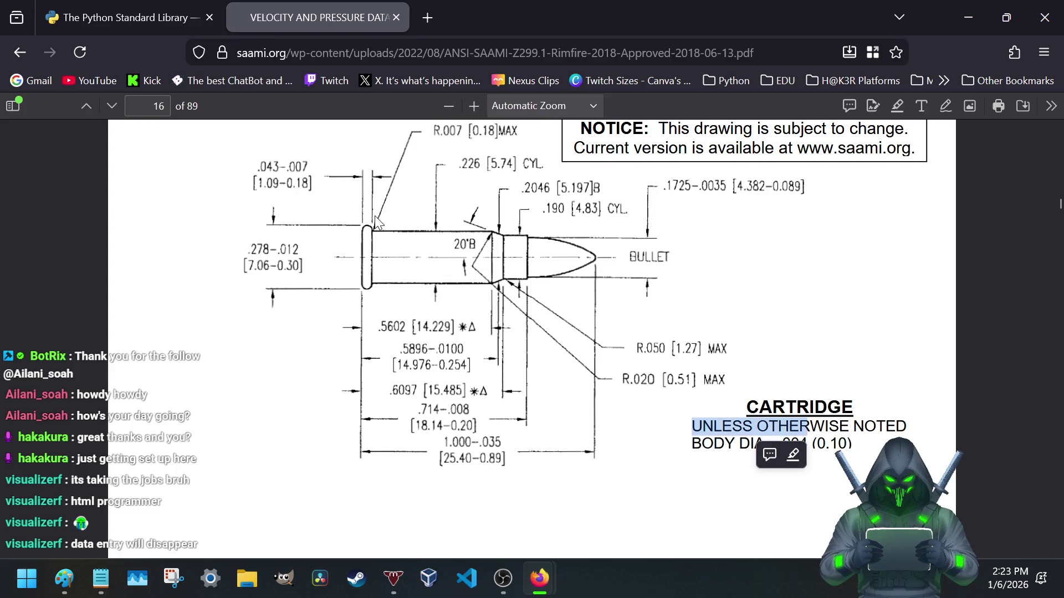
scroll(376, 221, "down", 1)
scroll(498, 274, "up", 2)
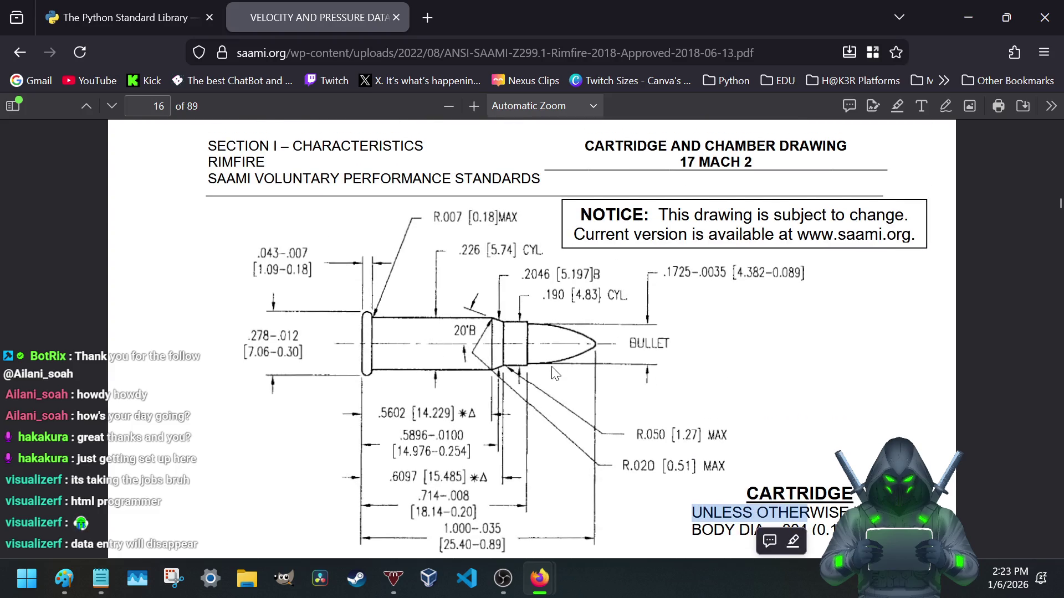
scroll(503, 350, "down", 4)
scroll(503, 351, "down", 3)
scroll(499, 357, "up", 2)
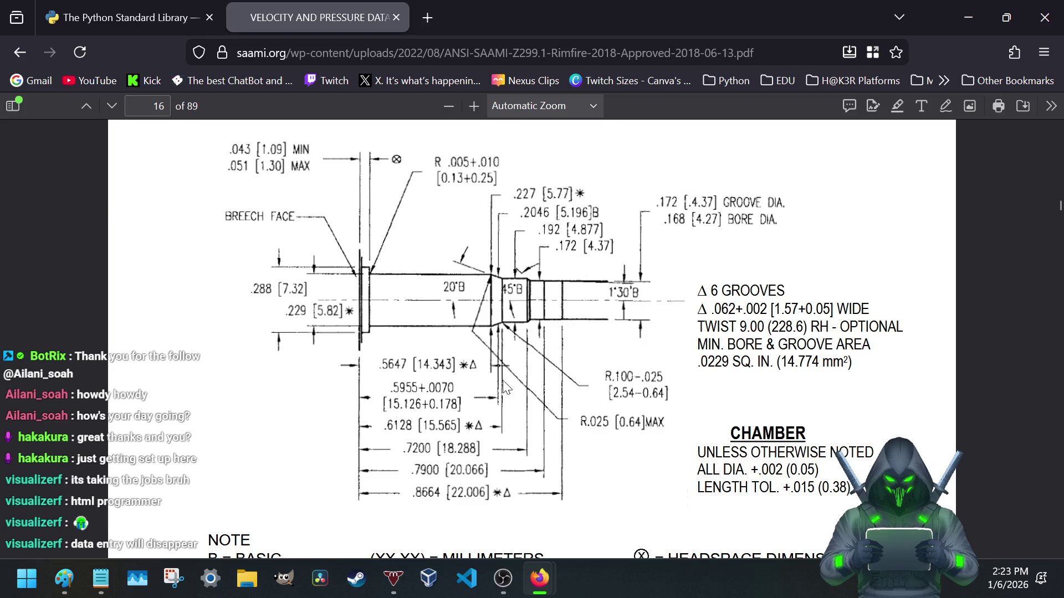
scroll(503, 385, "down", 1)
scroll(498, 391, "down", 5)
scroll(490, 403, "down", 2)
scroll(475, 419, "down", 1)
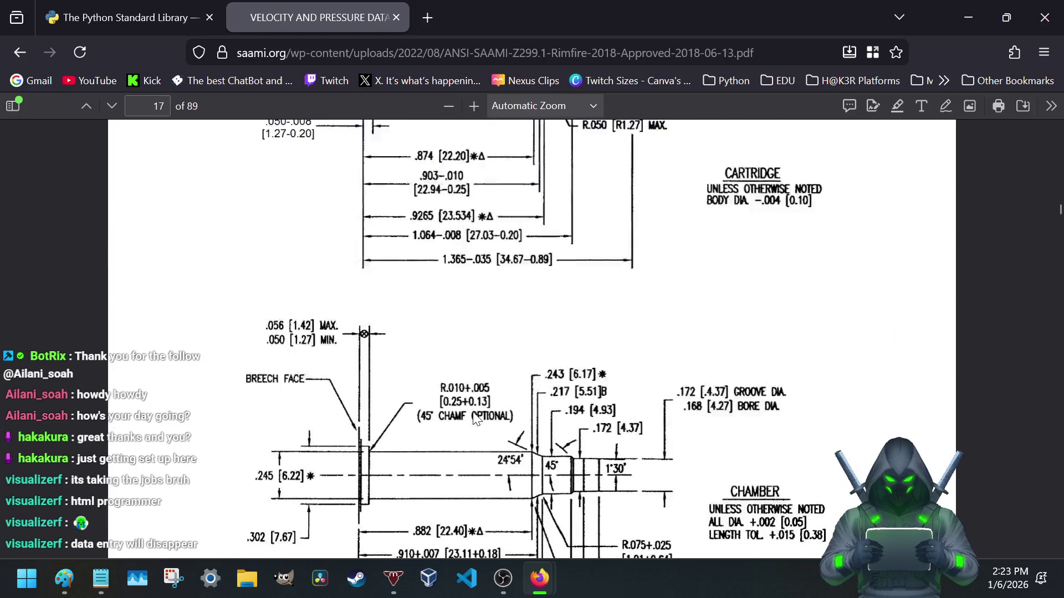
scroll(474, 418, "up", 2)
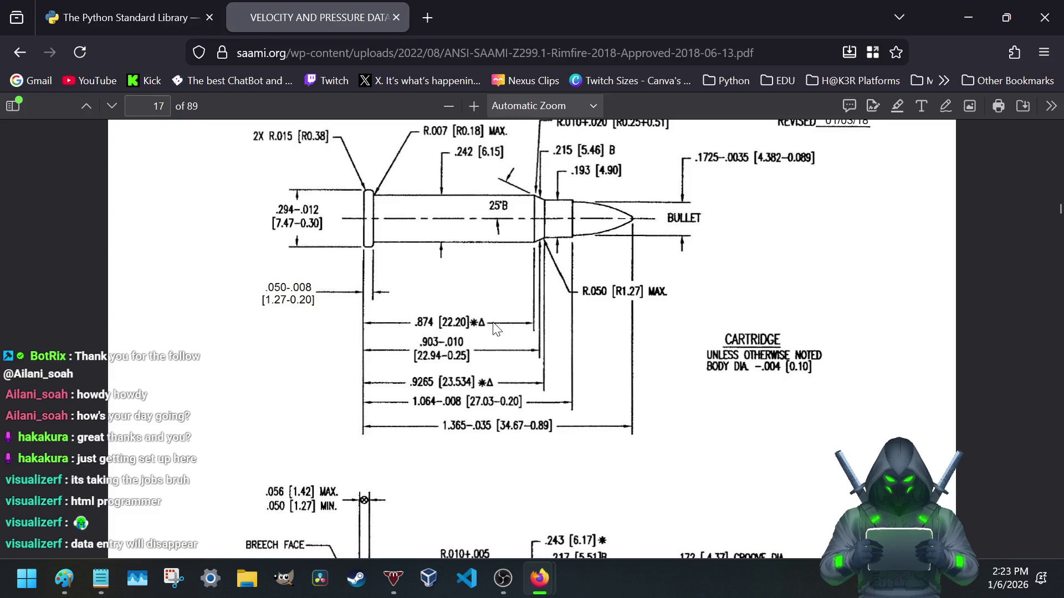
scroll(479, 327, "up", 2)
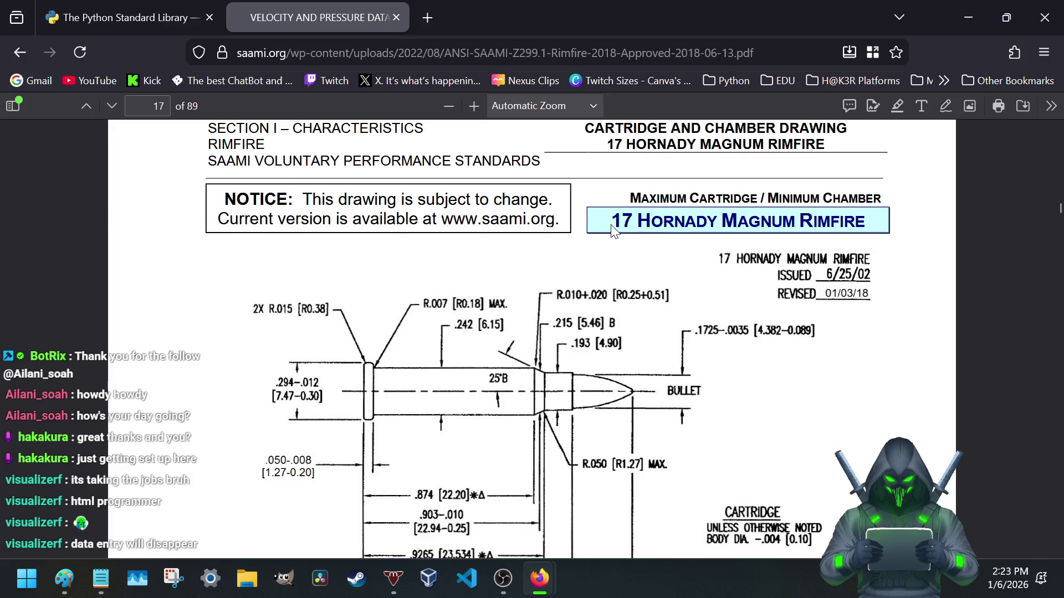
left_click_drag(613, 221, 868, 221)
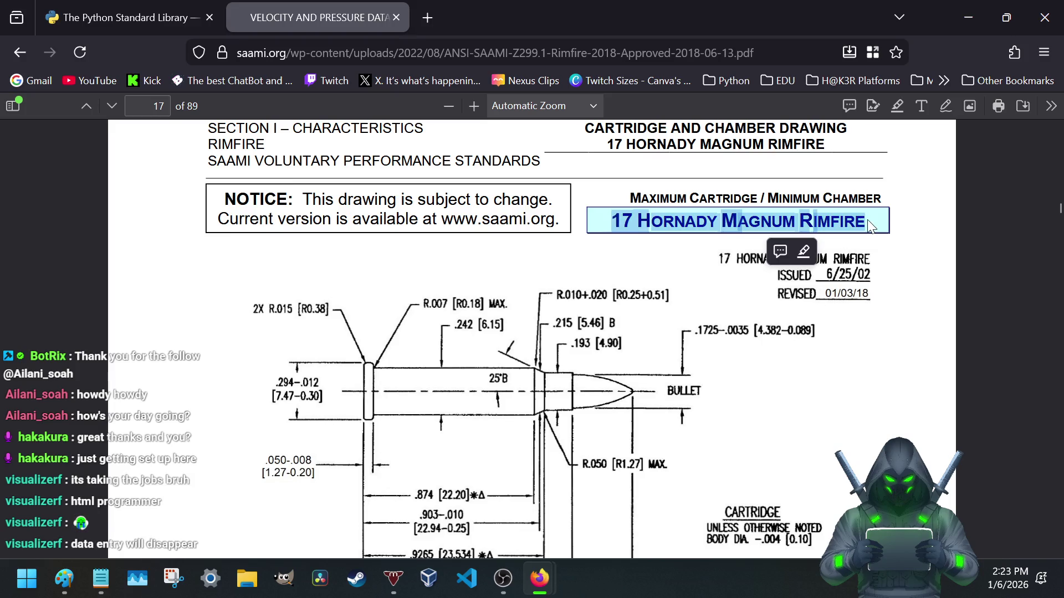
left_click(12, 107)
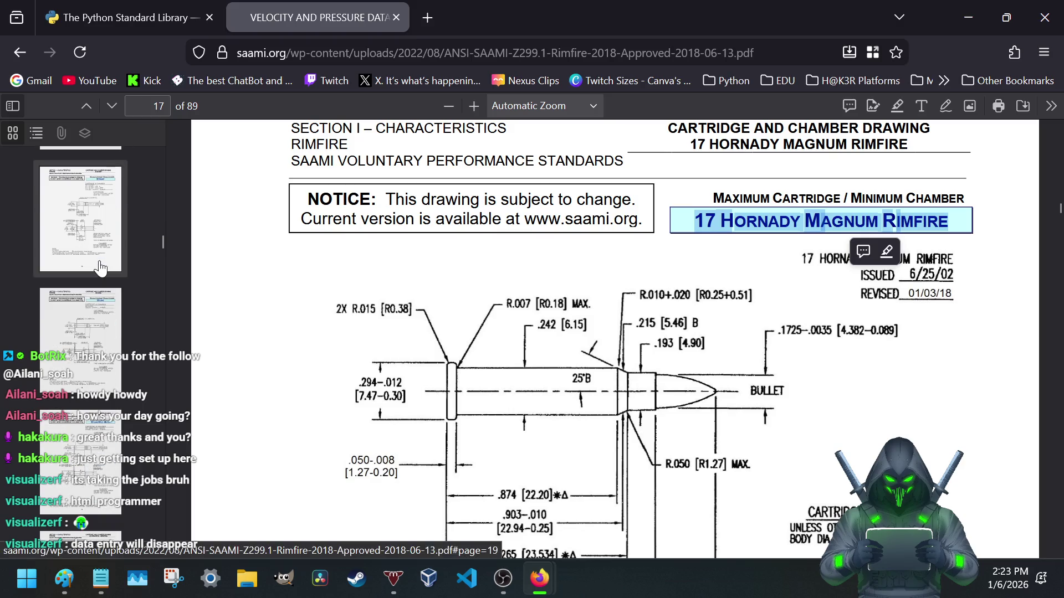
- Switch to the document outline and expand the Bullet entries to jump to a later Bullet section
left_click(34, 133)
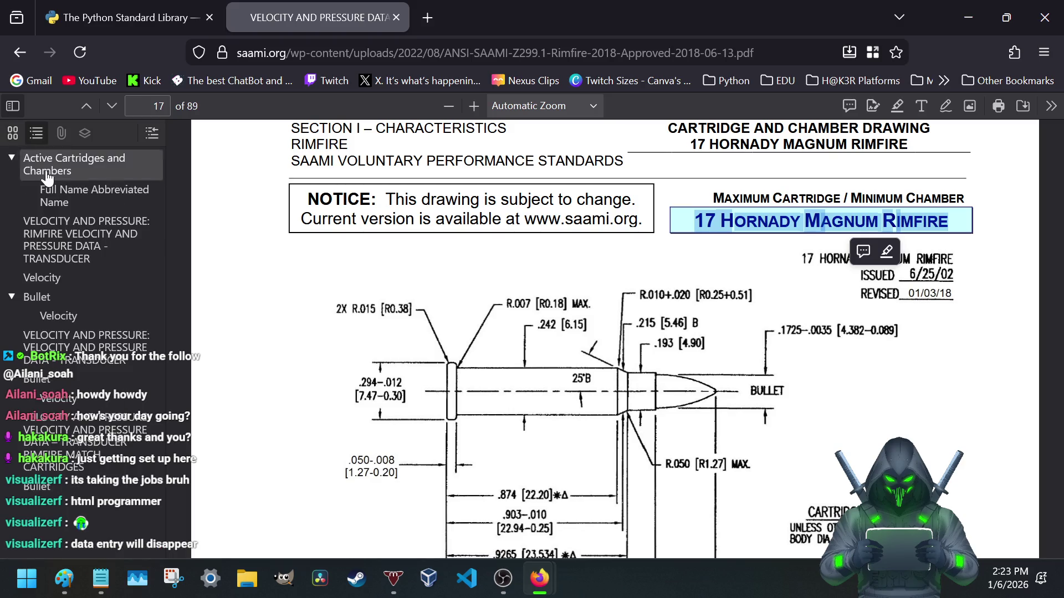
left_click(14, 296)
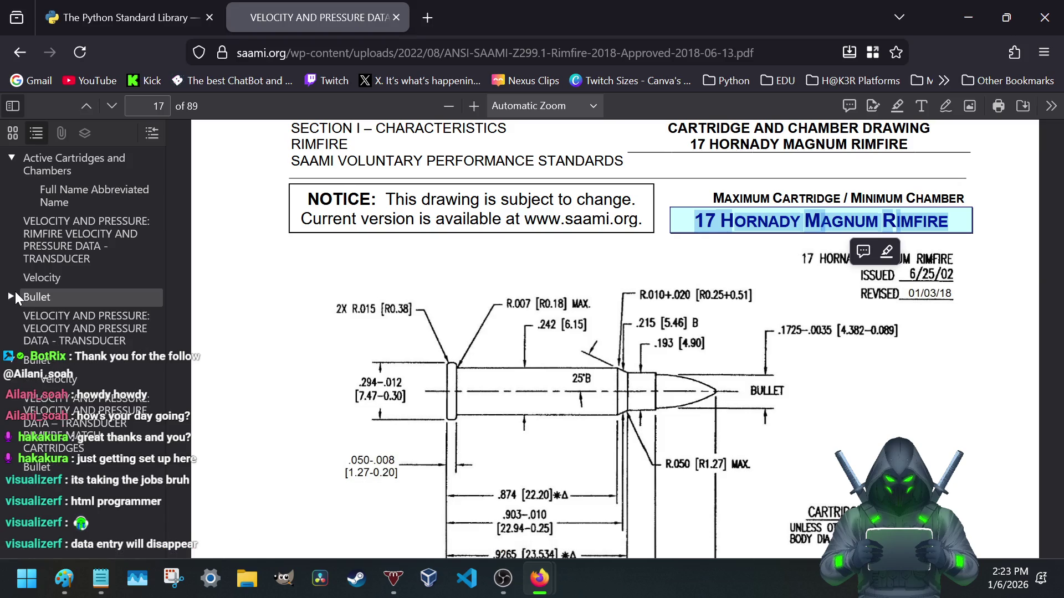
left_click(14, 375)
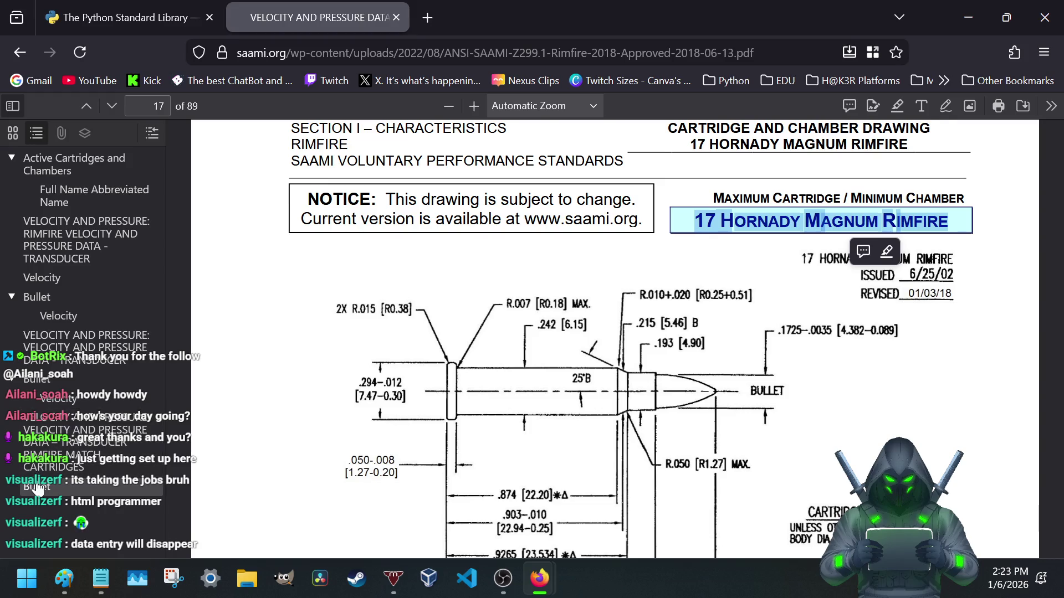
left_click(40, 489)
scroll(399, 336, "up", 3)
scroll(400, 336, "up", 4)
scroll(400, 342, "up", 3)
scroll(400, 343, "up", 3)
scroll(400, 344, "up", 3)
scroll(399, 347, "up", 3)
scroll(400, 349, "up", 3)
scroll(400, 344, "up", 5)
scroll(400, 344, "up", 1)
scroll(401, 342, "up", 5)
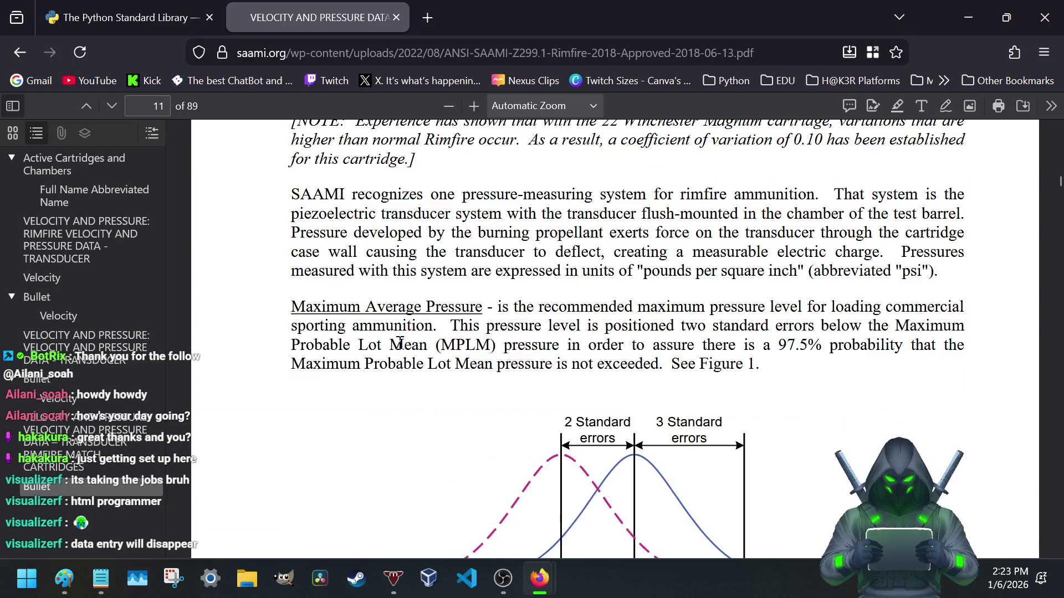
scroll(399, 343, "down", 20)
scroll(393, 361, "down", 20)
scroll(393, 360, "down", 20)
scroll(394, 362, "down", 20)
scroll(394, 362, "down", 10)
scroll(394, 363, "down", 2)
scroll(394, 363, "up", 3)
scroll(395, 362, "up", 3)
scroll(394, 363, "up", 5)
scroll(394, 362, "up", 3)
scroll(394, 363, "down", 3)
scroll(394, 363, "down", 3)
scroll(395, 362, "down", 5)
scroll(394, 362, "down", 2)
scroll(394, 363, "down", 2)
scroll(394, 363, "down", 8)
scroll(394, 363, "down", 5)
scroll(393, 363, "down", 5)
scroll(394, 362, "down", 3)
scroll(391, 356, "down", 4)
scroll(392, 356, "down", 5)
scroll(391, 356, "down", 7)
scroll(392, 356, "down", 6)
scroll(391, 356, "down", 10)
scroll(391, 357, "down", 6)
scroll(390, 356, "down", 6)
scroll(391, 356, "down", 6)
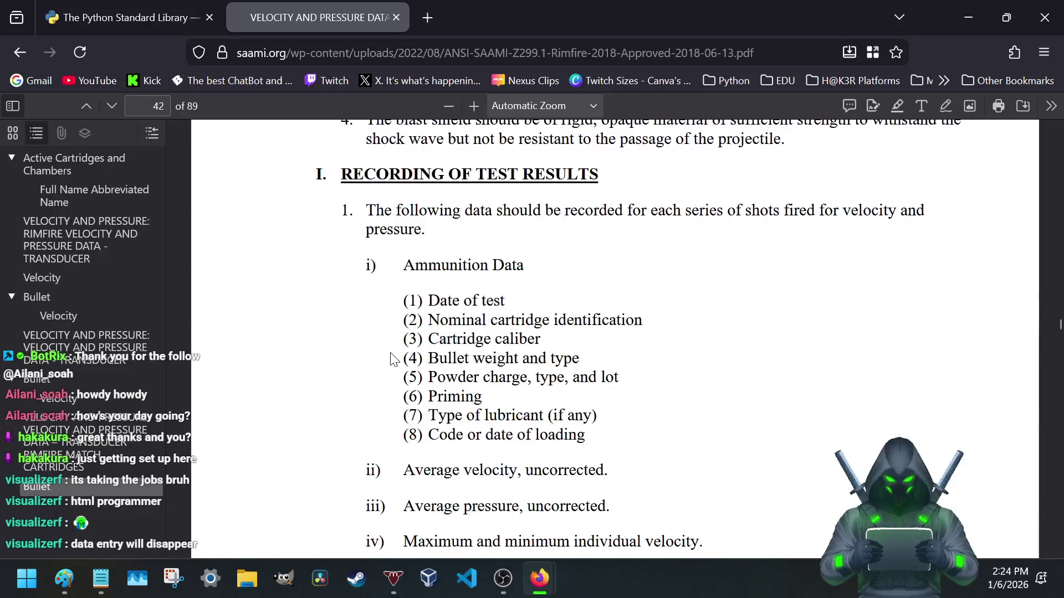
scroll(393, 359, "down", 2)
- Jump to the Active Cartridges and Chambers list, read to the pressure statistics, then start a new search
left_click(83, 166)
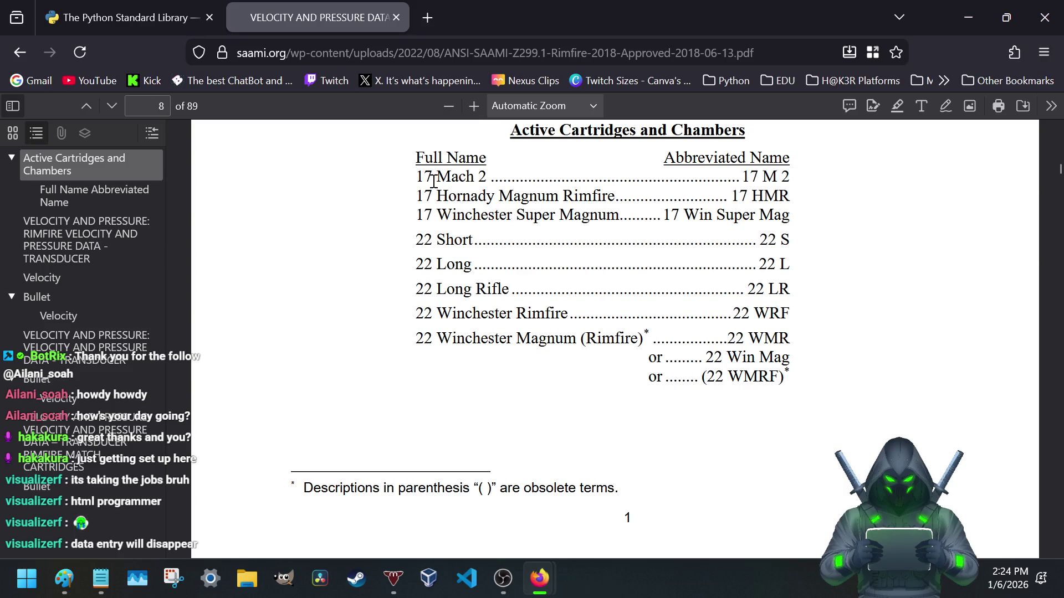
scroll(436, 306, "down", 2)
scroll(440, 296, "down", 8)
scroll(440, 297, "down", 10)
scroll(441, 297, "down", 5)
scroll(442, 297, "down", 5)
scroll(442, 297, "down", 5)
scroll(442, 296, "down", 5)
scroll(442, 296, "down", 5)
scroll(441, 297, "down", 5)
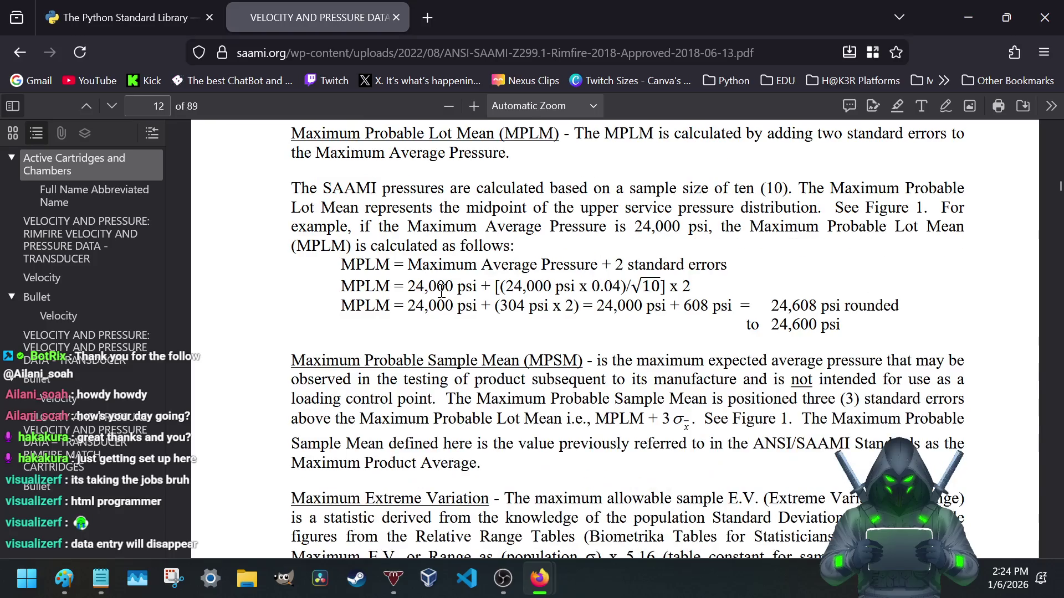
left_click(403, 51)
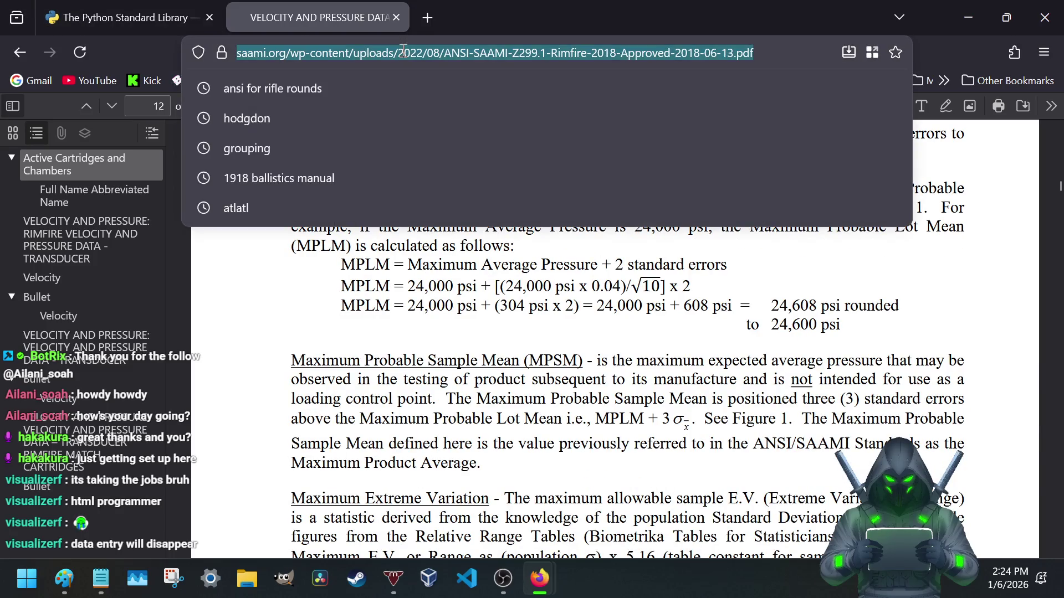
type("saa")
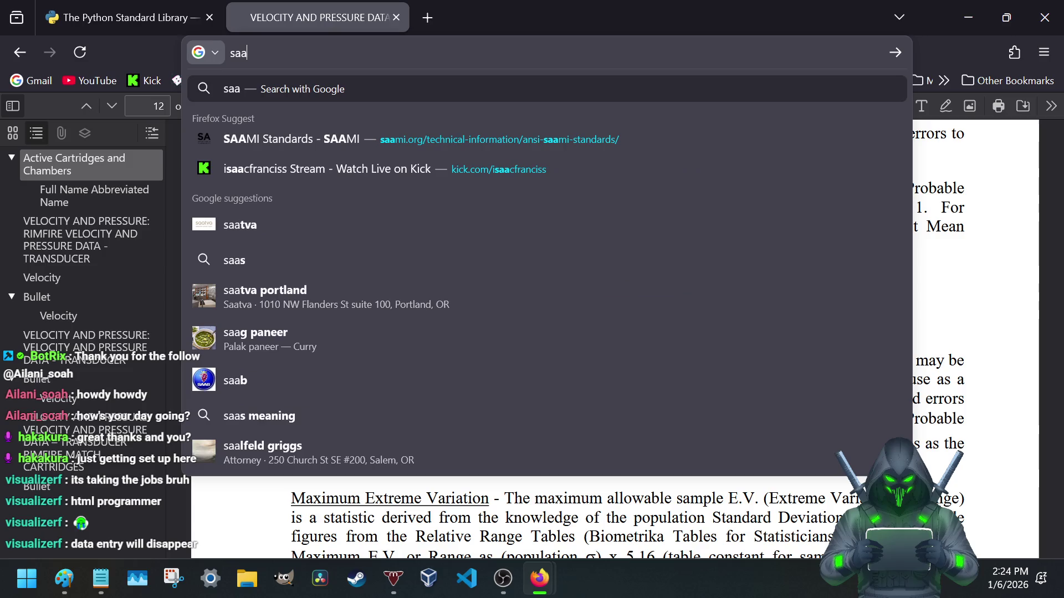
type("mi for ")
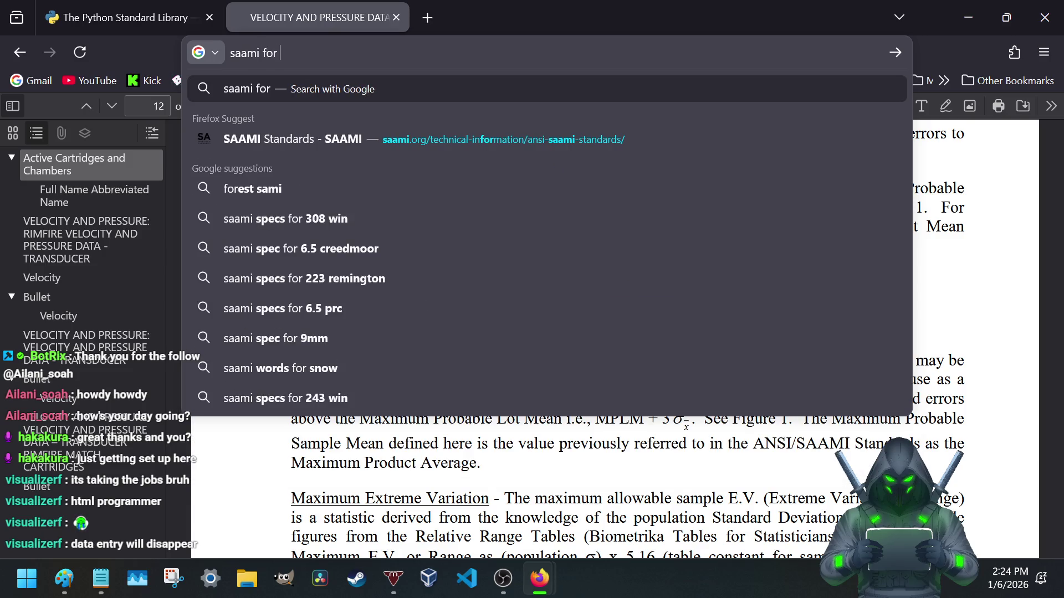
type("308")
- Search 'saami for 308' and open the 25 Creedmoor cartridge and chamber drawing PDF
key("Return")
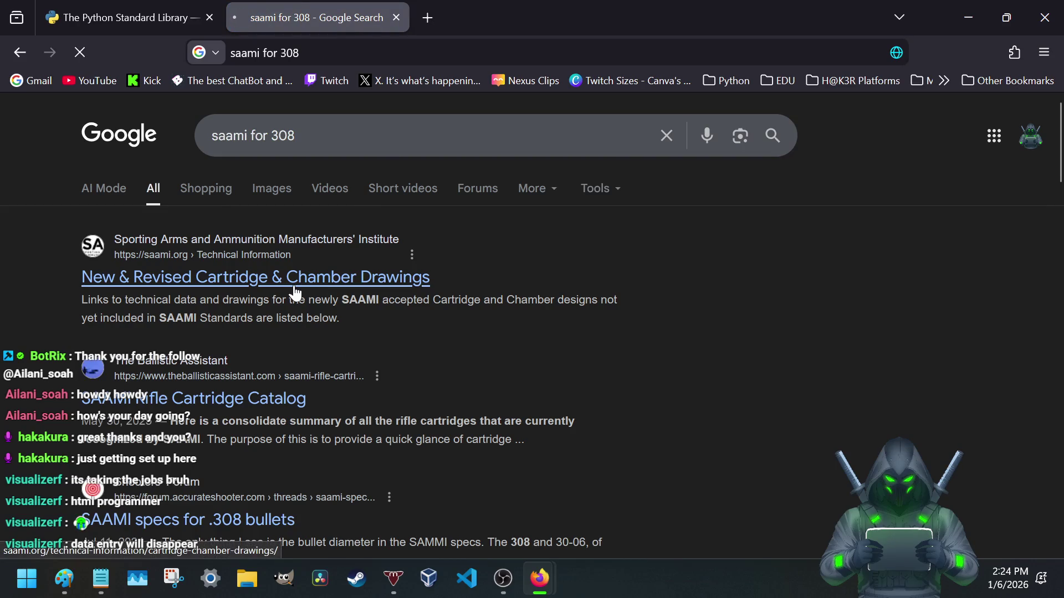
scroll(518, 305, "down", 5)
scroll(324, 296, "down", 3)
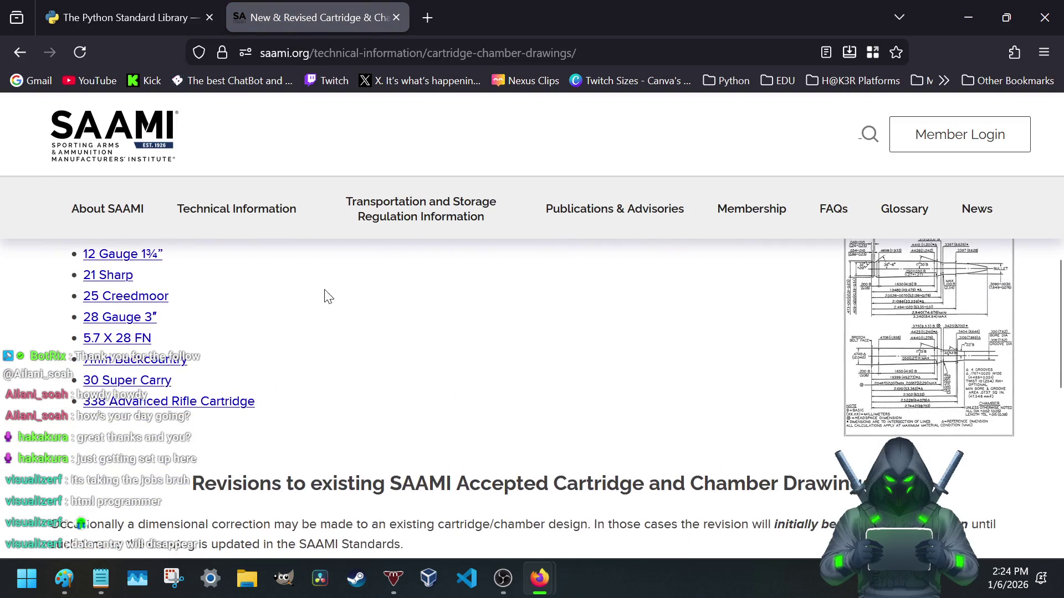
scroll(325, 297, "up", 2)
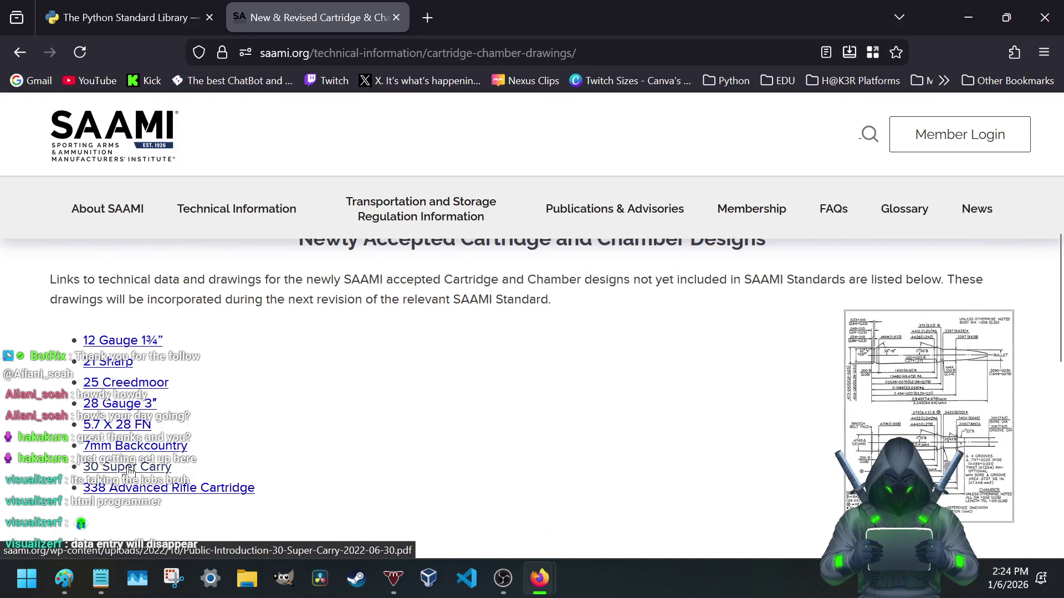
scroll(210, 432, "down", 5)
scroll(210, 433, "up", 2)
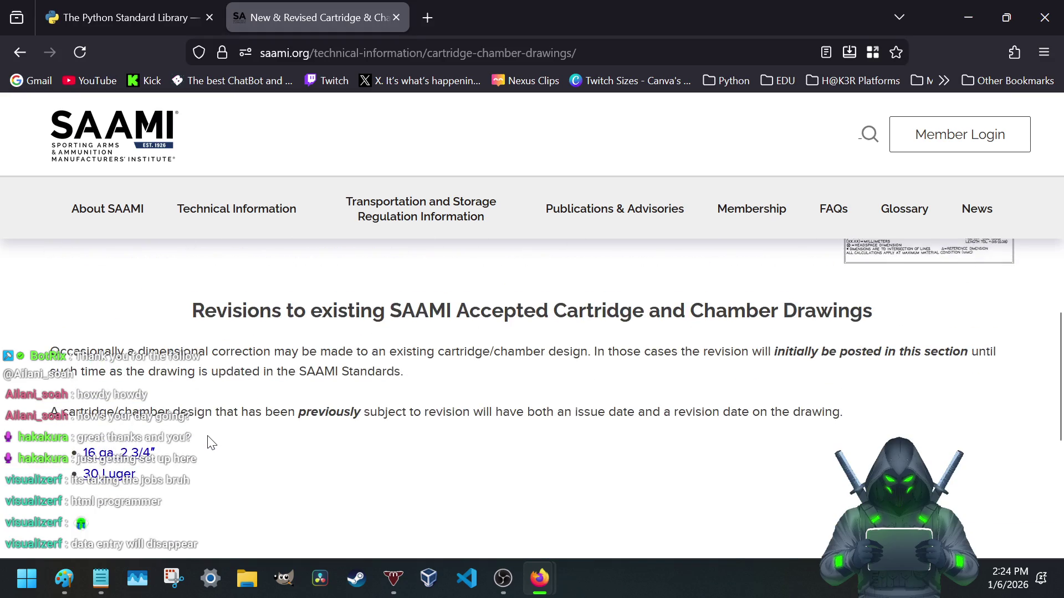
scroll(211, 443, "up", 3)
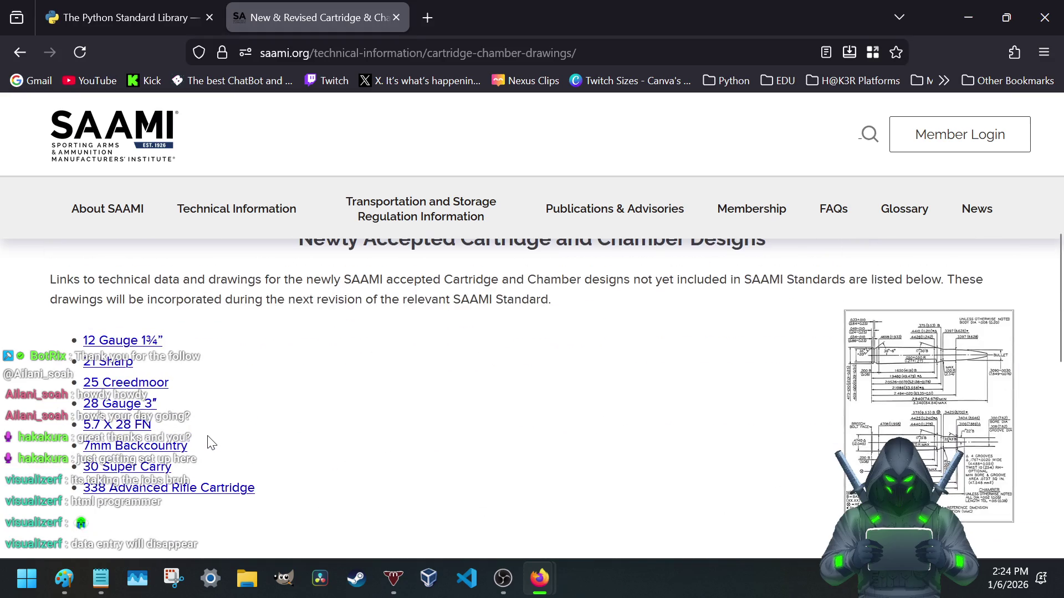
left_click(116, 391)
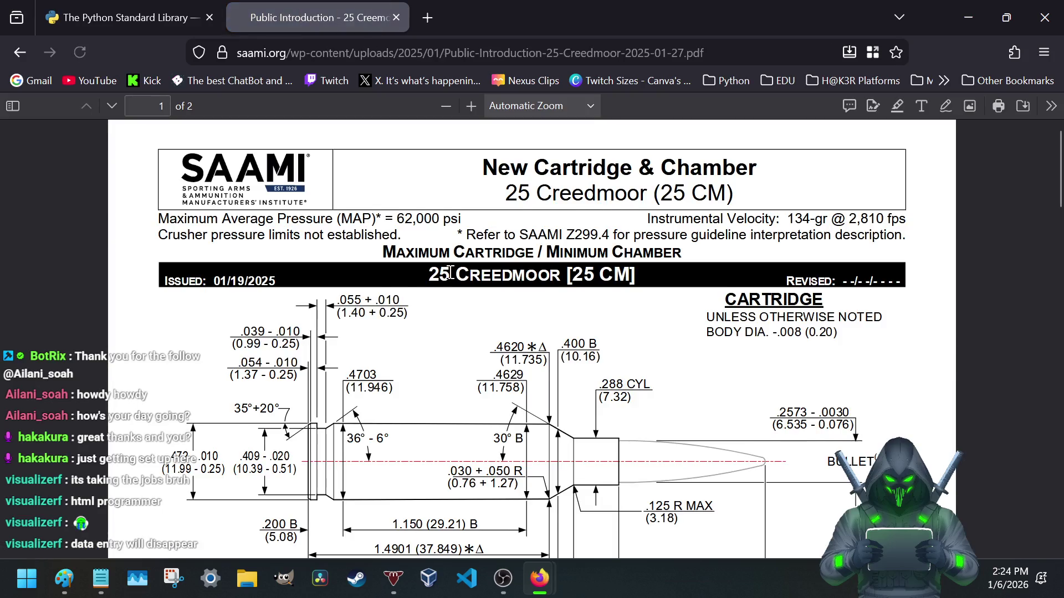
scroll(532, 282, "down", 3)
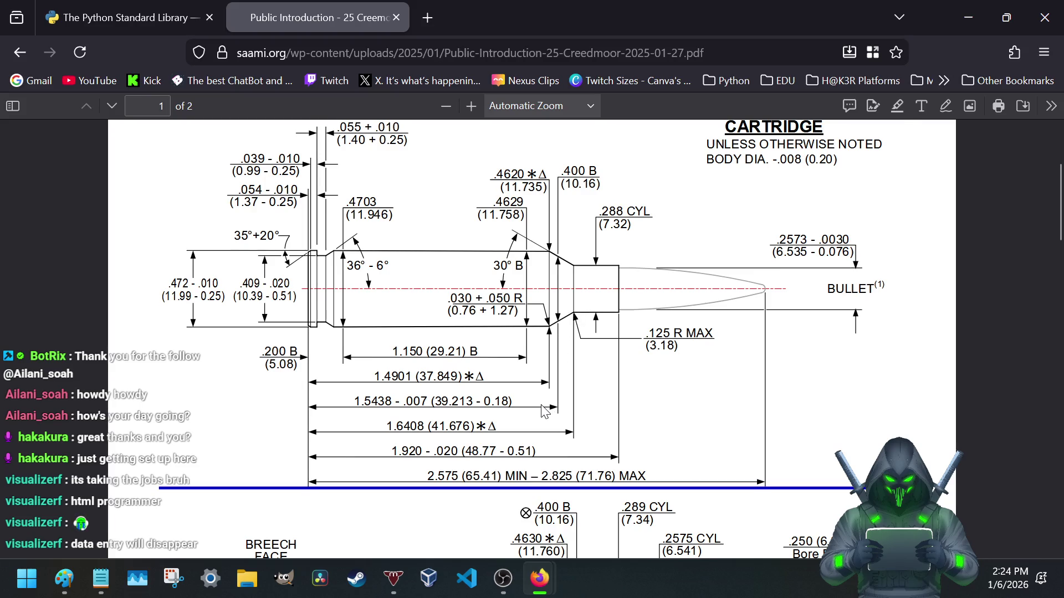
scroll(545, 411, "up", 2)
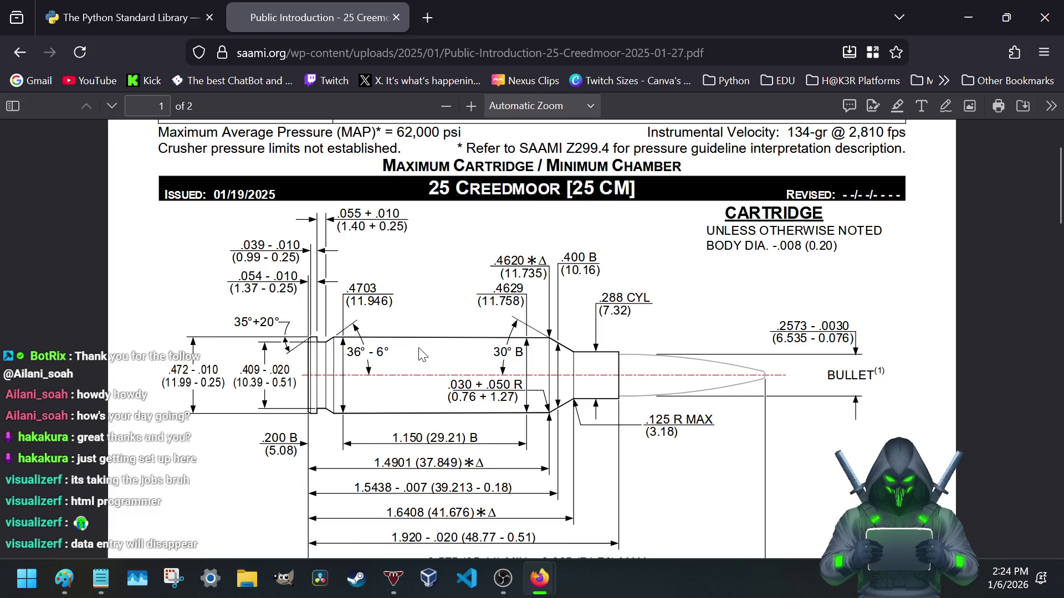
scroll(438, 390, "down", 2)
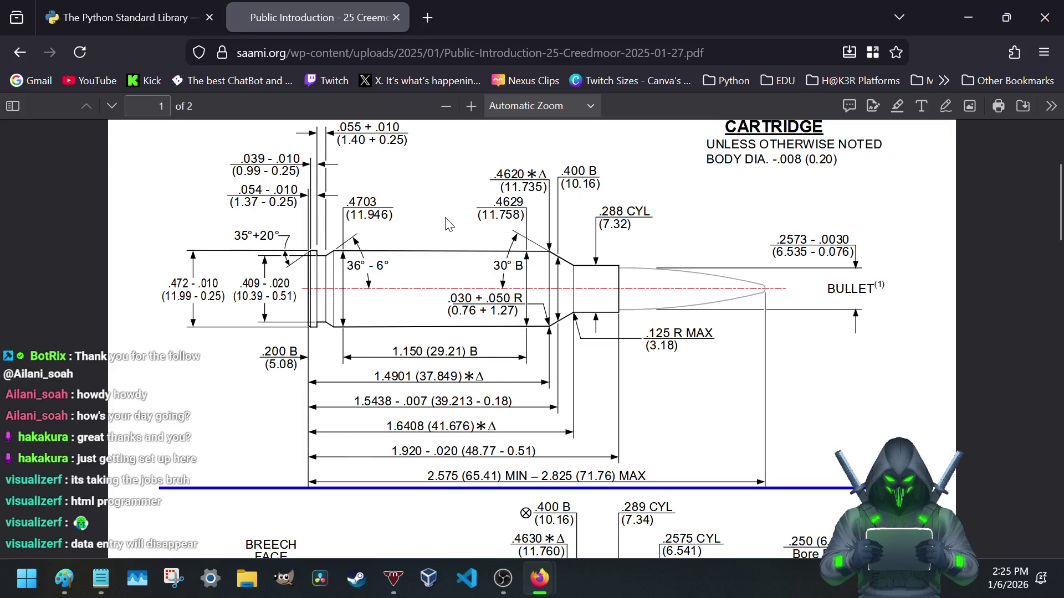
scroll(438, 245, "down", 5)
scroll(449, 258, "down", 3)
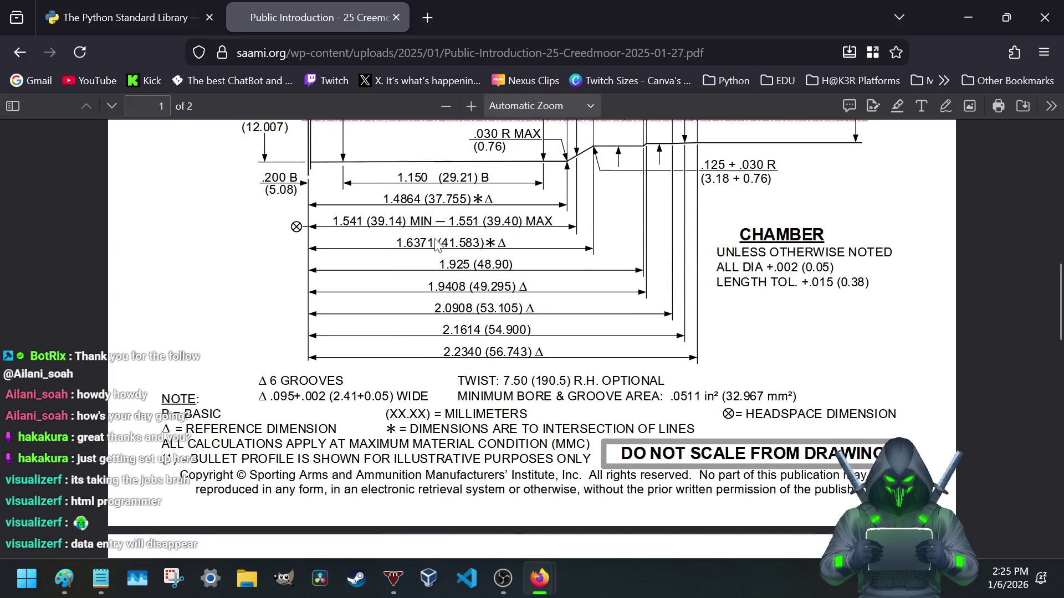
scroll(462, 265, "down", 3)
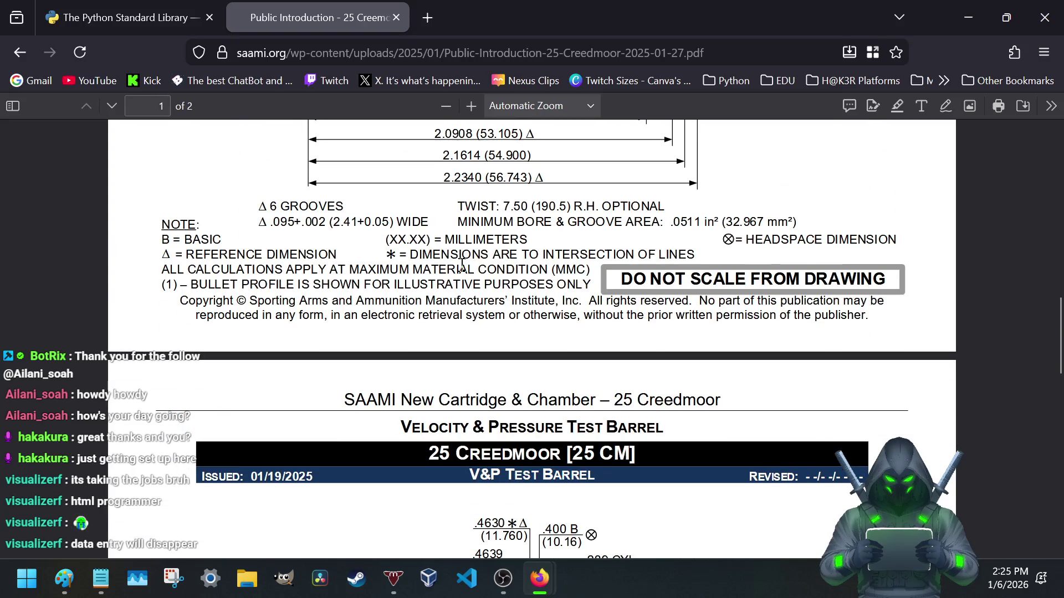
scroll(461, 269, "down", 2)
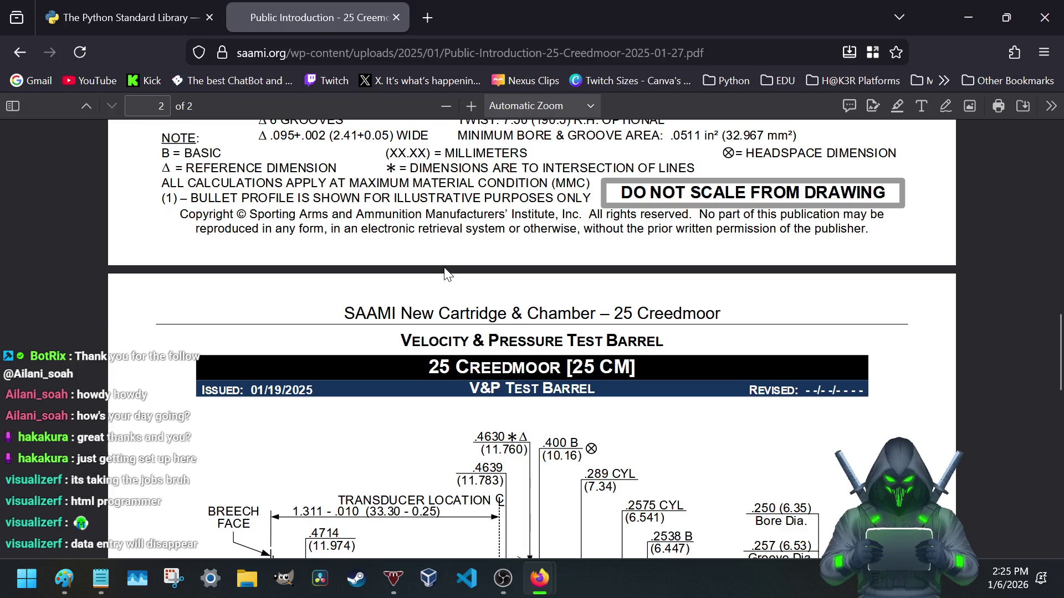
scroll(446, 274, "up", 4)
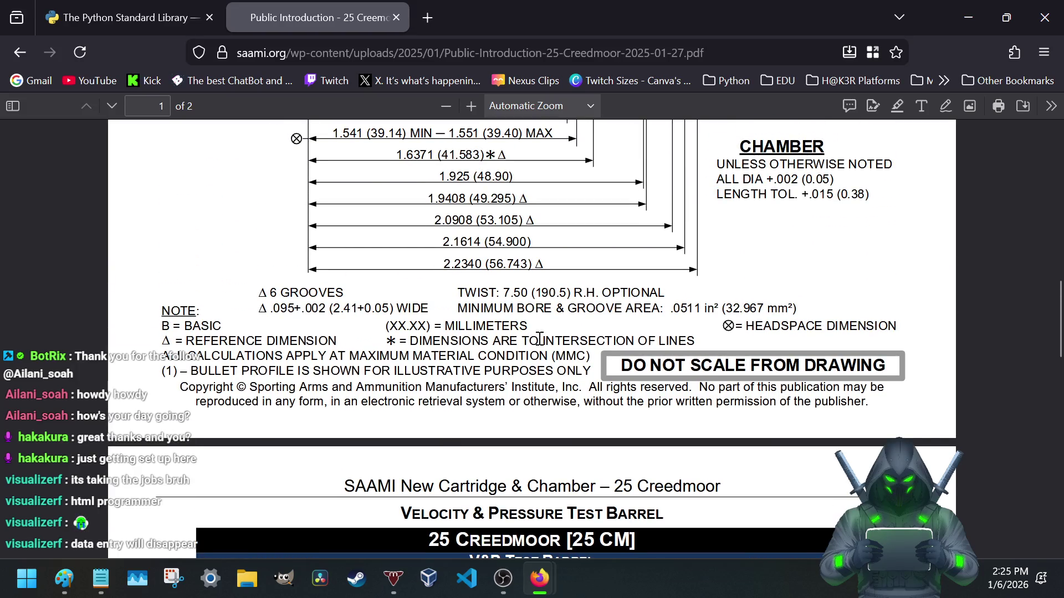
scroll(540, 339, "down", 8)
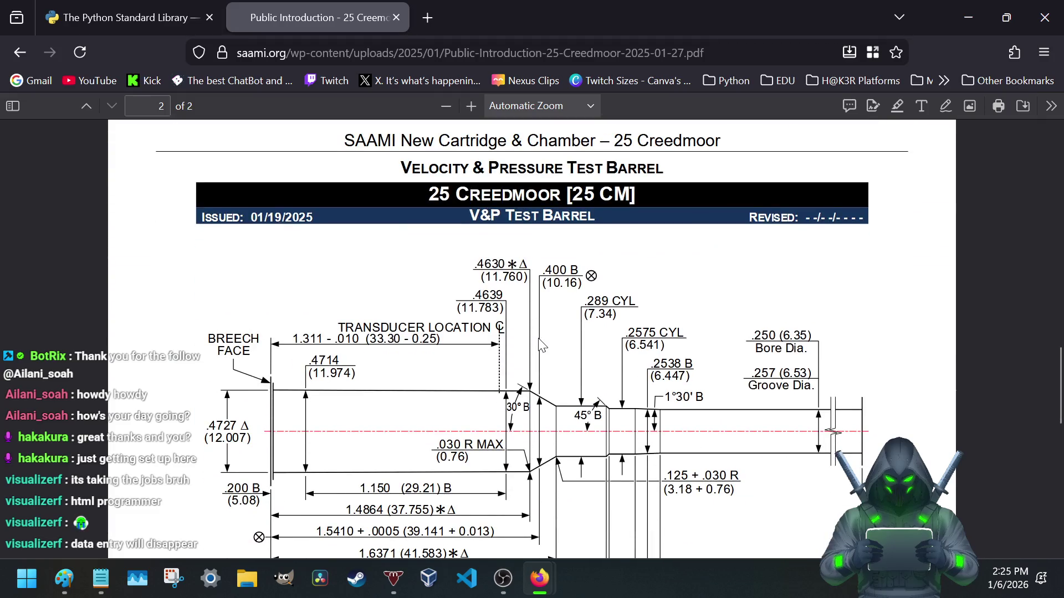
scroll(541, 345, "up", 5)
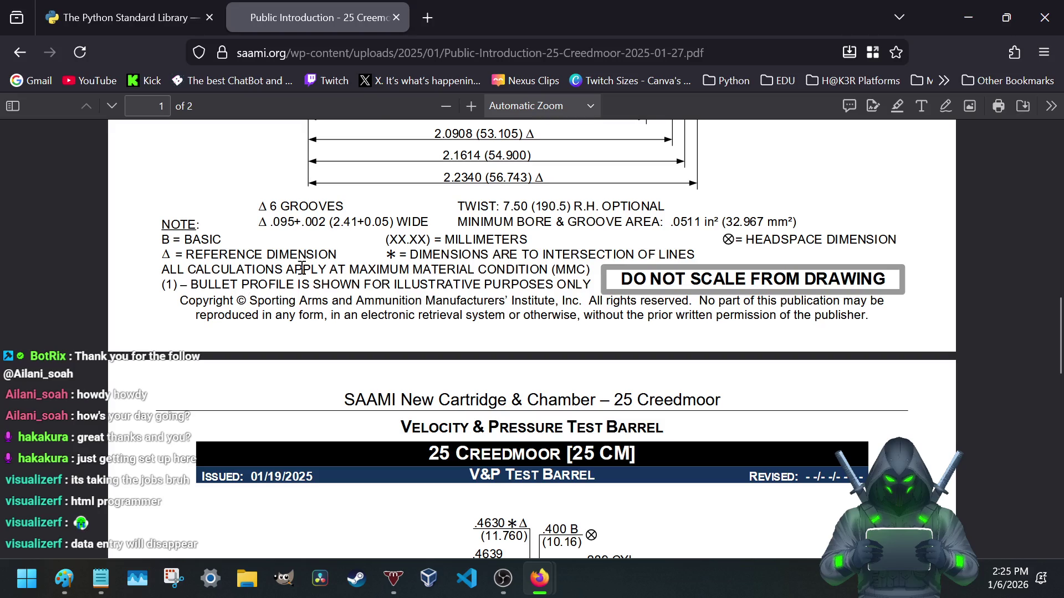
- Close the 25 Creedmoor drawing tab after reviewing it, returning to the Python docs
left_click(401, 16)
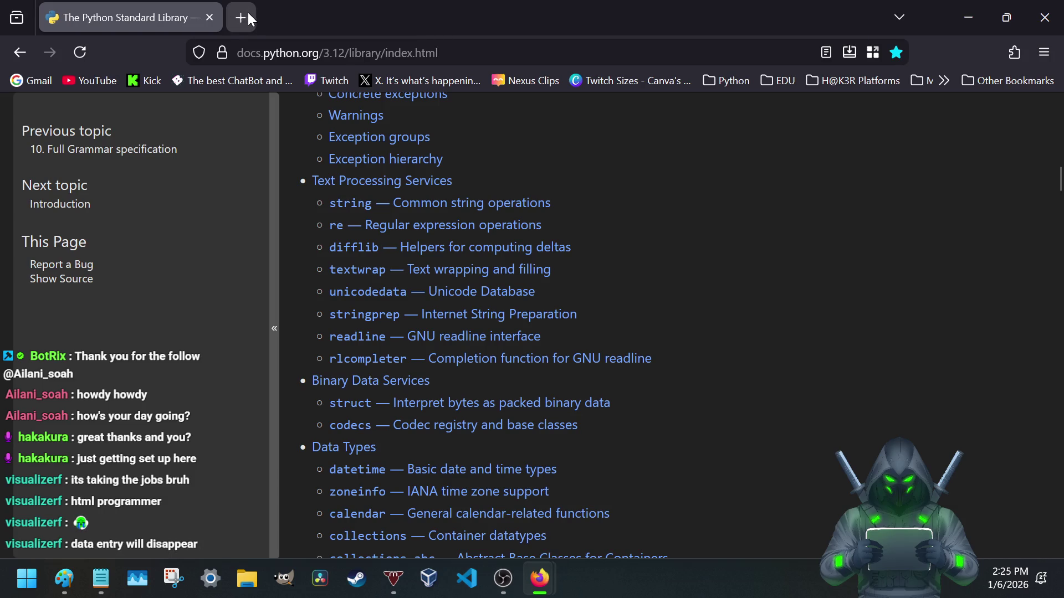
scroll(358, 289, "down", 3)
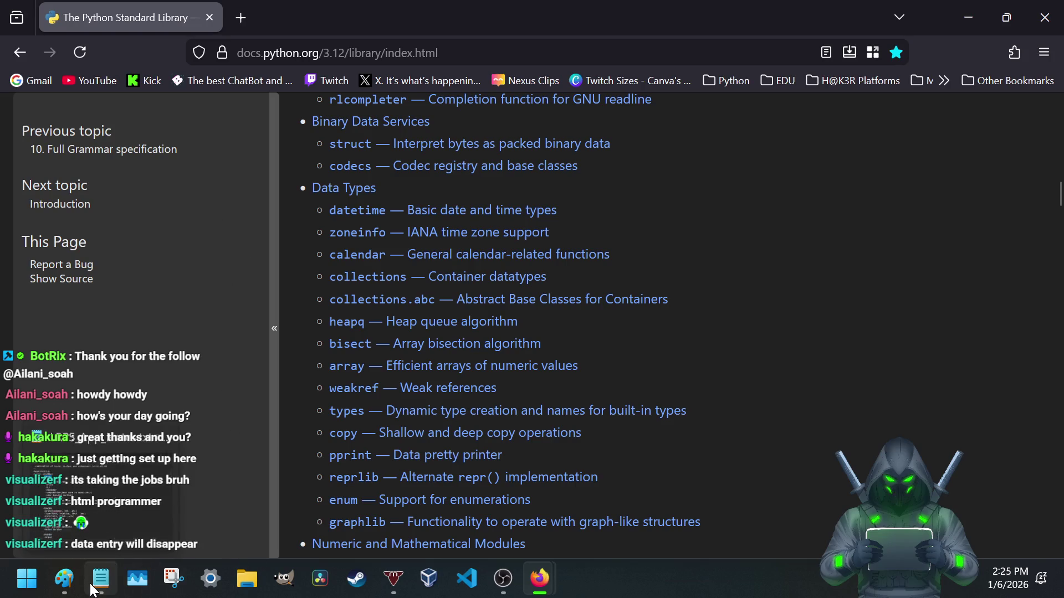
- Bring up the LRPS notes and look over the bullet profile types line
left_click(91, 499)
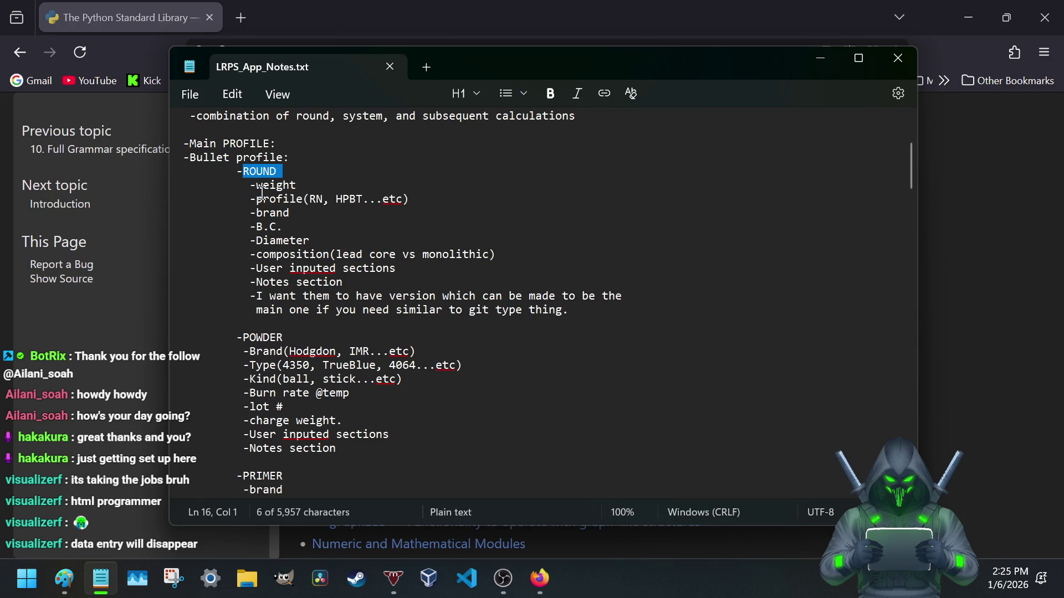
left_click_drag(260, 196, 372, 200)
left_click(308, 199)
left_click(372, 200)
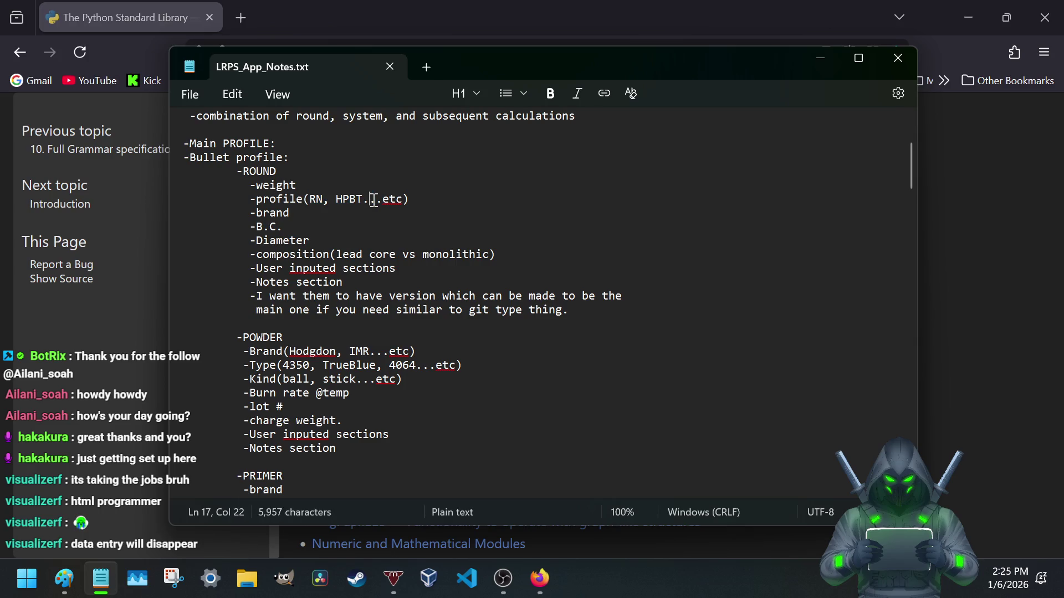
- Return to Firefox and start a new blank tab
left_click(143, 10)
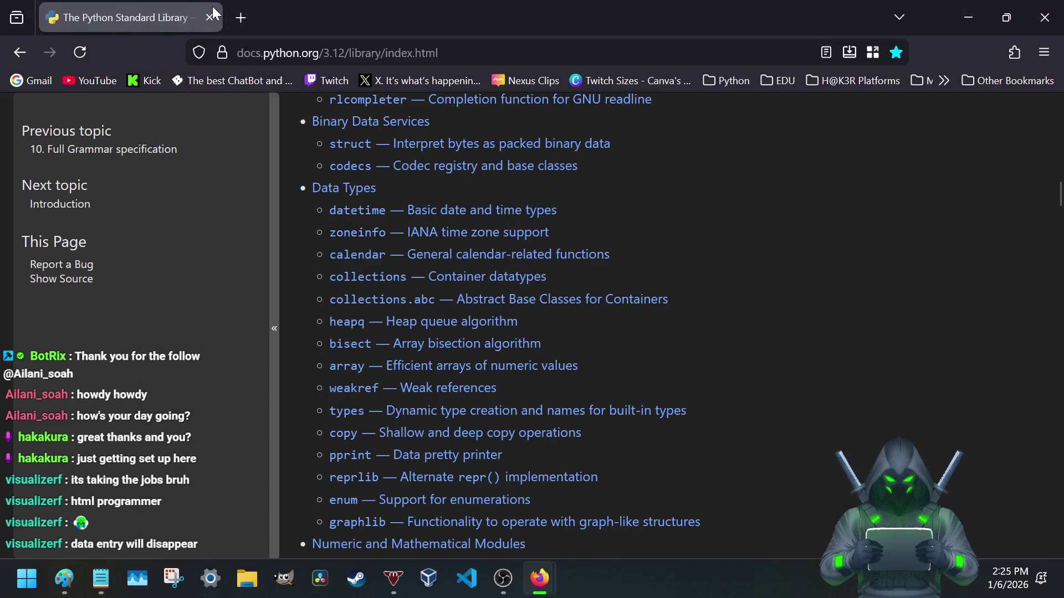
left_click(240, 16)
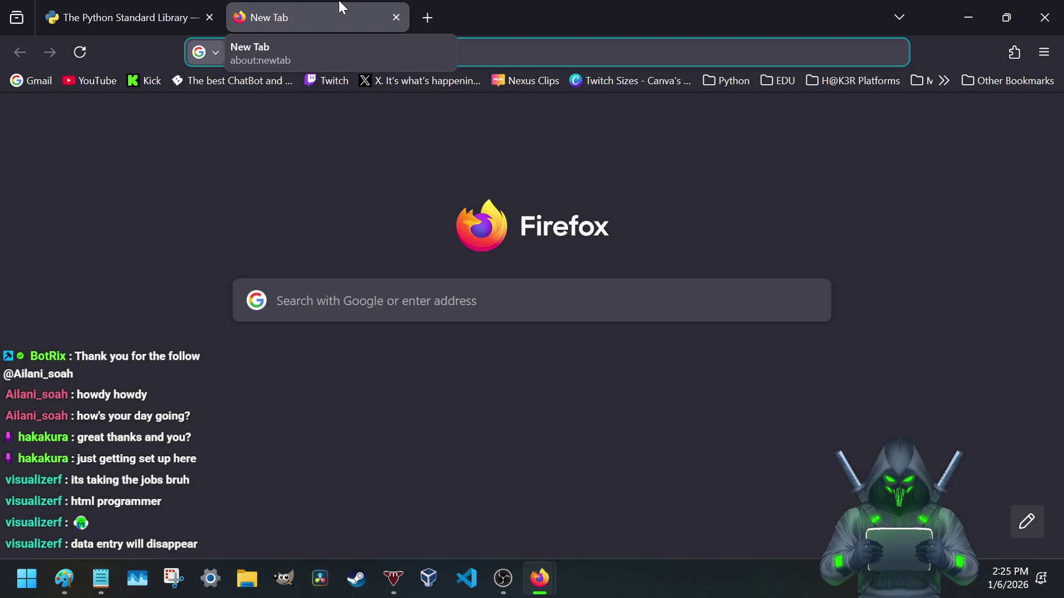
type("SAMMI")
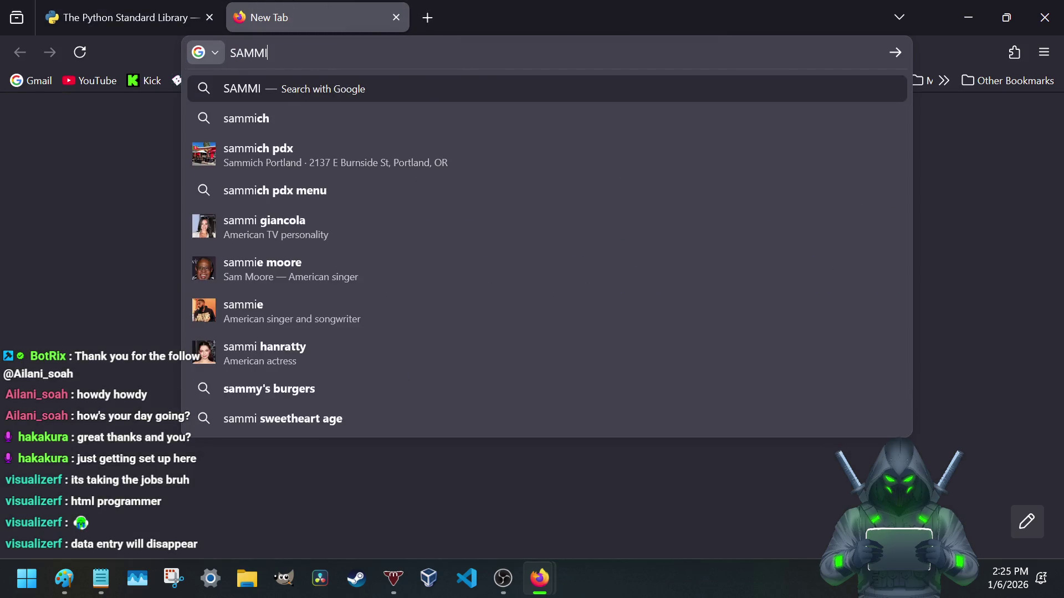
- Search Google for 'SAMMI rounds' and open SAAMI's Technical Information page from the results
key("Return")
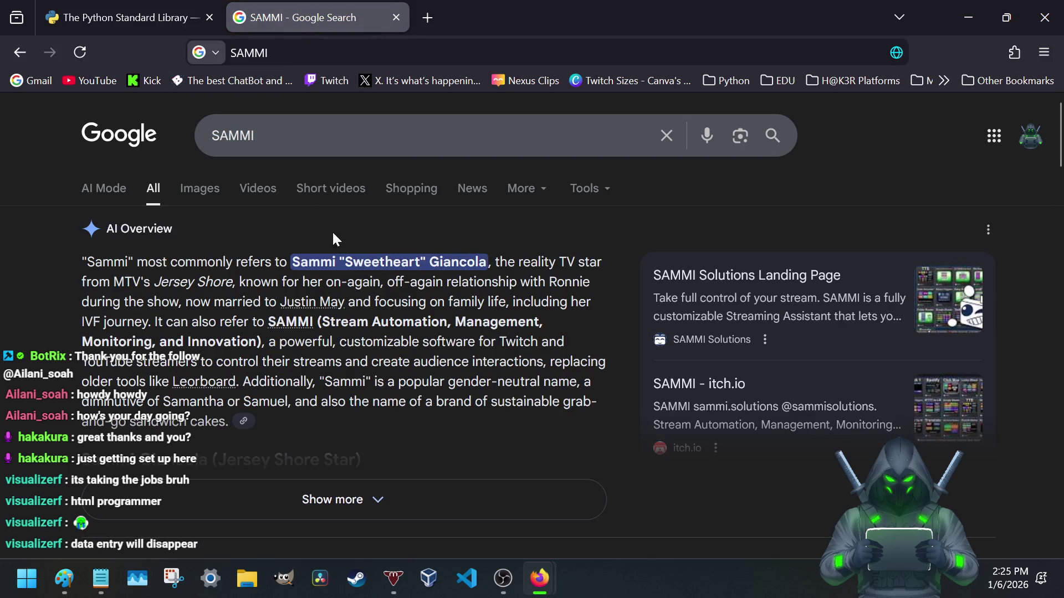
scroll(290, 283, "down", 5)
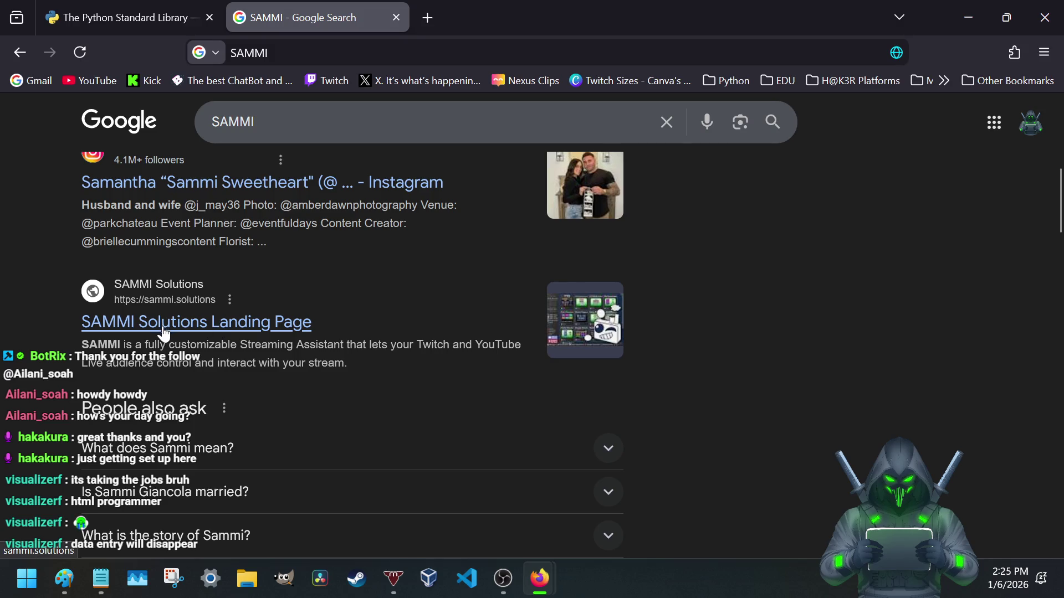
scroll(166, 339, "down", 5)
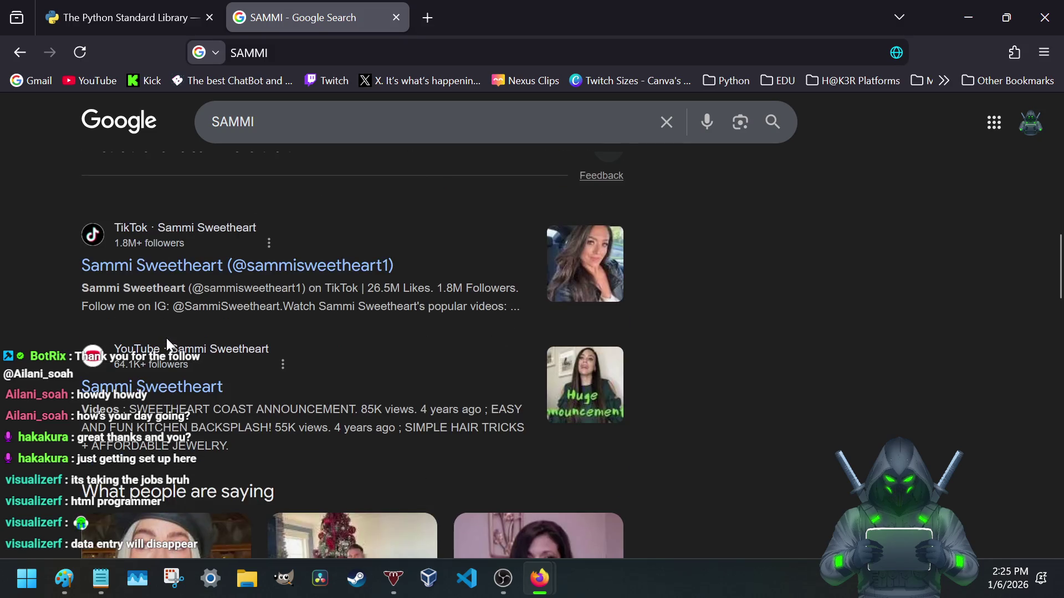
scroll(166, 338, "up", 5)
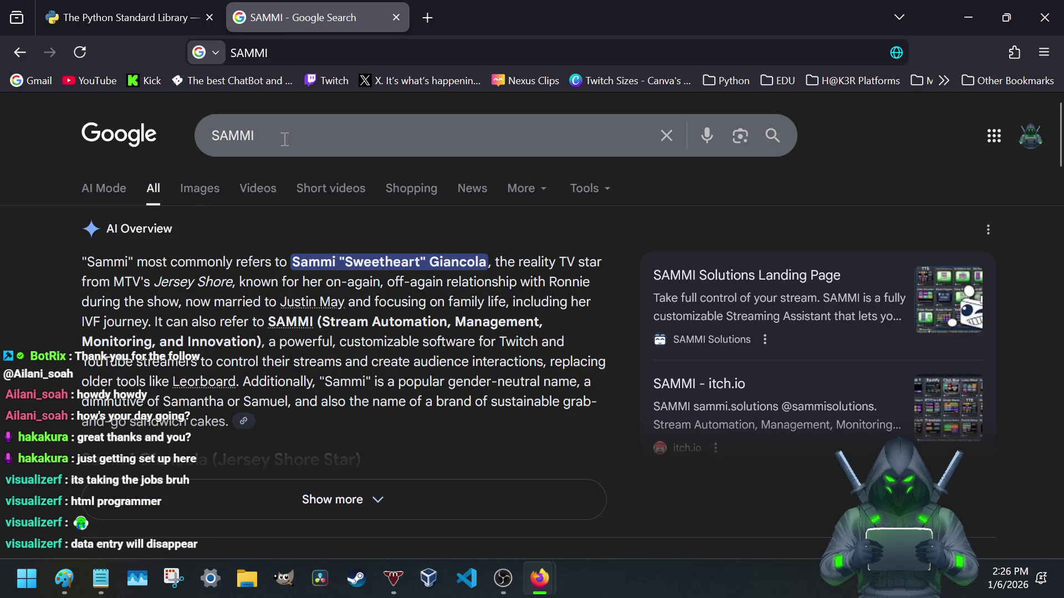
left_click(287, 137)
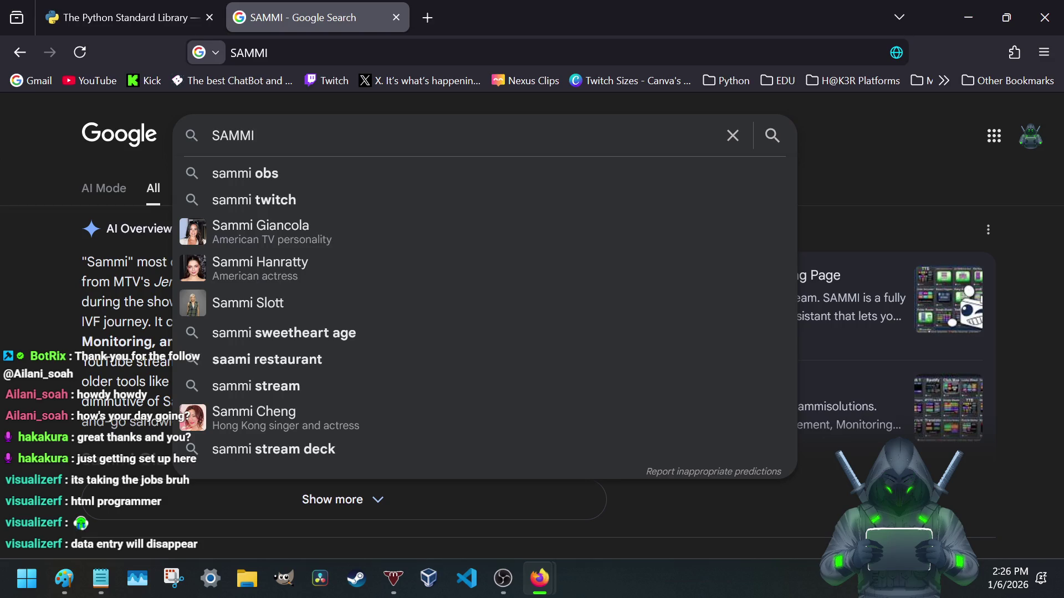
type("p")
key("BackSpace")
type("rou")
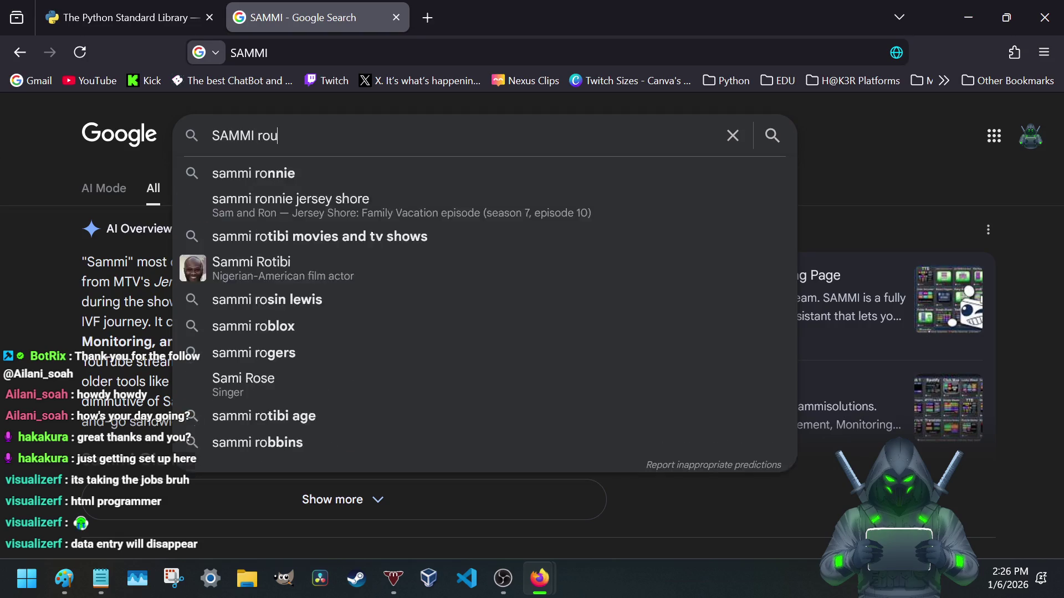
type("nds")
key("Return")
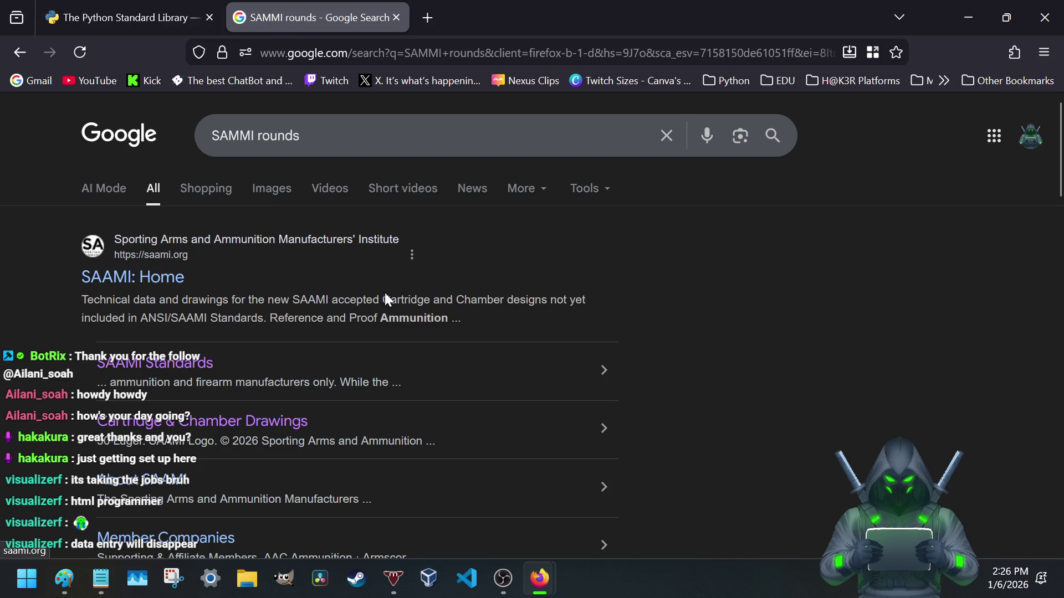
scroll(300, 317, "down", 2)
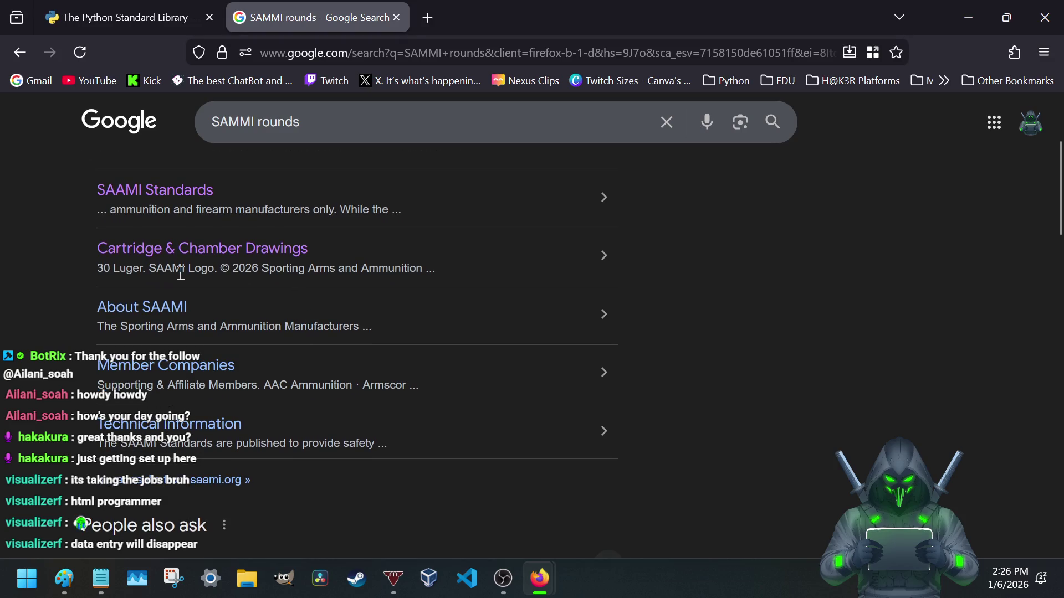
scroll(187, 260, "down", 2)
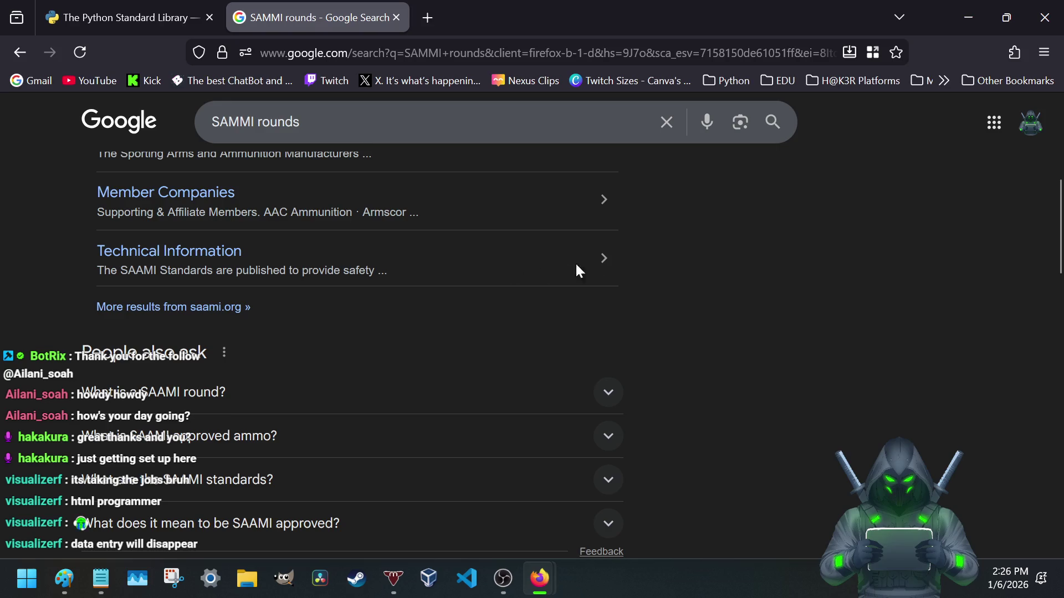
left_click(599, 262)
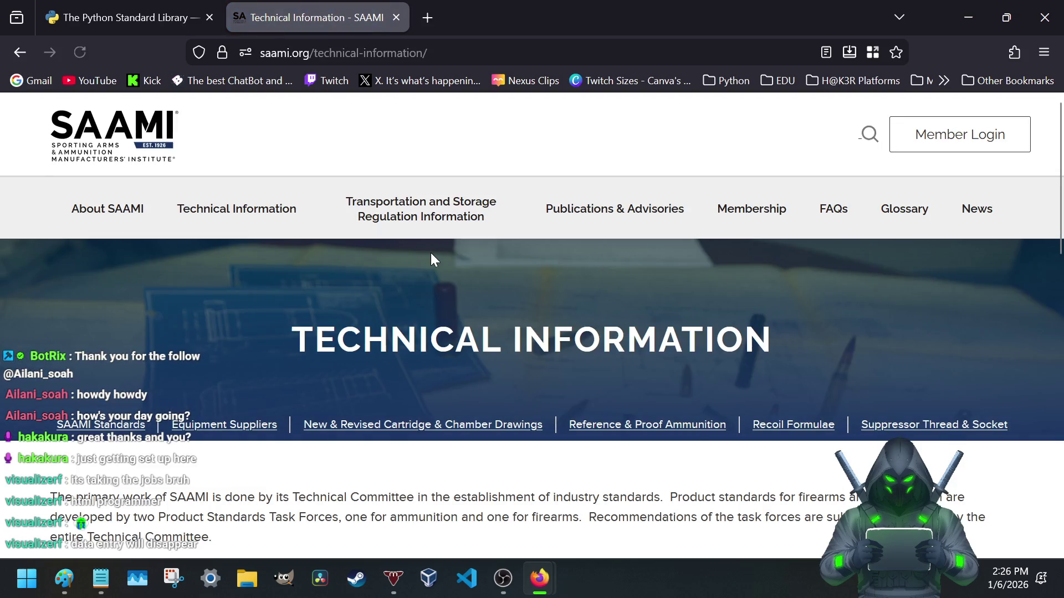
scroll(431, 253, "down", 2)
scroll(431, 253, "down", 2)
scroll(349, 402, "up", 1)
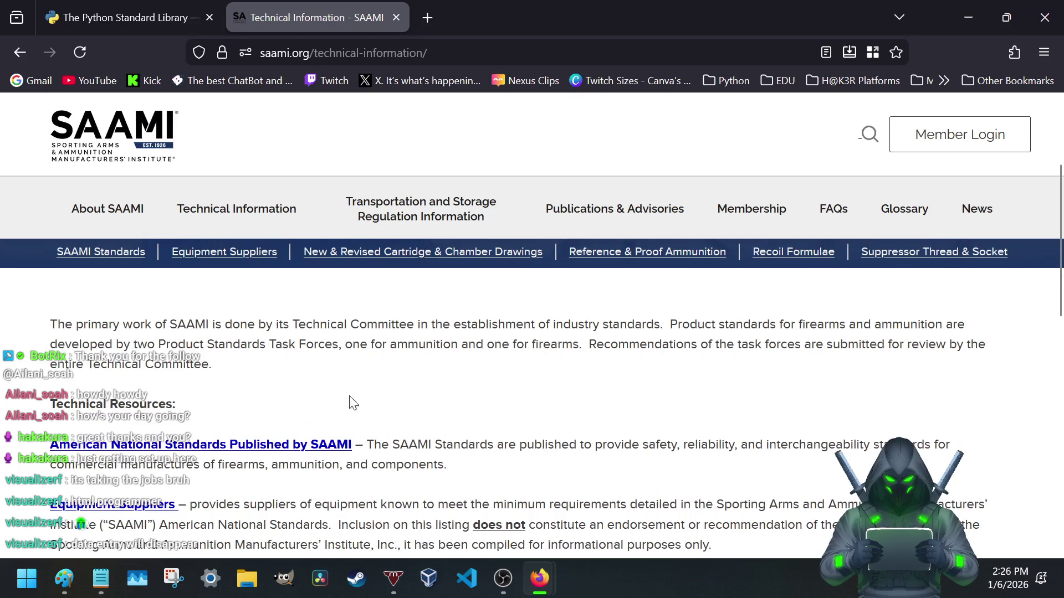
left_click_drag(216, 326, 711, 333)
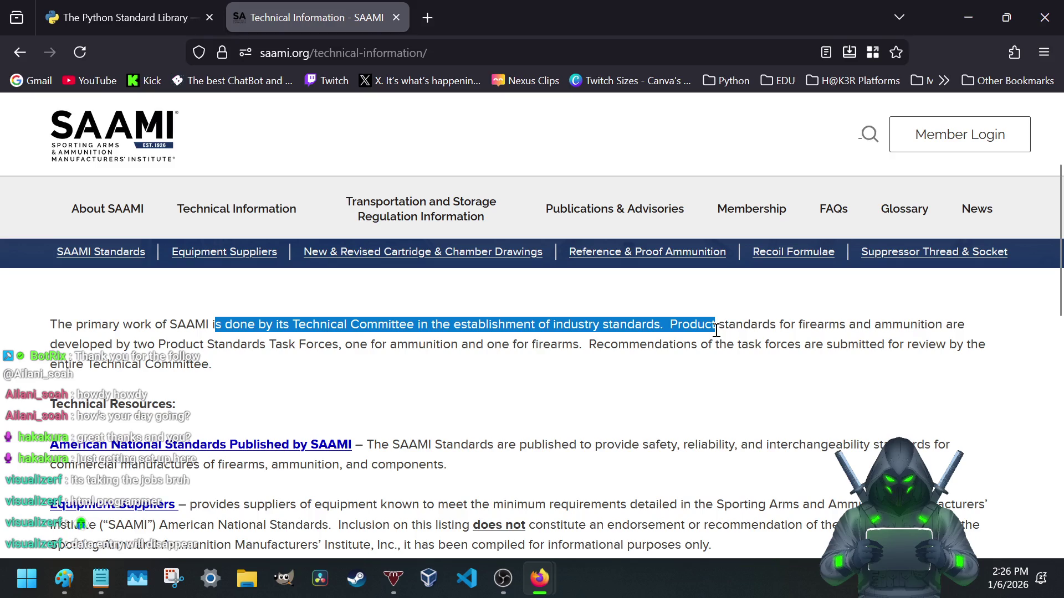
mouse_move(716, 331)
left_mouse_down()
mouse_move(347, 347)
mouse_move(635, 366)
left_mouse_up()
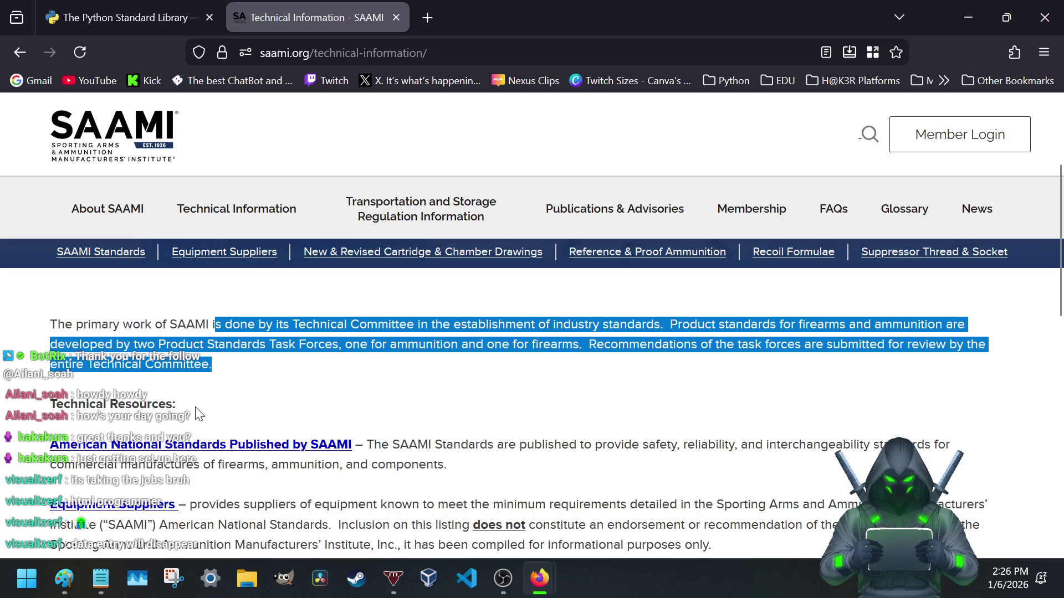
scroll(199, 412, "down", 3)
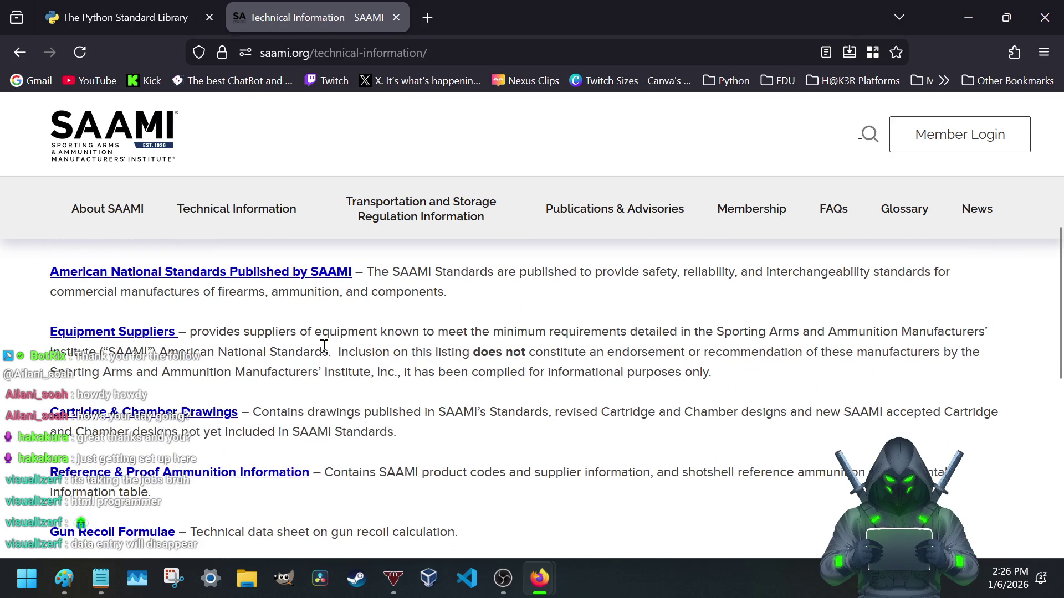
scroll(320, 353, "down", 3)
left_click(427, 18)
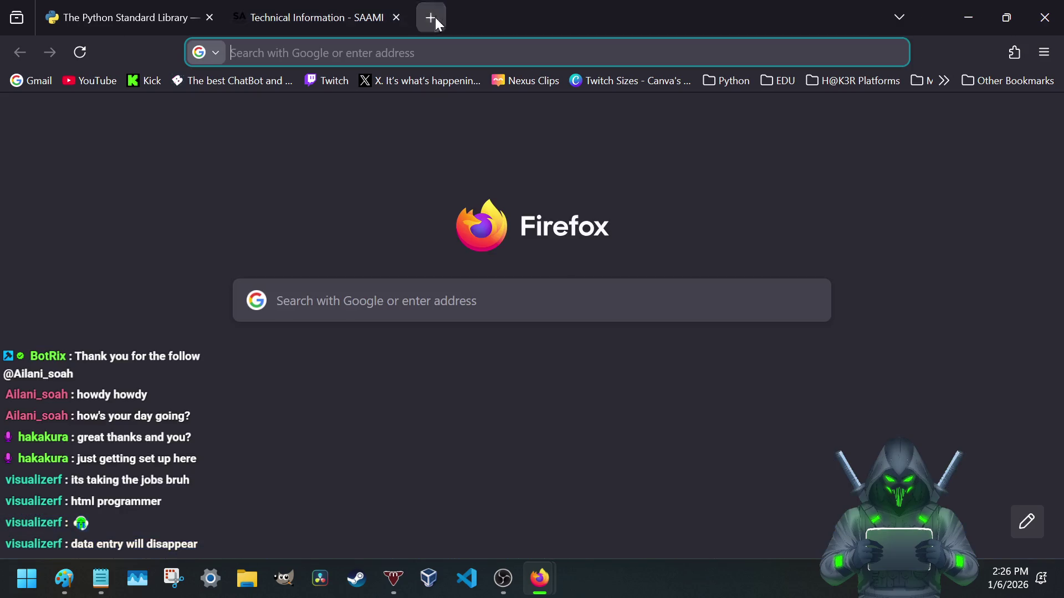
- Close the SAAMI tab, run a quick NIST search, discard it, and return to the LRPS notes
left_click(397, 18)
left_click(391, 54)
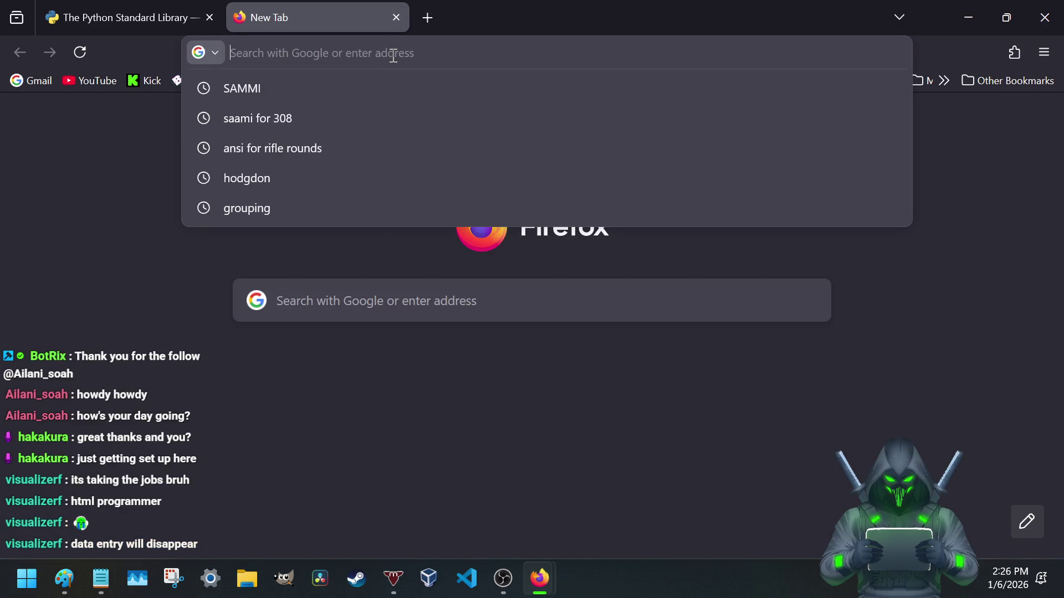
type("NIST")
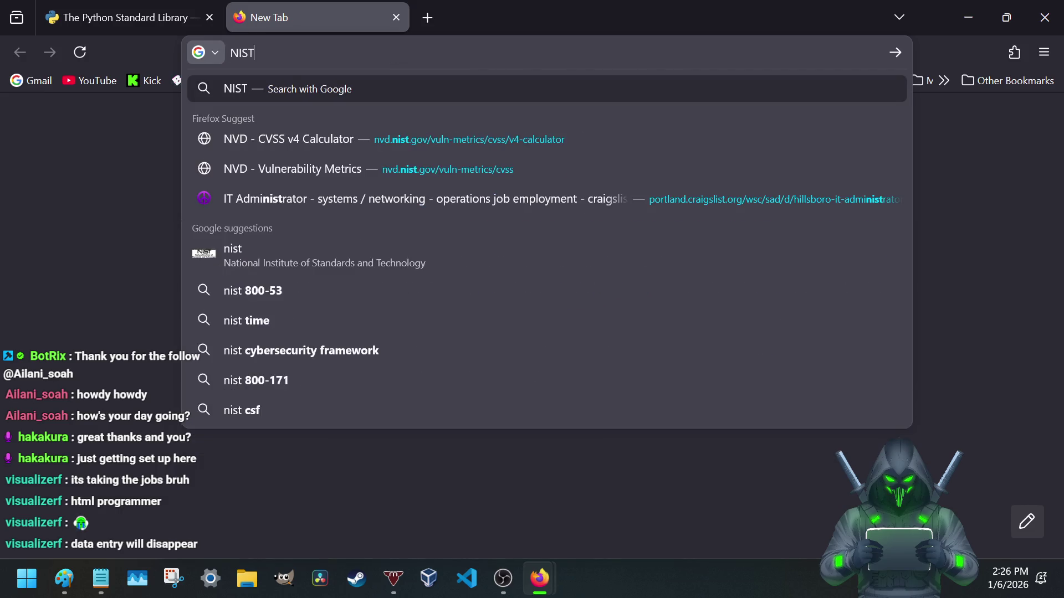
key("Return")
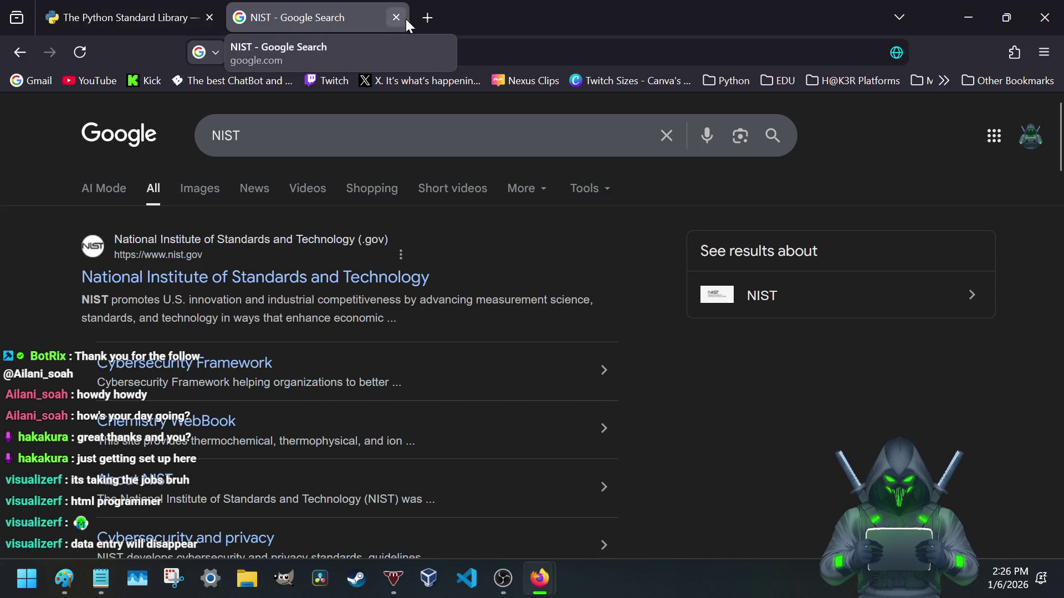
left_click(18, 53)
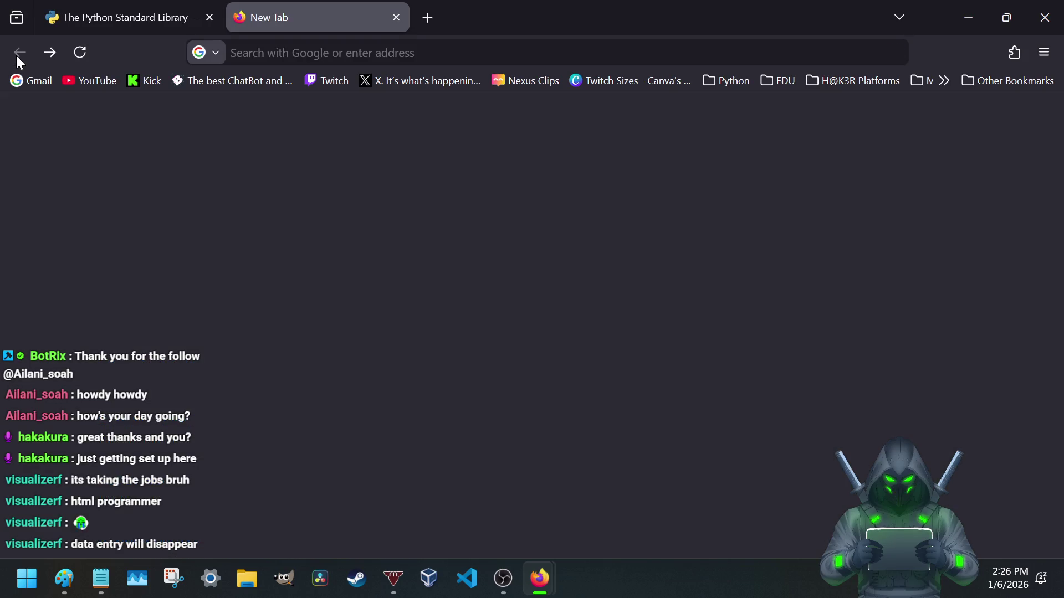
left_click(396, 18)
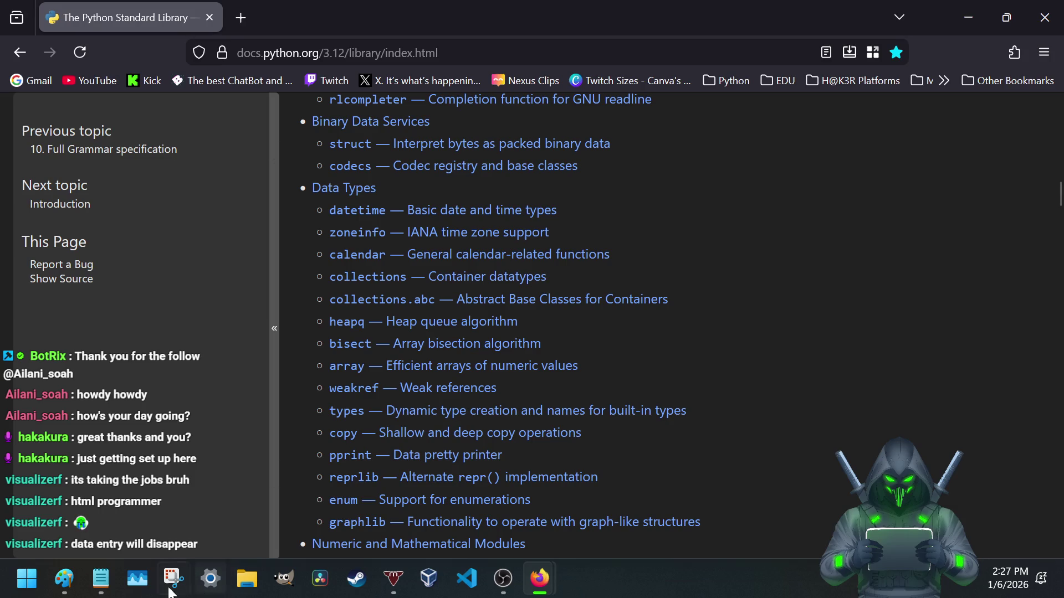
left_click(99, 580)
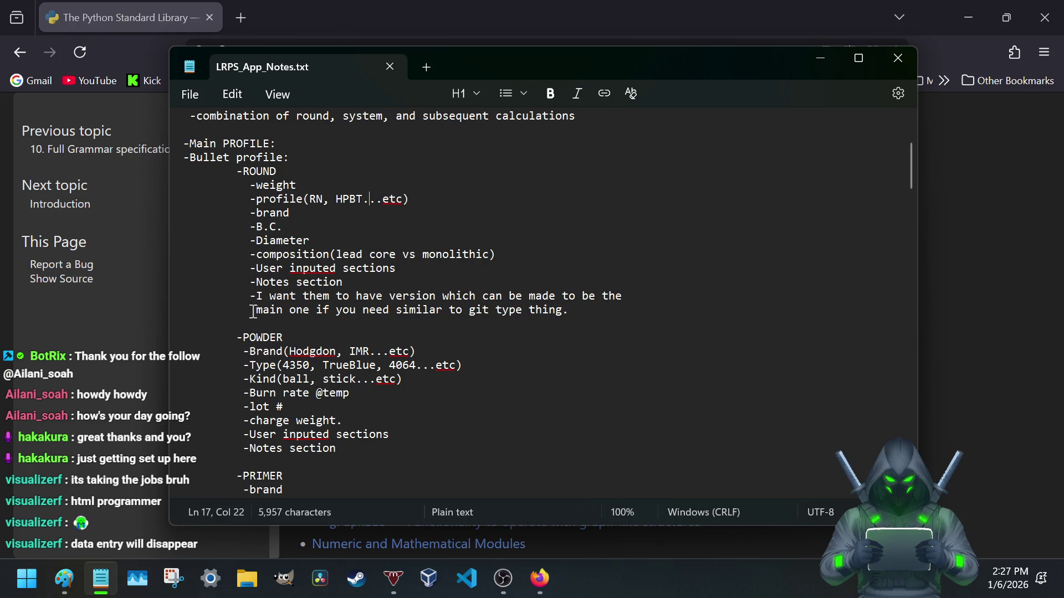
scroll(286, 341, "down", 2)
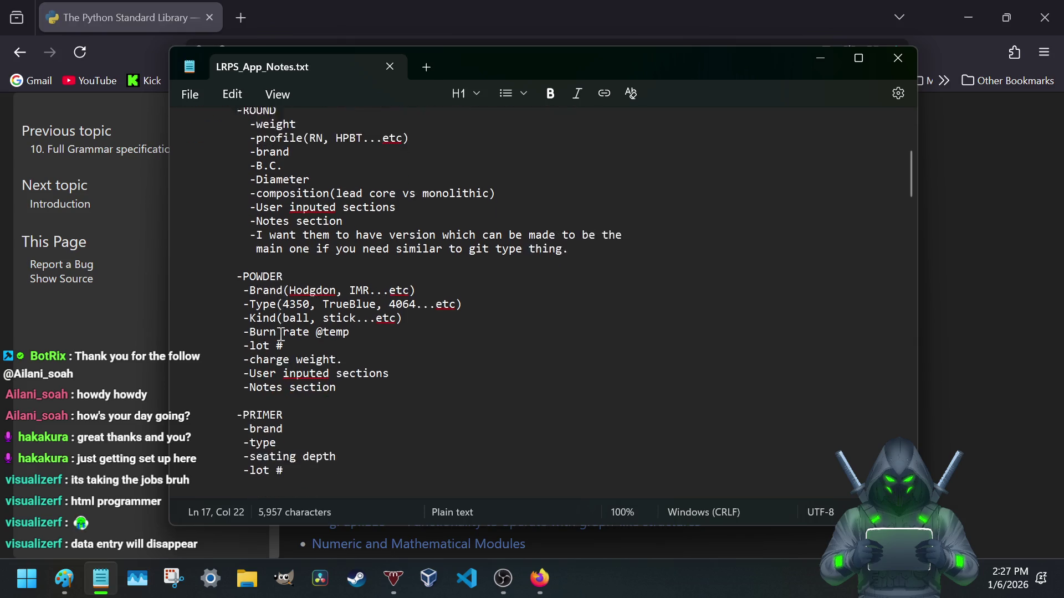
scroll(294, 320, "down", 1)
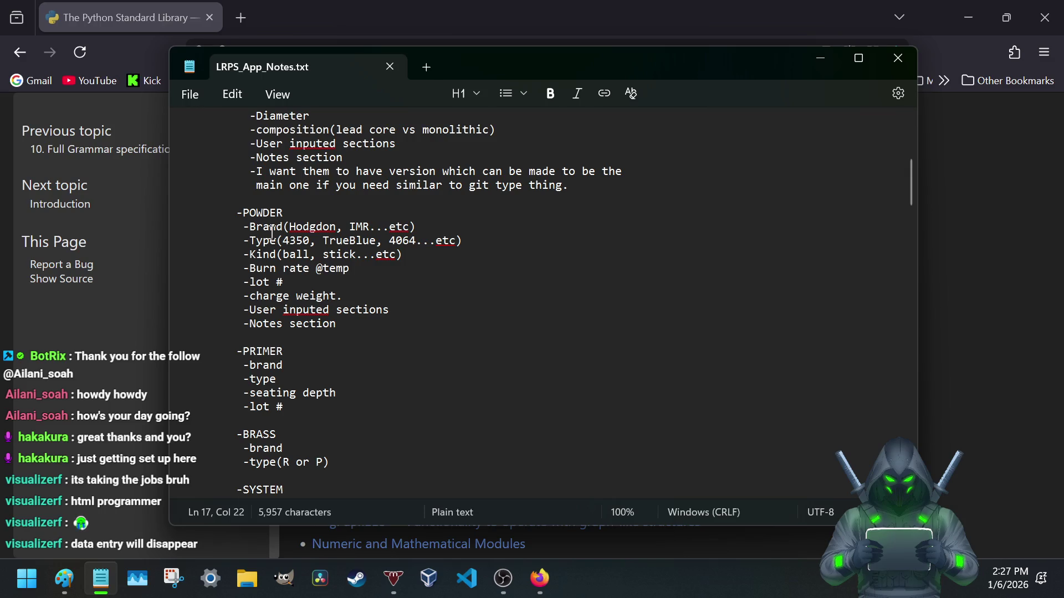
scroll(264, 240, "down", 1)
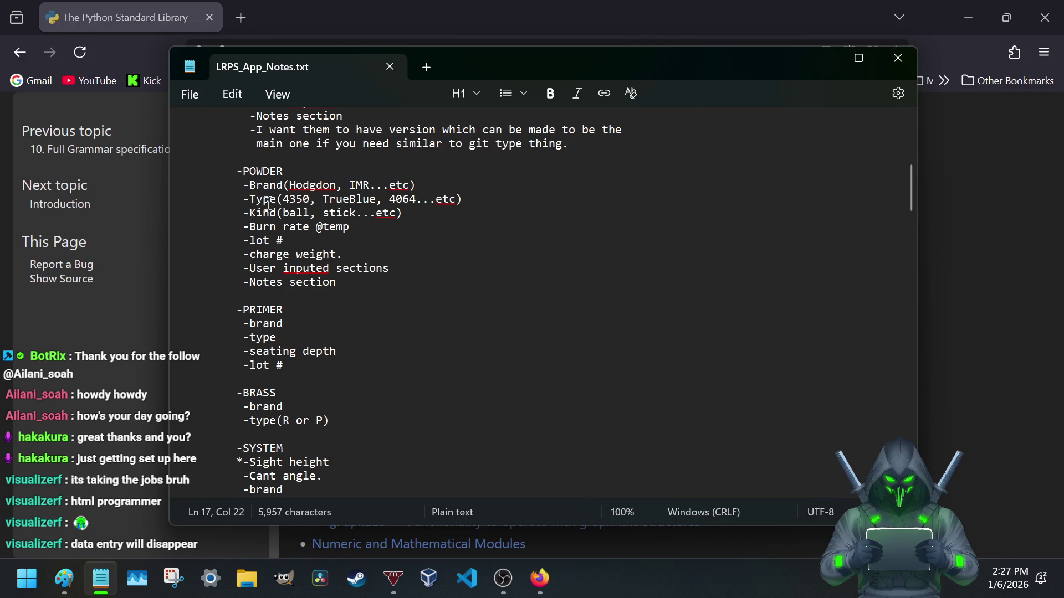
scroll(266, 206, "down", 1)
- Reread the powder Brand and Type lines, check Hodgdon's spelling suggestions, and select the -charge weight. line
left_click_drag(246, 144, 448, 162)
left_click(359, 169)
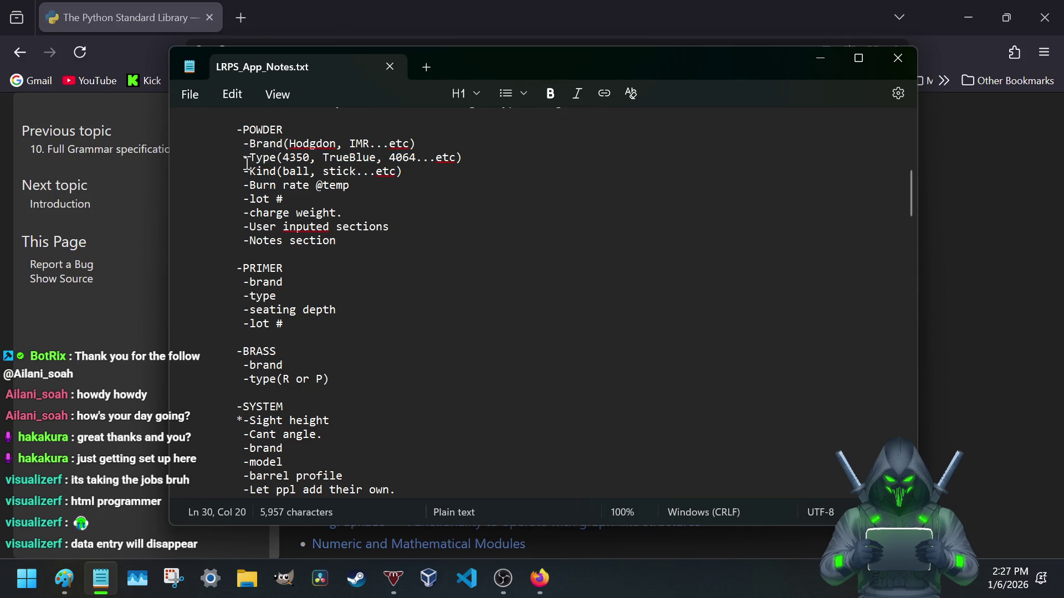
left_click_drag(247, 144, 351, 163)
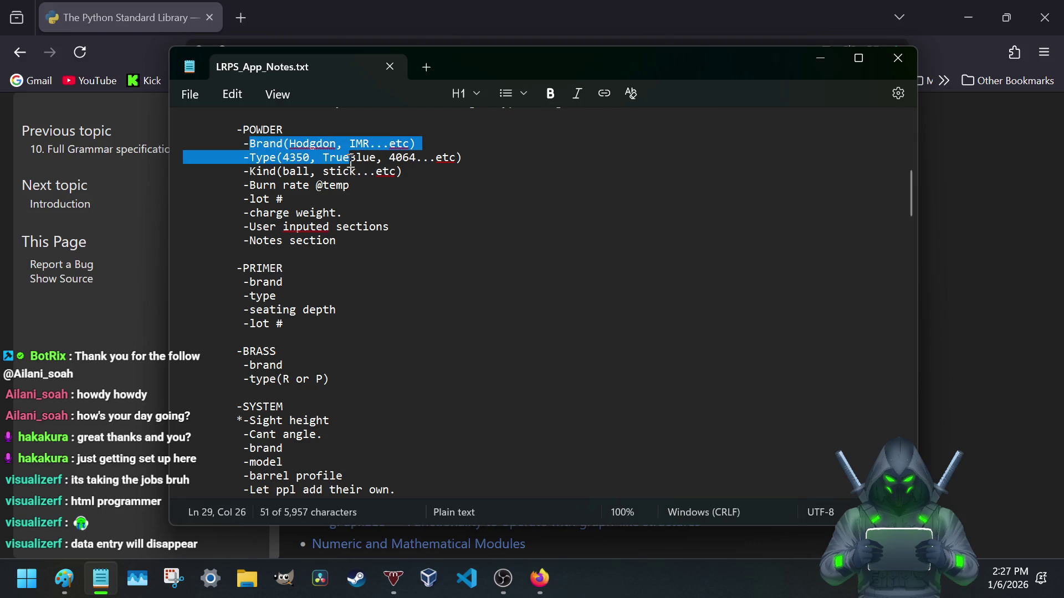
left_click(352, 163)
left_click_drag(248, 144, 309, 143)
left_click(312, 145)
right_click(313, 144)
key("Escape")
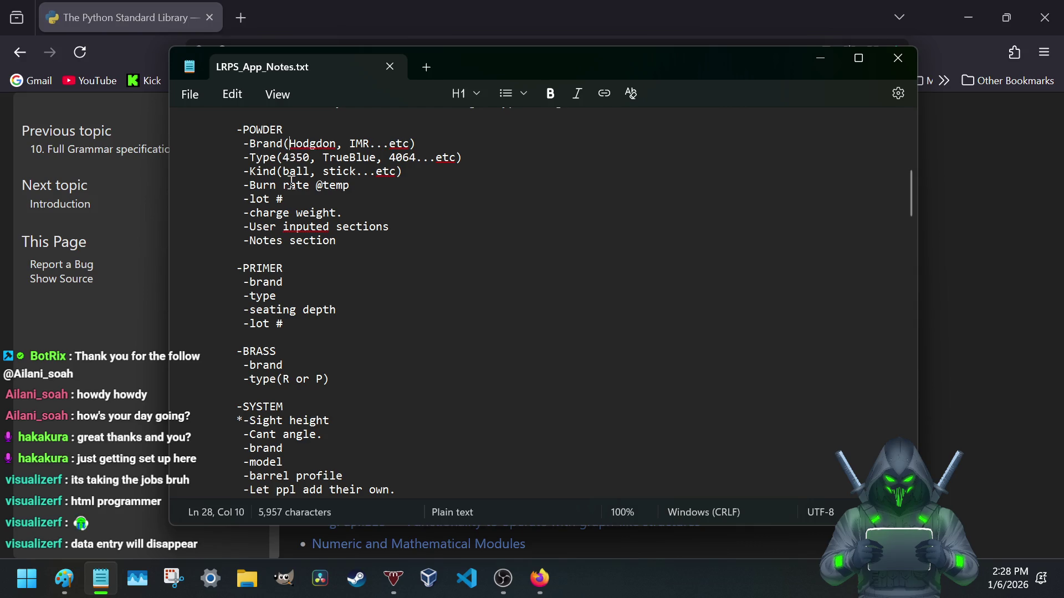
scroll(233, 233, "down", 1)
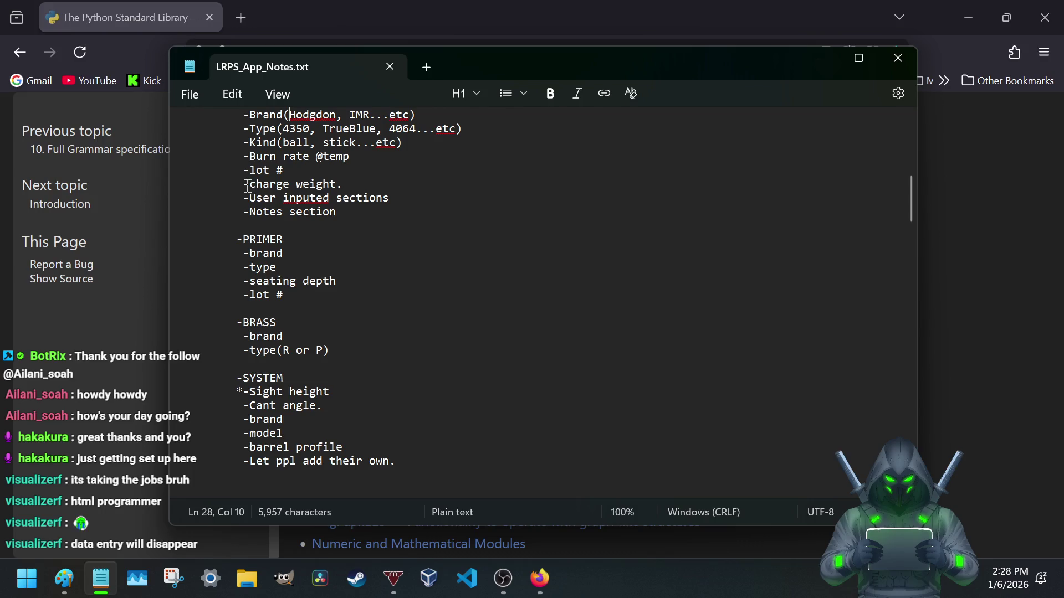
triple_click(246, 184)
- Append '(in different measurements)' after -charge weight. and correct inputed to inputted
left_click(359, 185)
type("(in different w")
key("BackSpace")
type("me")
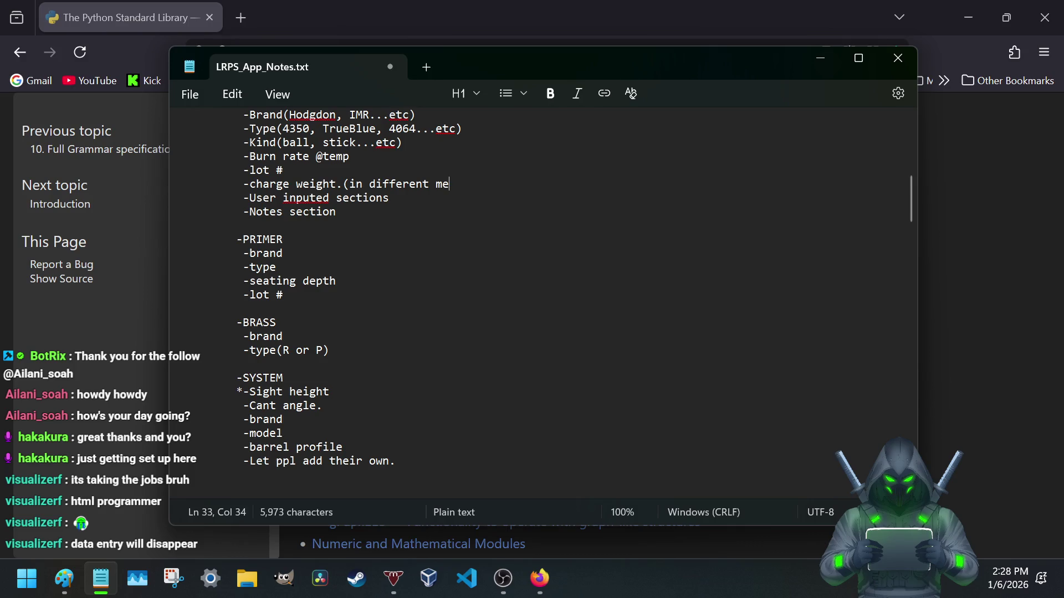
type("asurements ")
type("for")
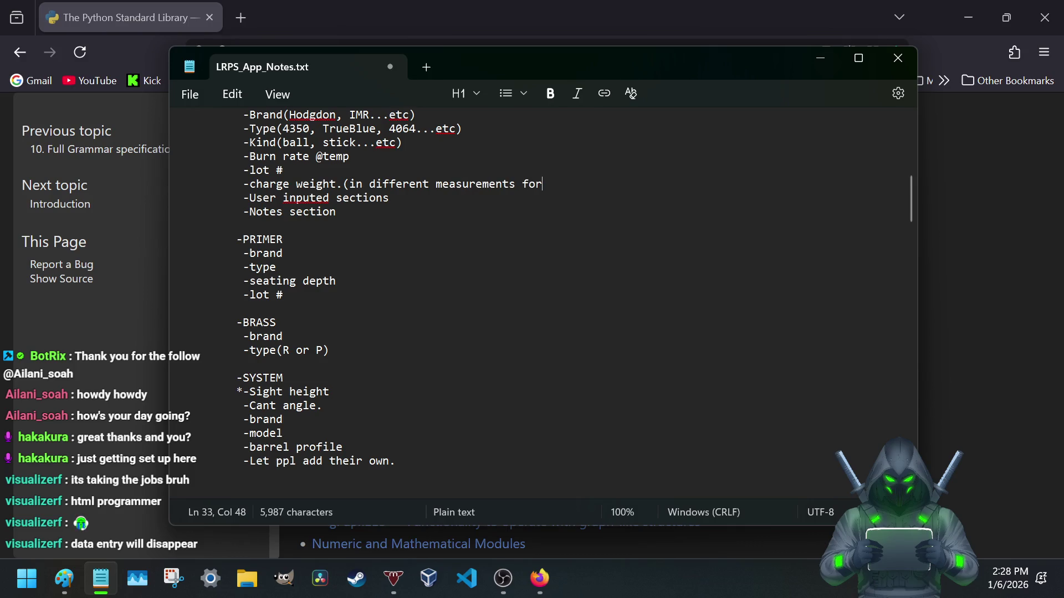
key("BackSpace")
type(")")
right_click(307, 205)
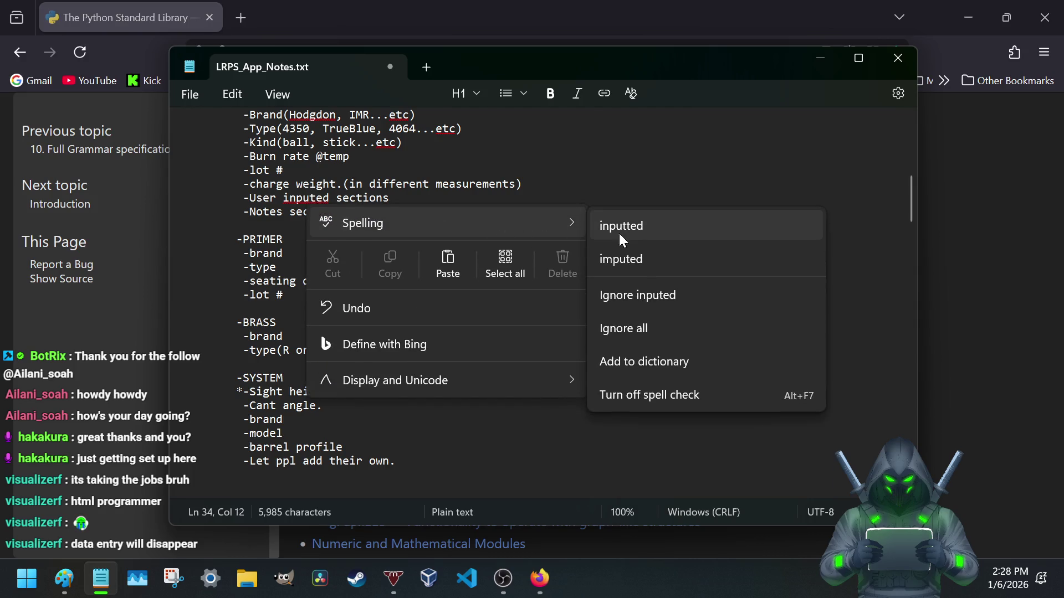
left_click(635, 230)
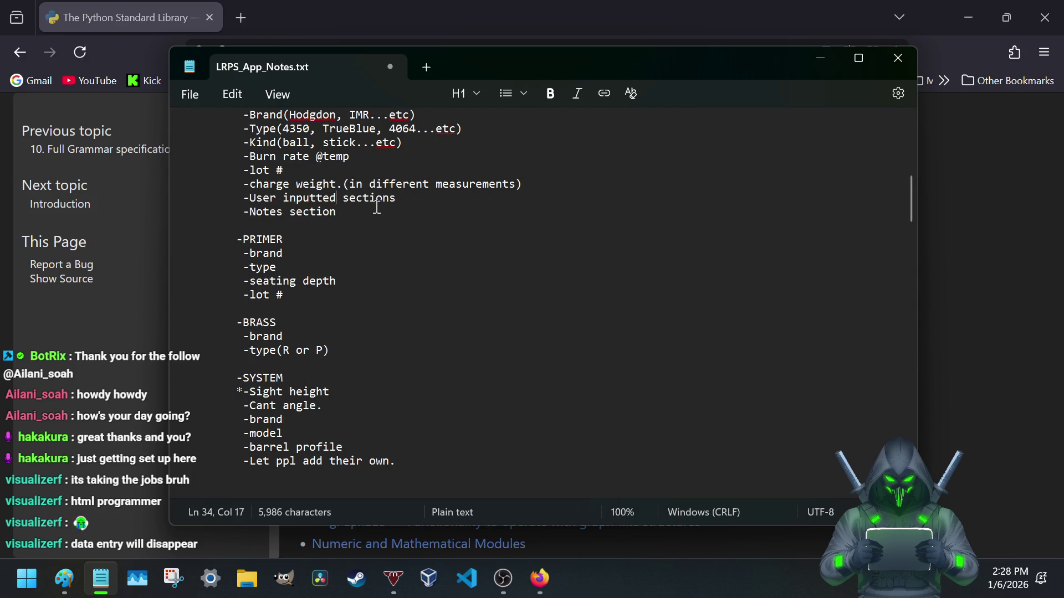
- Reread the Brand through Burn rate, User inputted sections and Main PROFILE lines, then switch to Paint
left_click(402, 203)
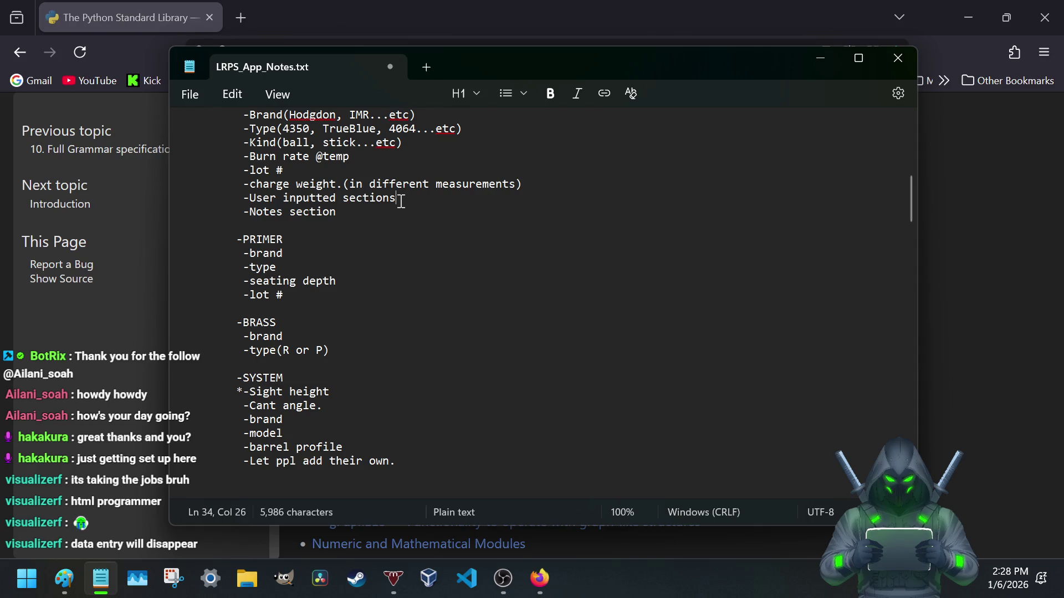
scroll(238, 178, "up", 2)
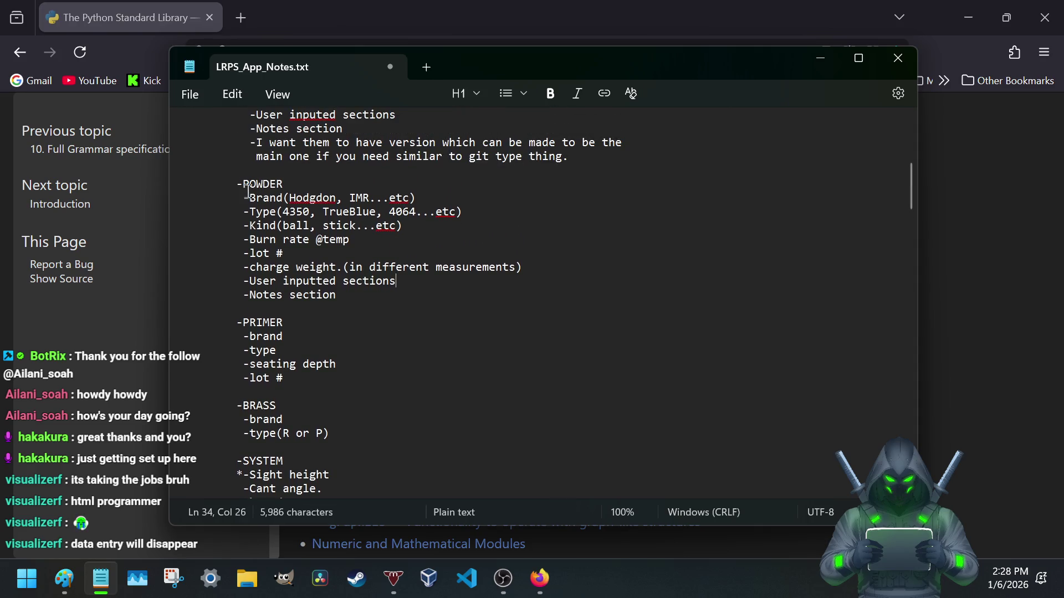
left_click_drag(249, 198, 312, 249)
mouse_move(243, 281)
left_mouse_down()
mouse_move(413, 282)
mouse_move(399, 285)
left_mouse_up()
scroll(258, 286, "up", 3)
scroll(264, 283, "up", 2)
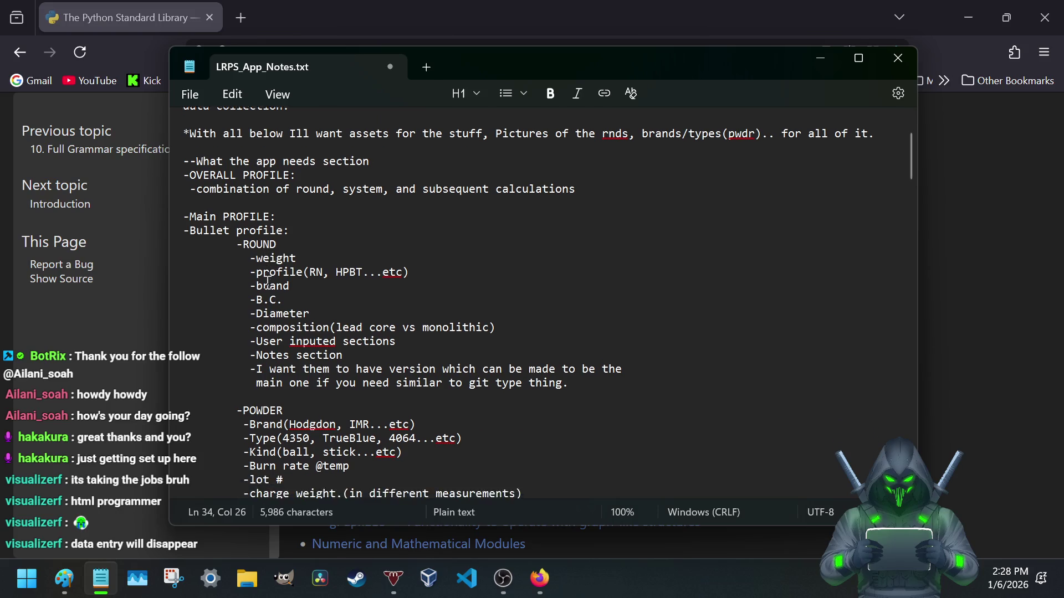
scroll(267, 282, "down", 2)
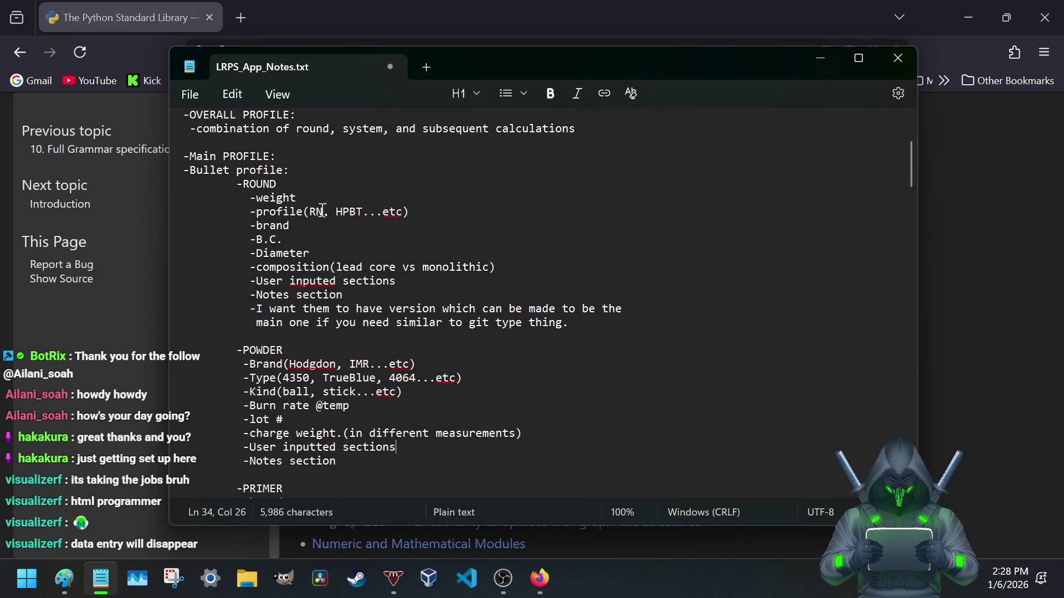
scroll(274, 202, "up", 2)
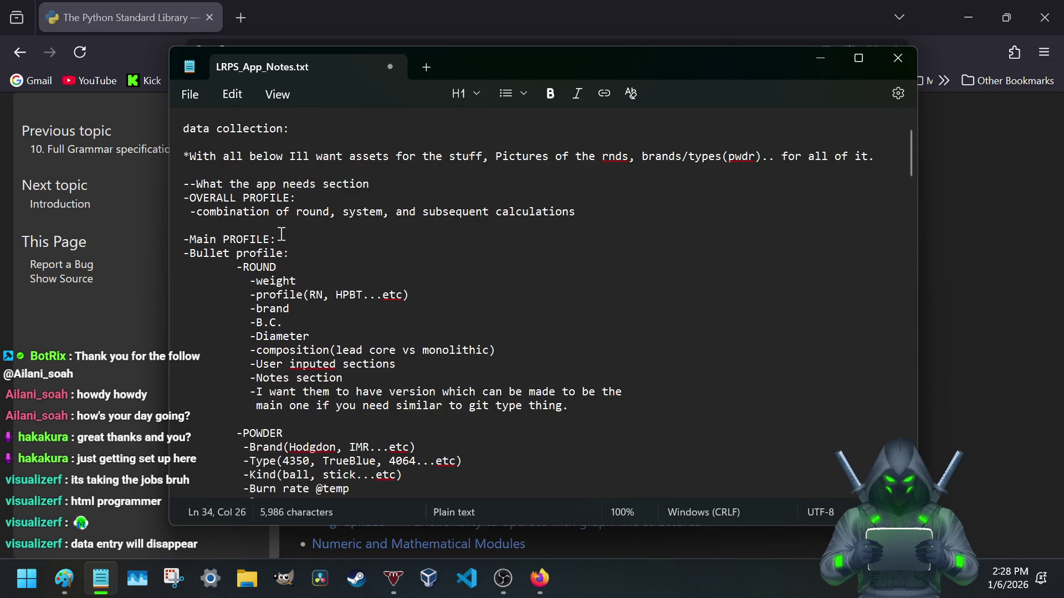
left_click_drag(278, 240, 183, 239)
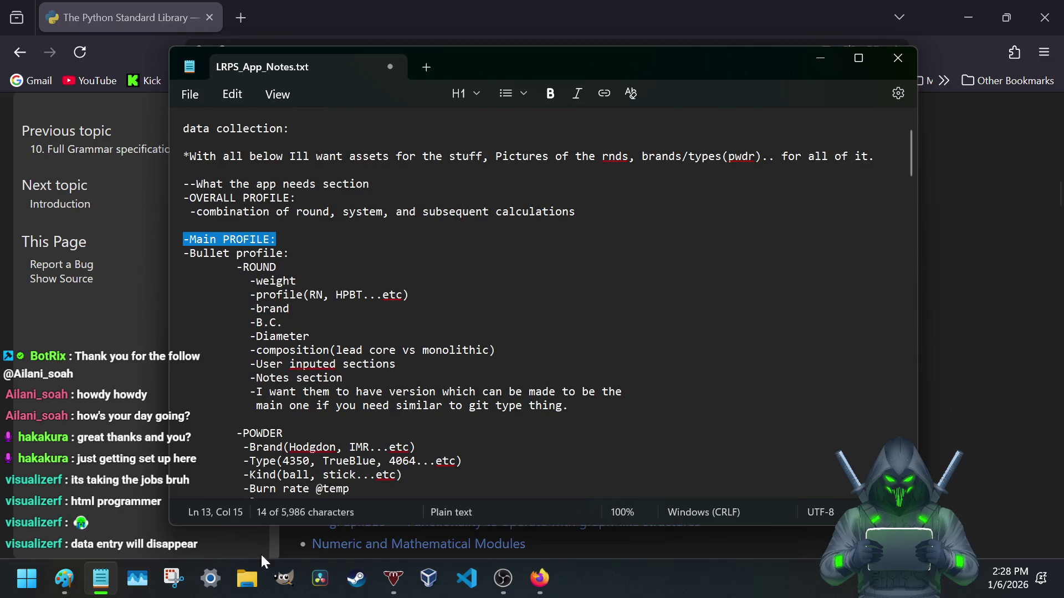
left_click(60, 582)
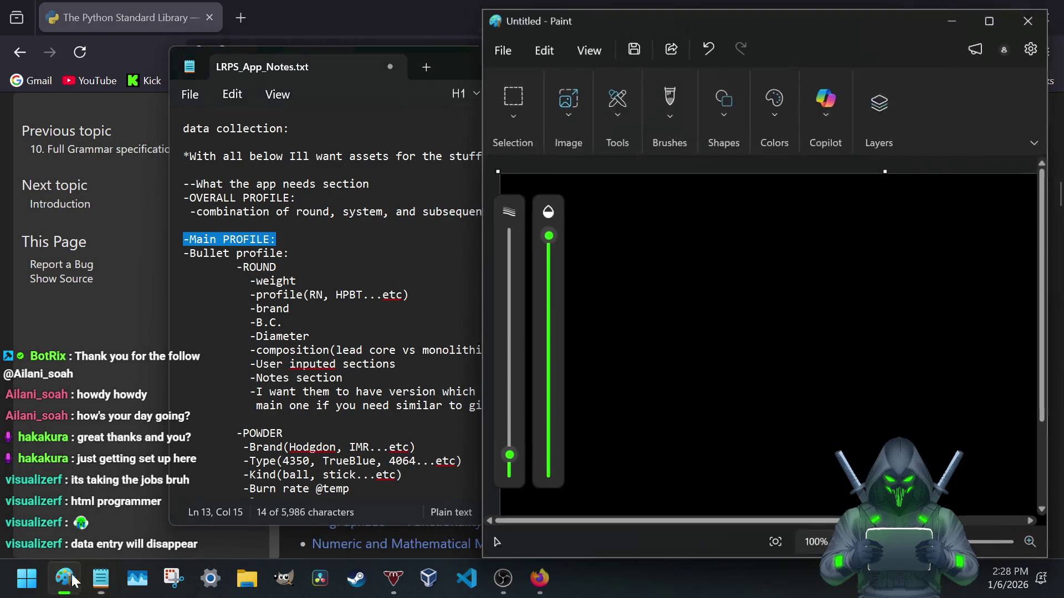
left_click(449, 68)
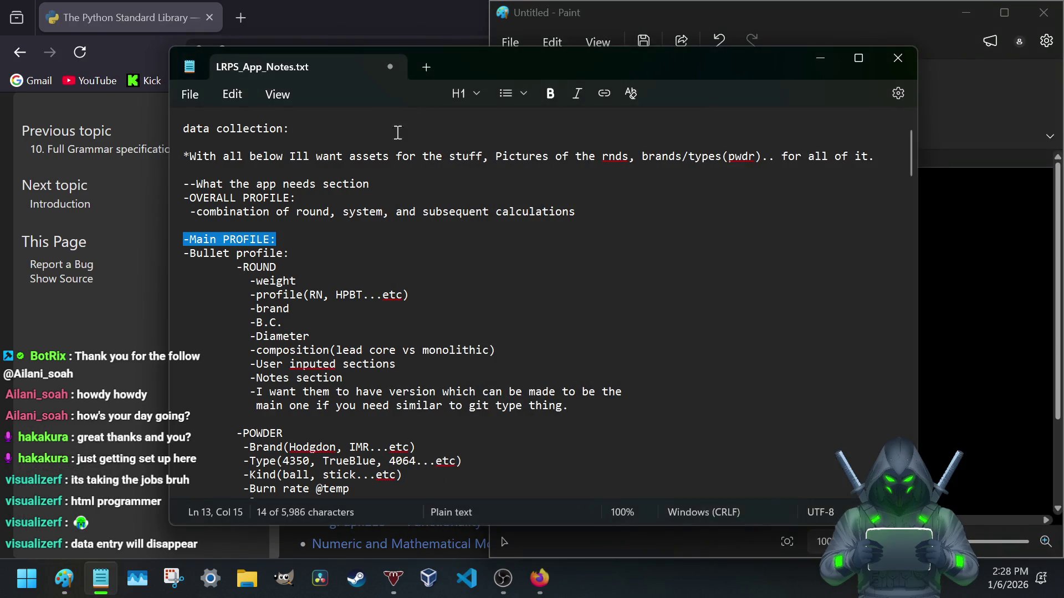
left_click(306, 311)
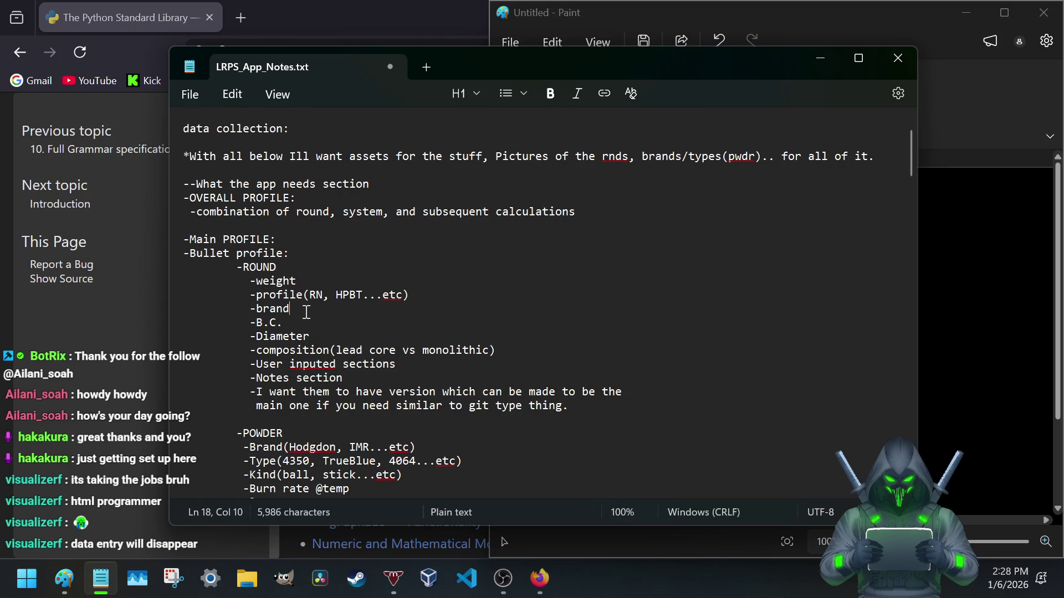
key("ctrl+s")
left_click(877, 160)
type("I also want users to be able top u")
key("BackSpace")
key("BackSpace")
type("uploa")
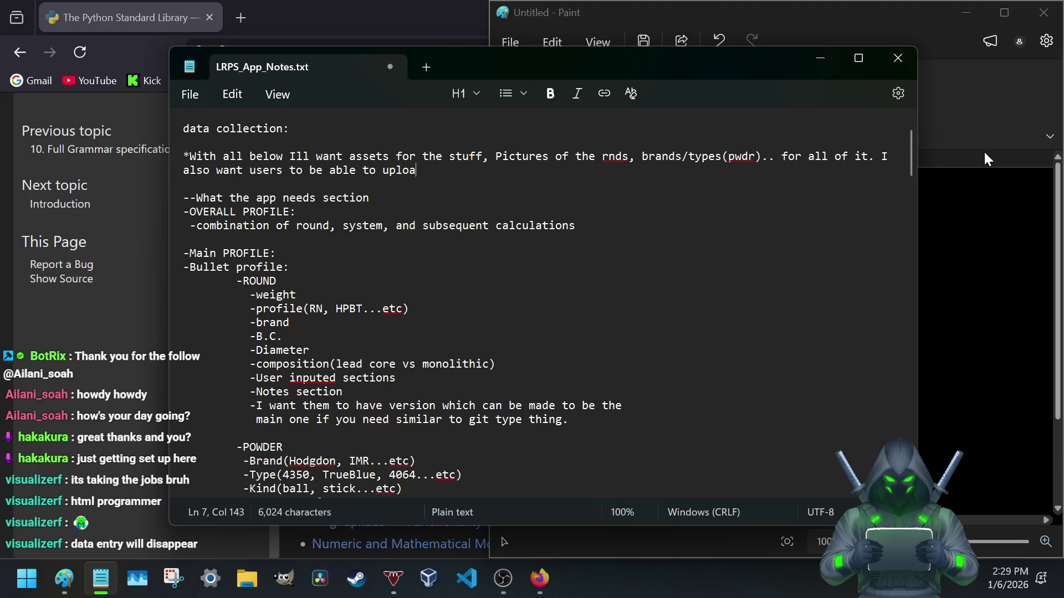
type("d their wo")
key("BackSpace")
key("BackSpace")
type("own")
type(" picture for d")
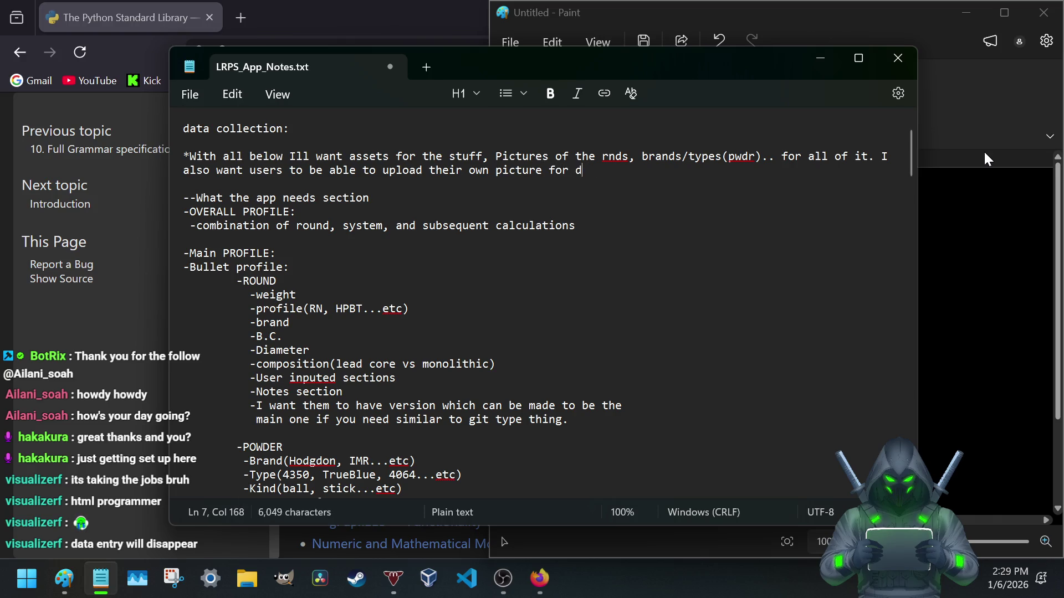
type("e dienr")
type("enet")
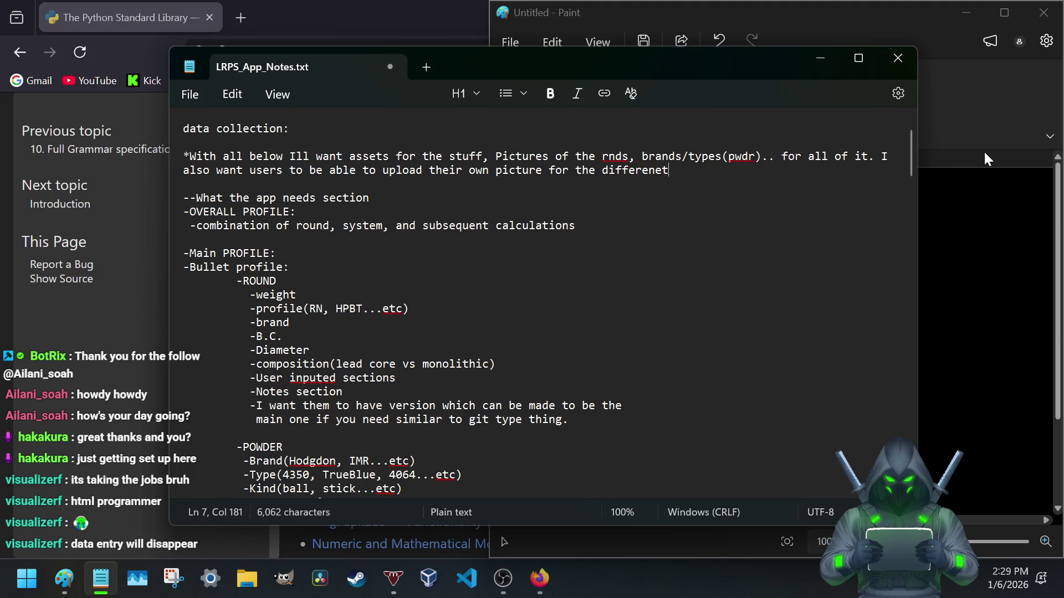
type("se")
type("ctions that")
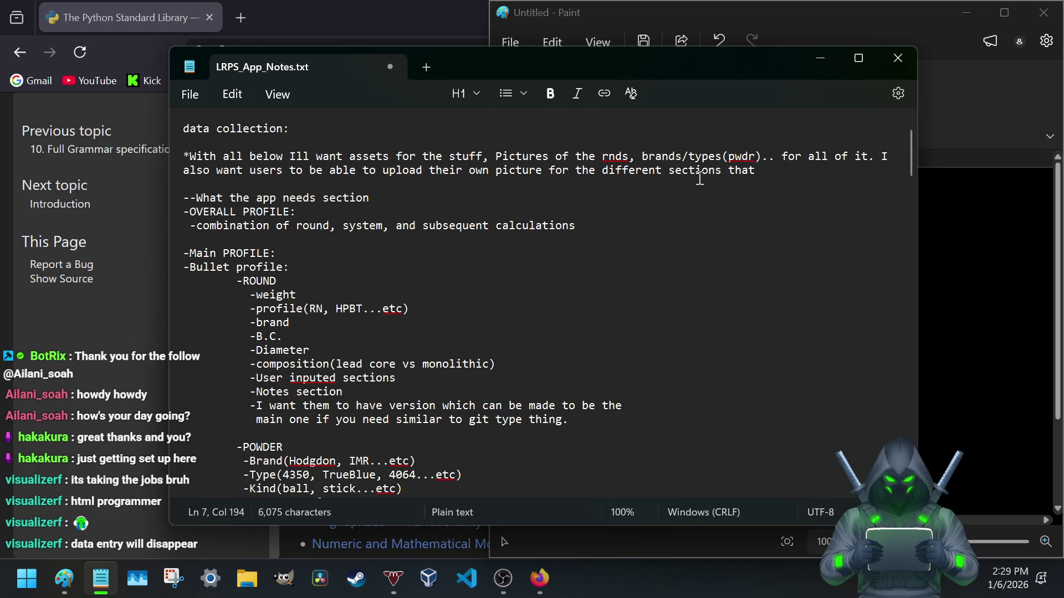
type("wan")
key("BackSpace")
key("BackSpace")
key("BackSpace")
type("like better not the stoc")
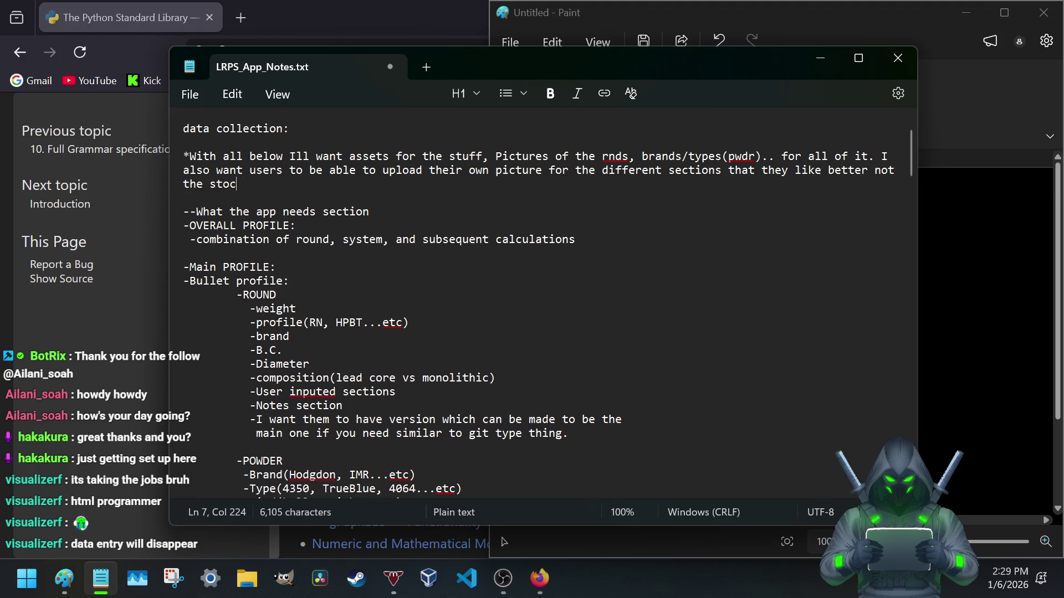
type("es I provide.")
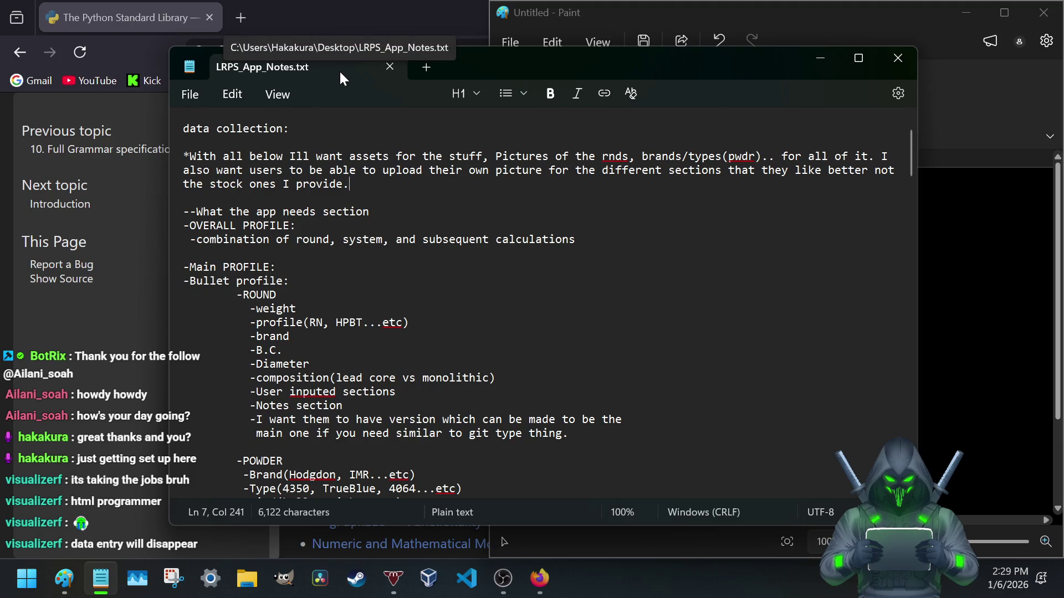
- Unsnap and minimize the Paint window, then reposition the Notepad notes window up and right
left_click_drag(471, 59, 370, 114)
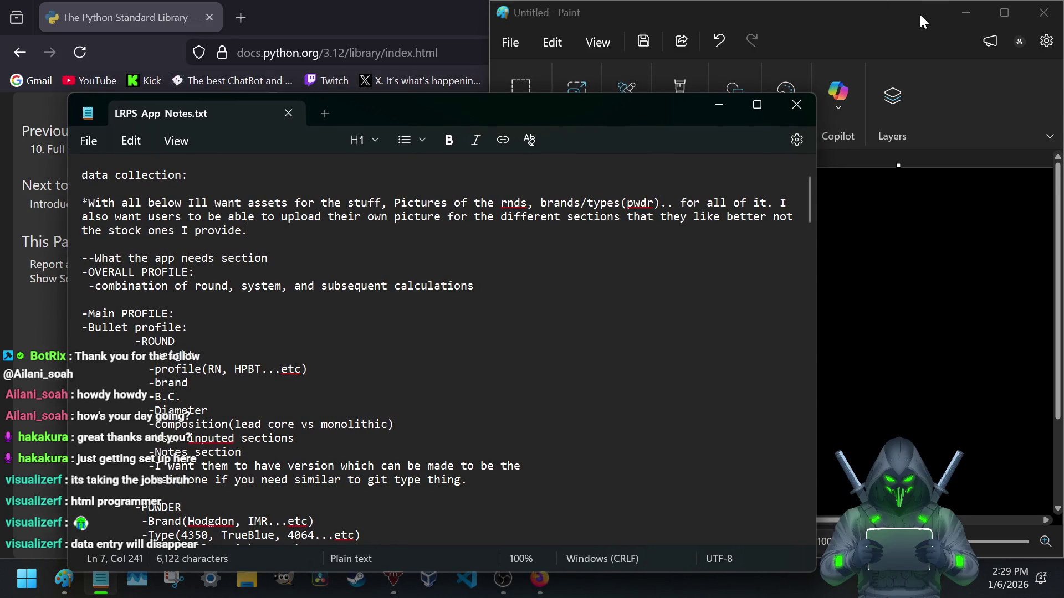
left_click(903, 16)
mouse_move(901, 16)
left_mouse_down()
mouse_move(847, 73)
mouse_move(825, 63)
left_mouse_up()
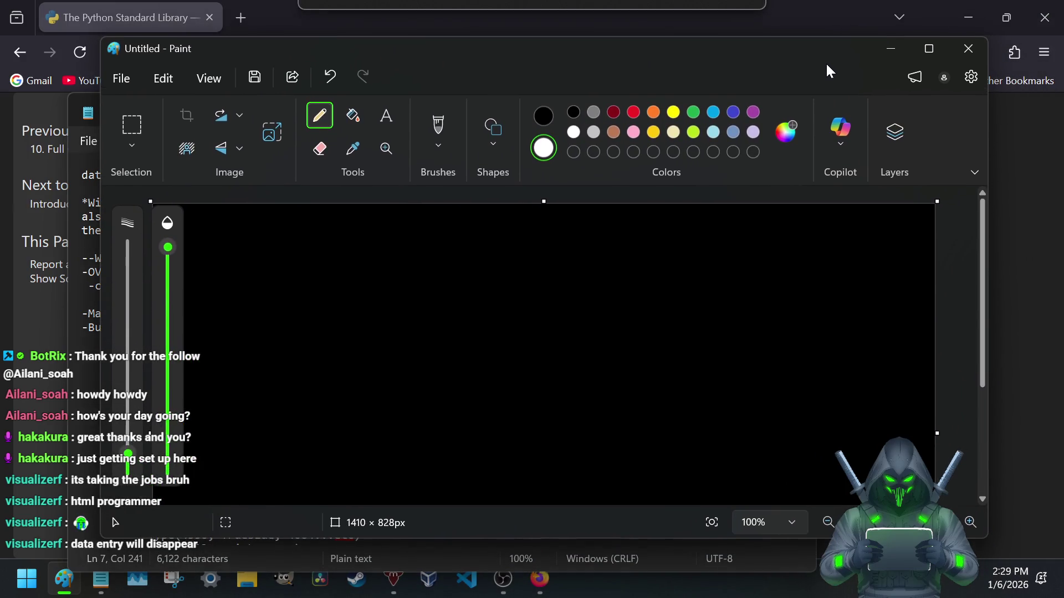
left_click(887, 50)
left_click_drag(510, 113, 607, 50)
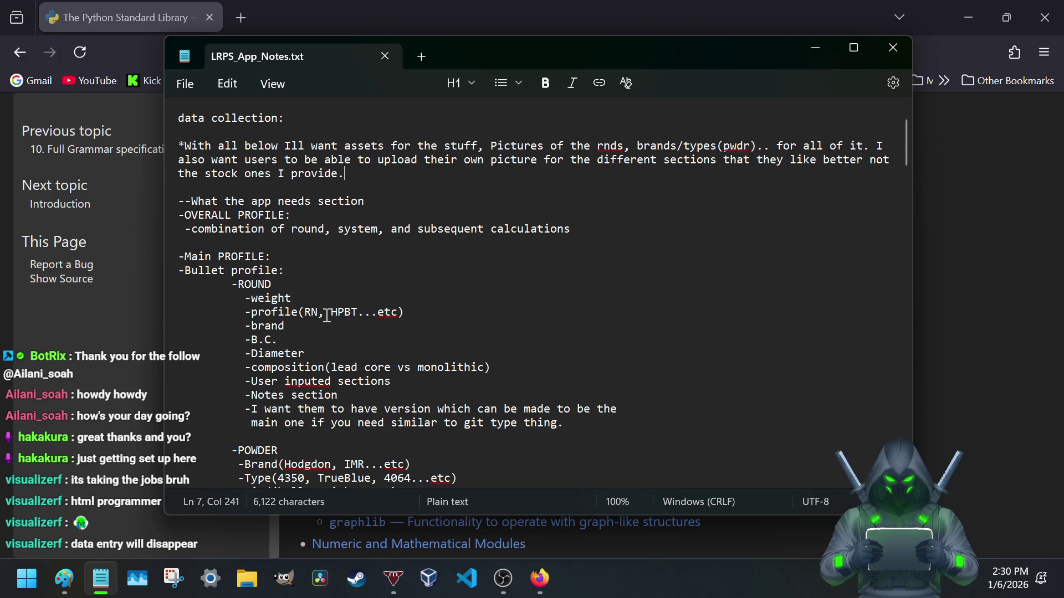
scroll(326, 316, "down", 2)
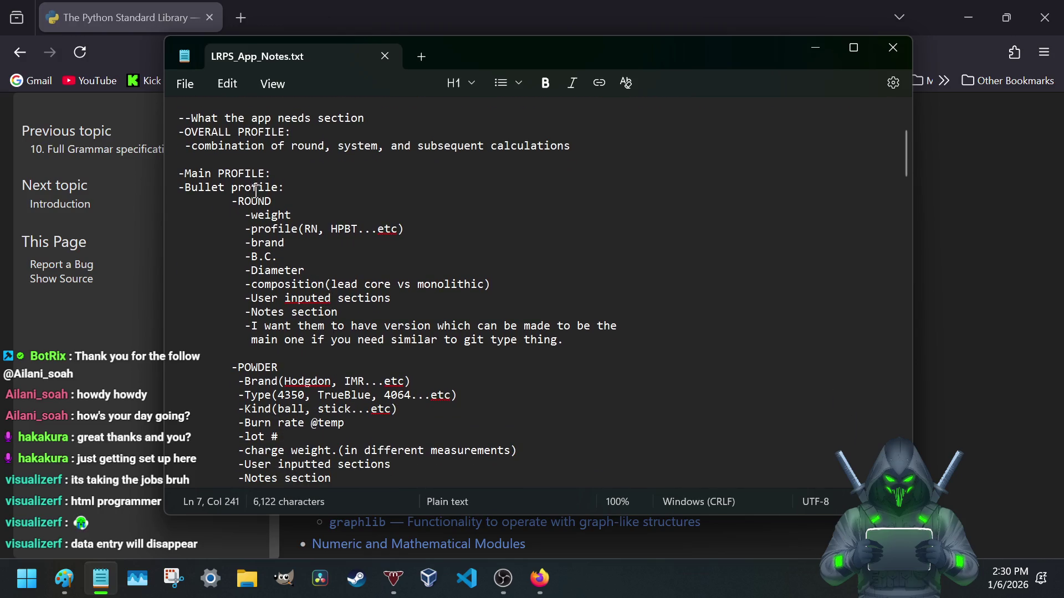
- Scroll the notes from the Bullet profile through the calculations heading and -min line, then switch to the Python docs
left_click(185, 185)
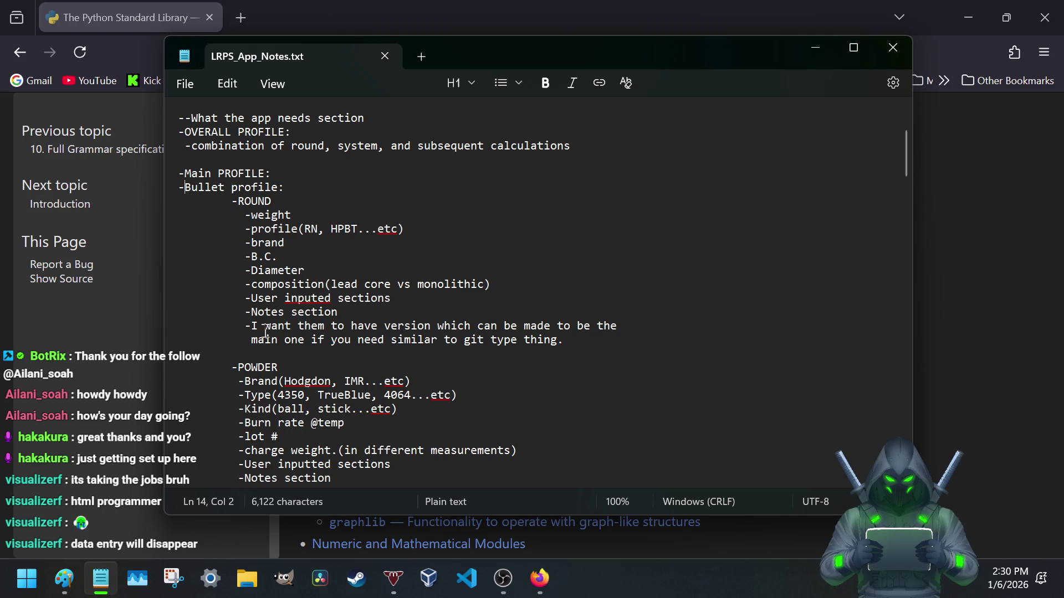
scroll(252, 328, "down", 4)
scroll(236, 317, "down", 1)
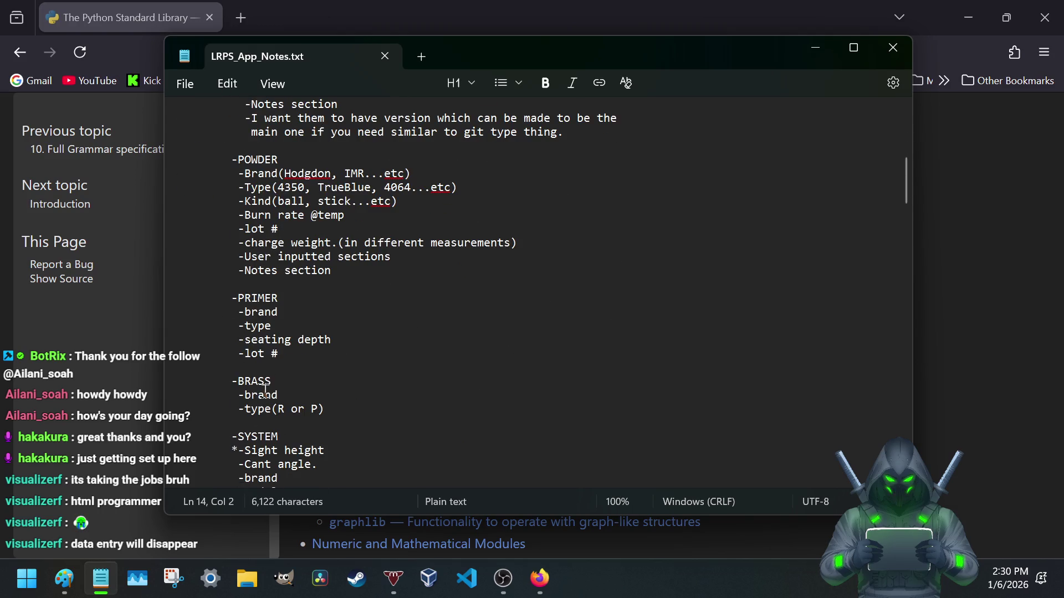
scroll(261, 383, "down", 3)
scroll(262, 389, "up", 5)
scroll(261, 388, "down", 6)
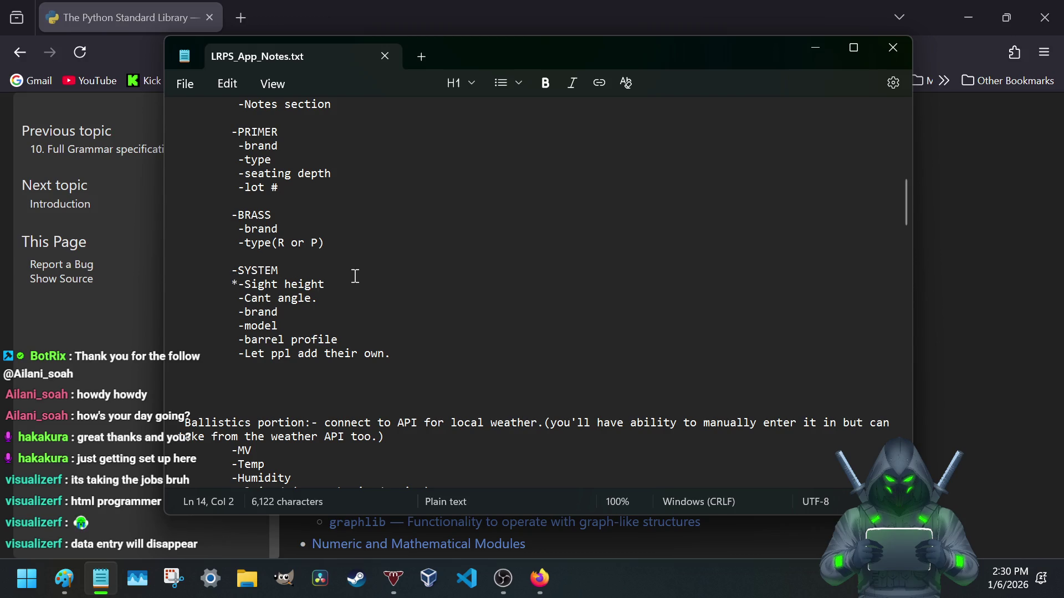
scroll(223, 312, "down", 2)
scroll(223, 312, "down", 1)
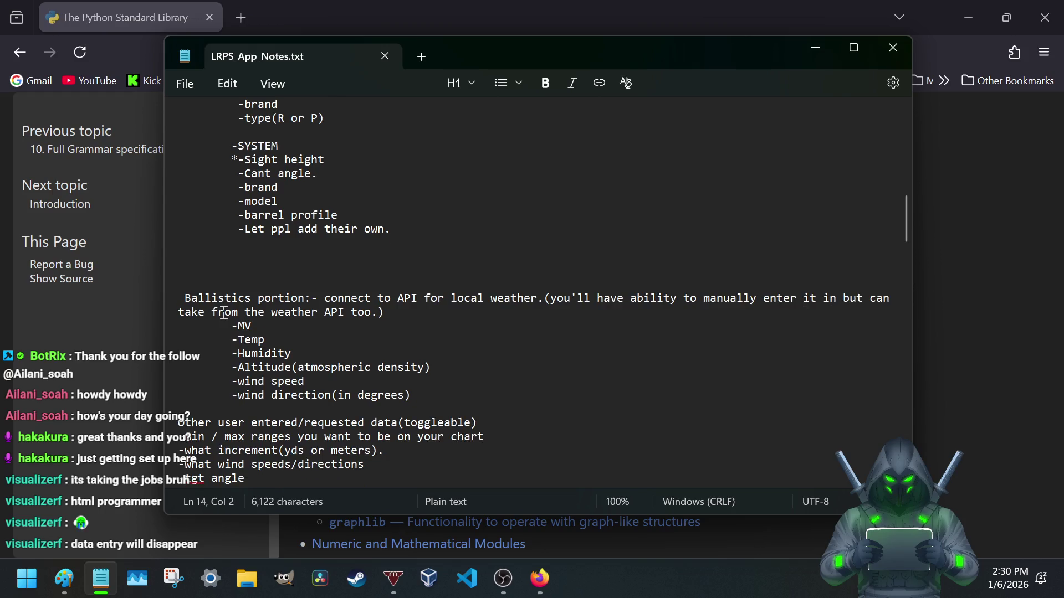
scroll(222, 313, "down", 2)
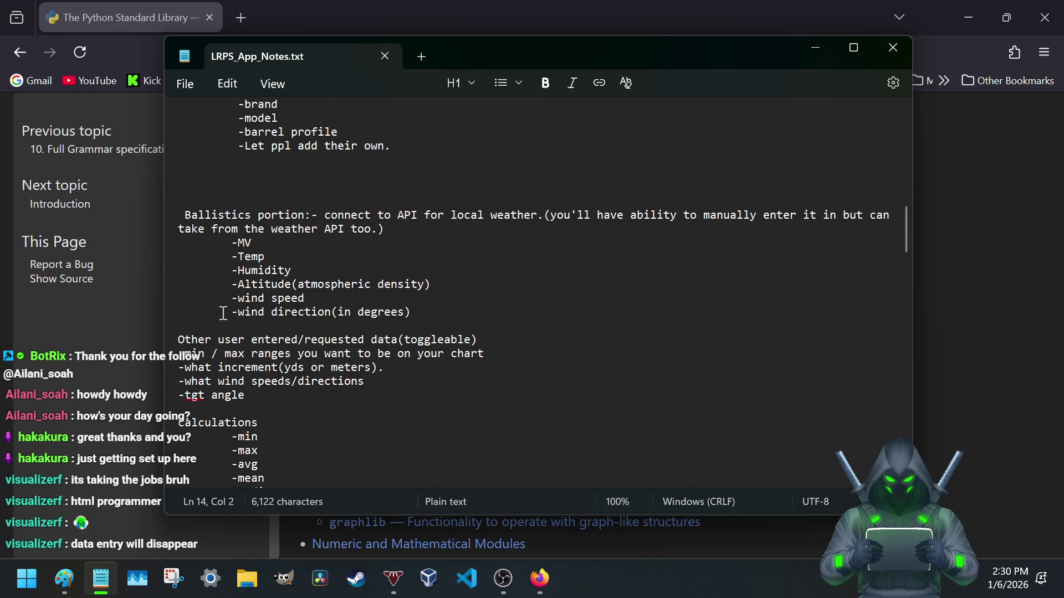
scroll(254, 370, "up", 4)
scroll(254, 370, "up", 2)
scroll(254, 374, "up", 1)
scroll(253, 375, "up", 4)
scroll(254, 374, "up", 8)
scroll(253, 375, "up", 1)
scroll(254, 376, "down", 8)
scroll(253, 376, "down", 1)
scroll(254, 376, "down", 1)
scroll(254, 376, "down", 1)
scroll(253, 375, "down", 2)
scroll(253, 376, "down", 1)
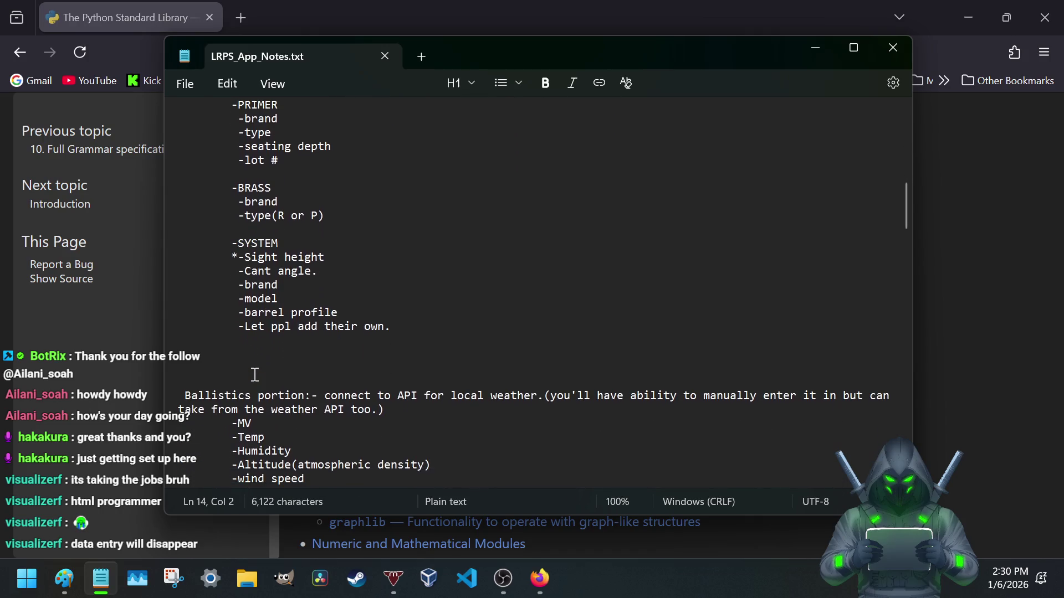
scroll(286, 304, "down", 3)
scroll(265, 291, "down", 2)
scroll(232, 267, "down", 2)
scroll(198, 245, "down", 3)
left_click_drag(182, 229, 320, 250)
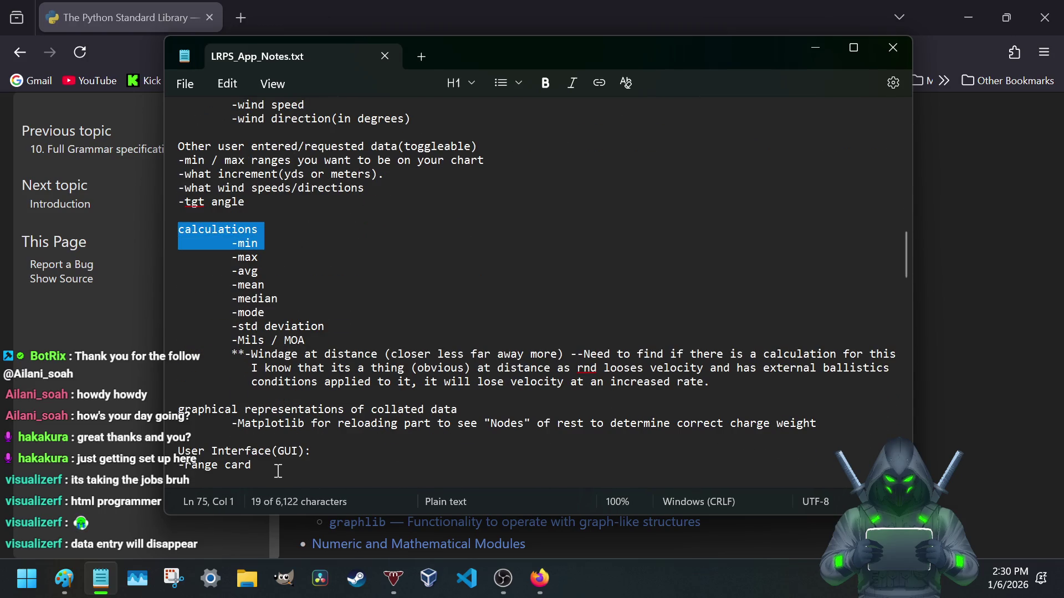
scroll(291, 416, "up", 5)
scroll(305, 369, "down", 3)
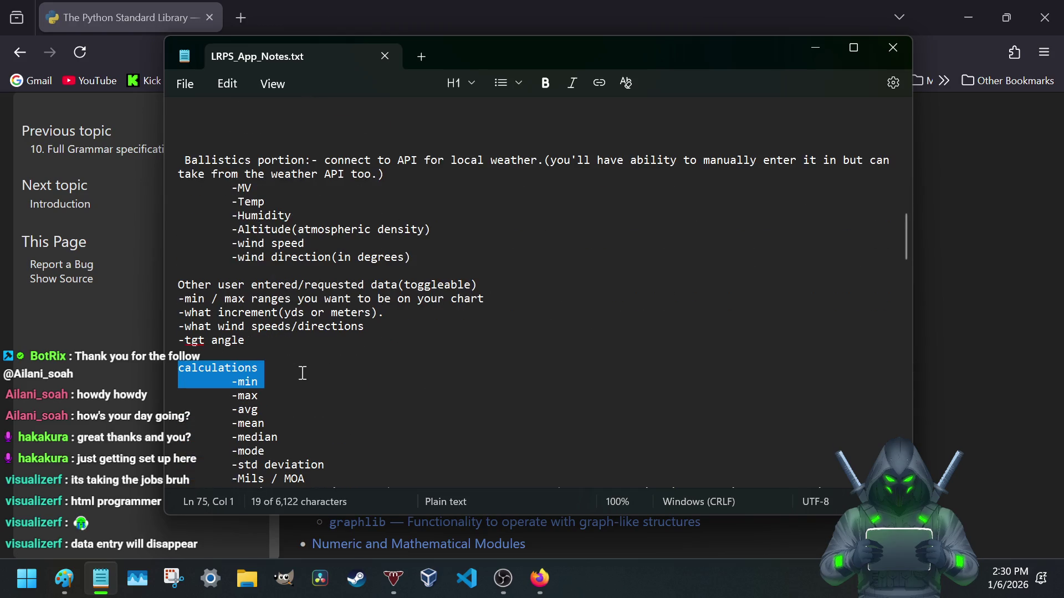
left_click(257, 368)
scroll(259, 371, "down", 2)
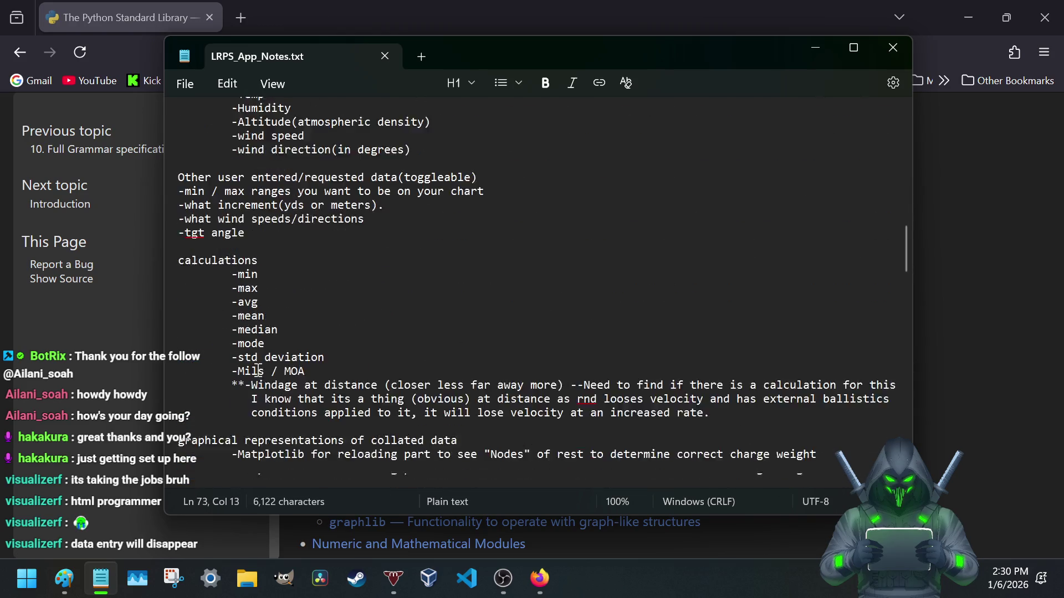
scroll(259, 371, "down", 1)
left_click(164, 396)
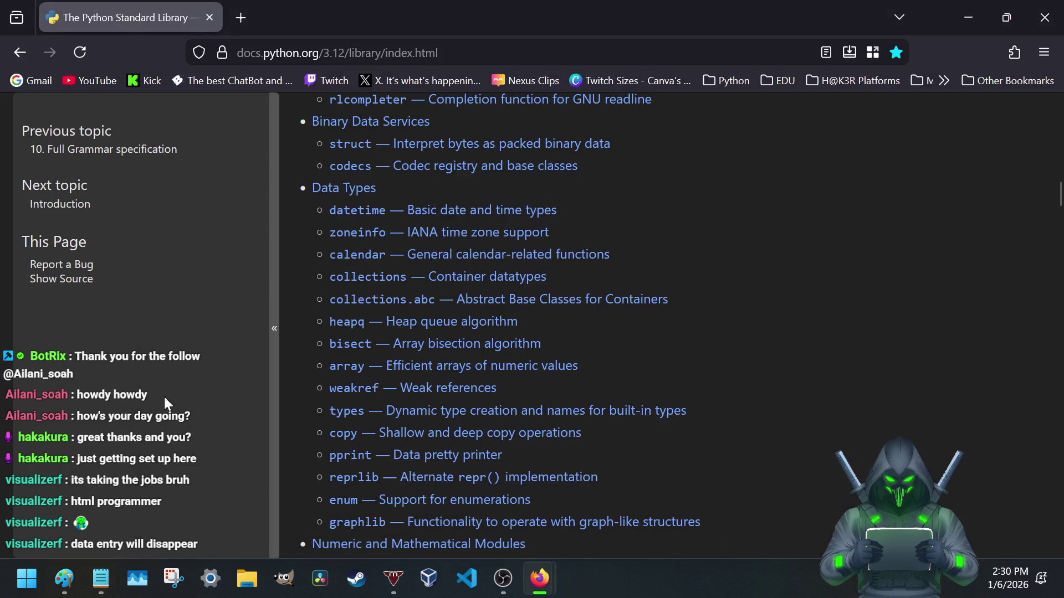
scroll(300, 326, "up", 5)
scroll(298, 326, "up", 2)
scroll(380, 357, "up", 3)
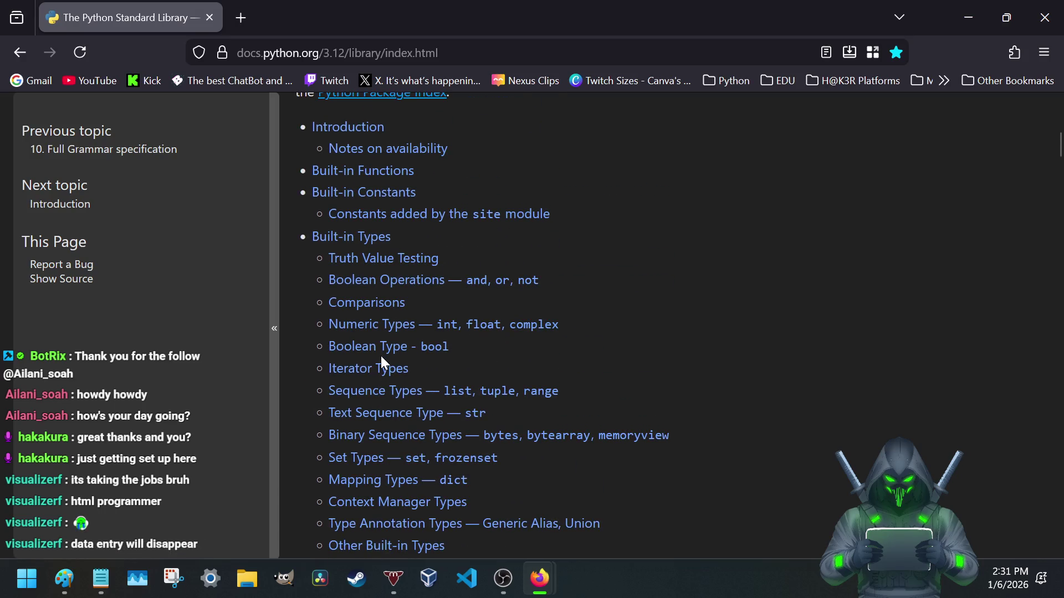
scroll(380, 356, "down", 3)
scroll(381, 356, "down", 2)
scroll(382, 356, "down", 2)
scroll(380, 357, "down", 1)
scroll(381, 362, "down", 1)
scroll(381, 362, "down", 1)
scroll(380, 361, "down", 2)
scroll(378, 362, "down", 2)
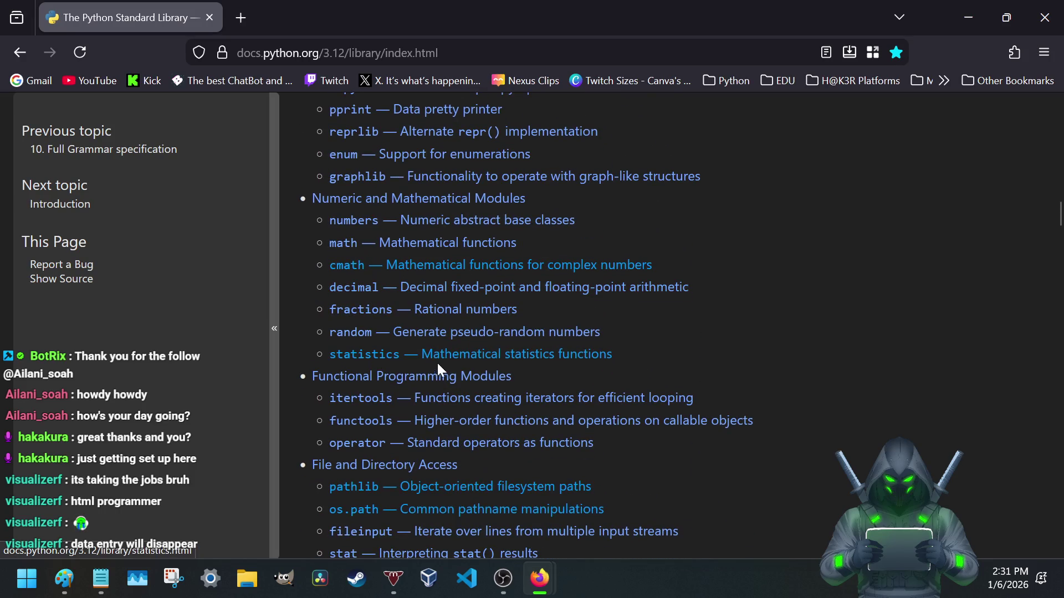
- Open the statistics module link in a new tab and switch to it
right_click(454, 356)
left_click(549, 10)
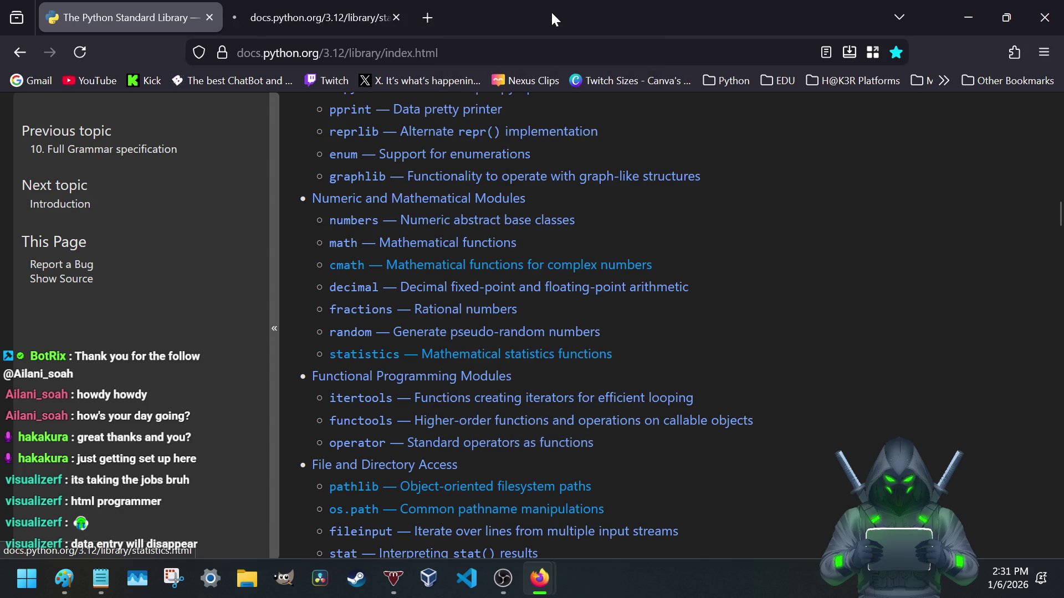
left_click(338, 23)
scroll(511, 327, "down", 5)
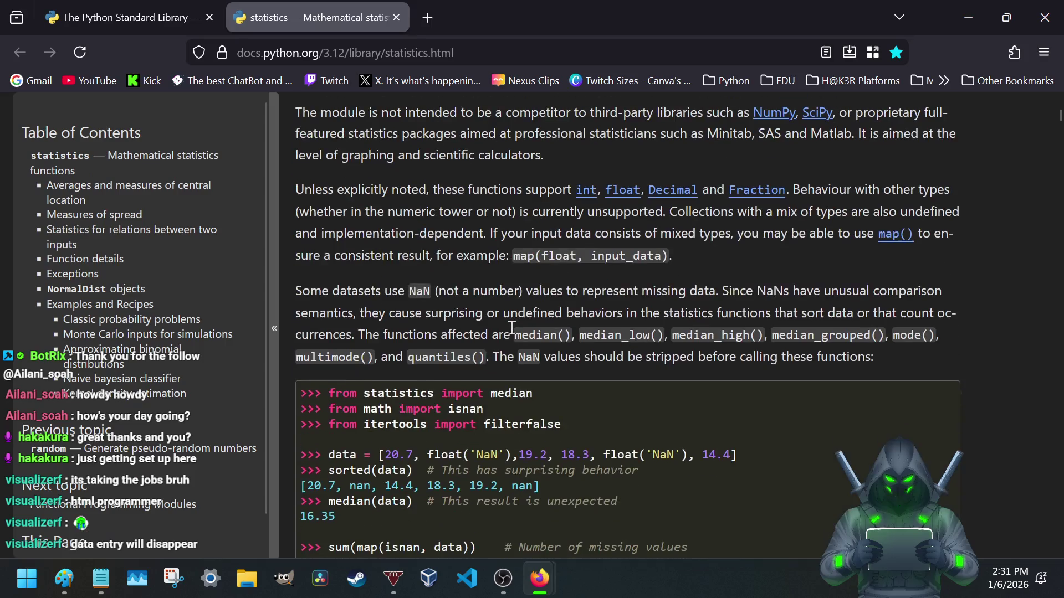
scroll(532, 311, "down", 3)
scroll(532, 319, "up", 4)
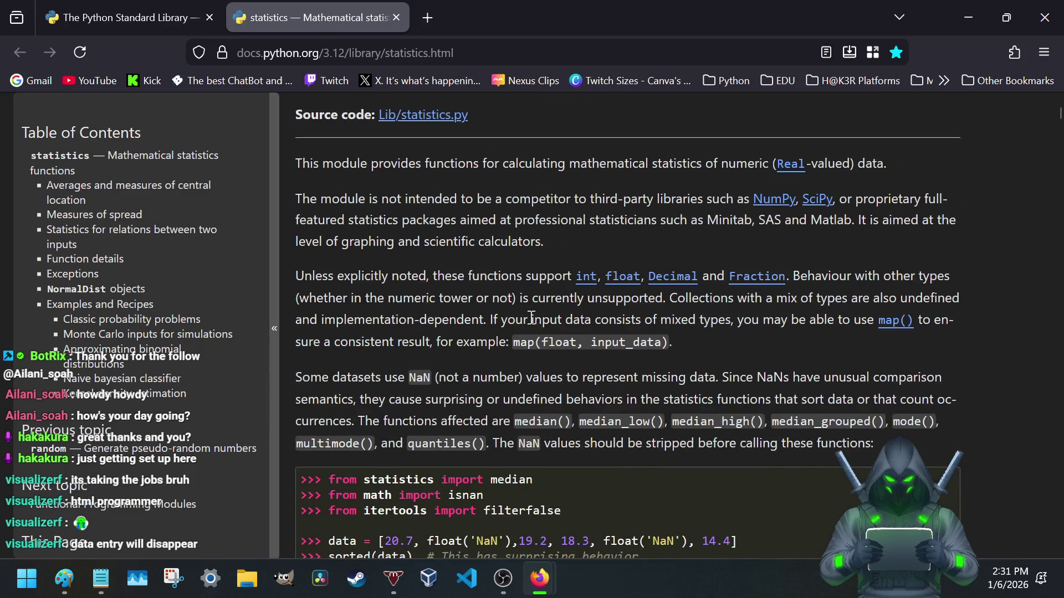
- Read the intro, highlighting the purpose, not-a-competitor, supported types and mixed-type input sentences
left_click_drag(371, 163, 752, 162)
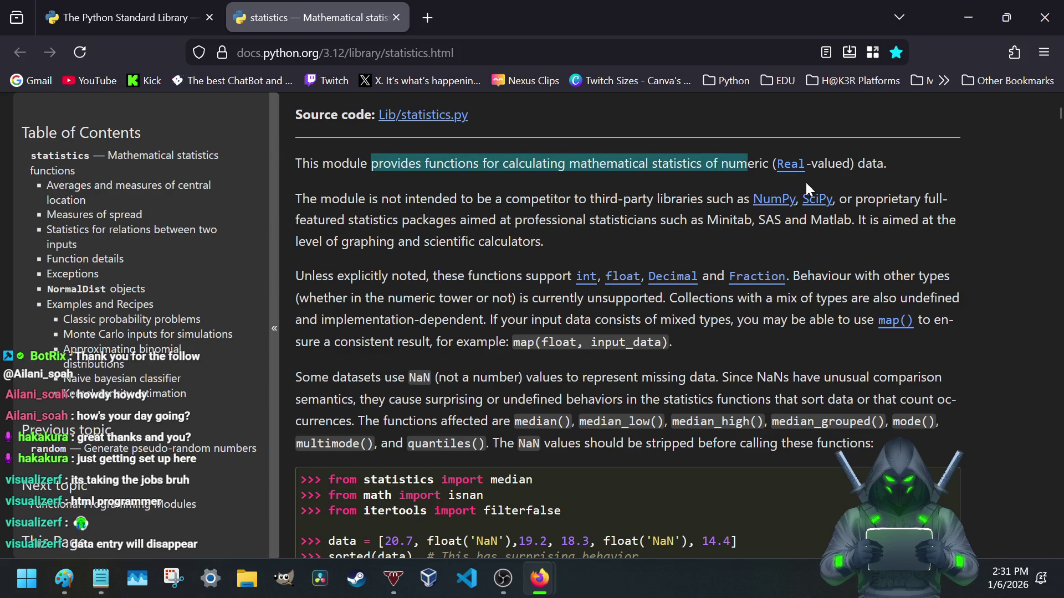
left_click_drag(403, 198, 736, 202)
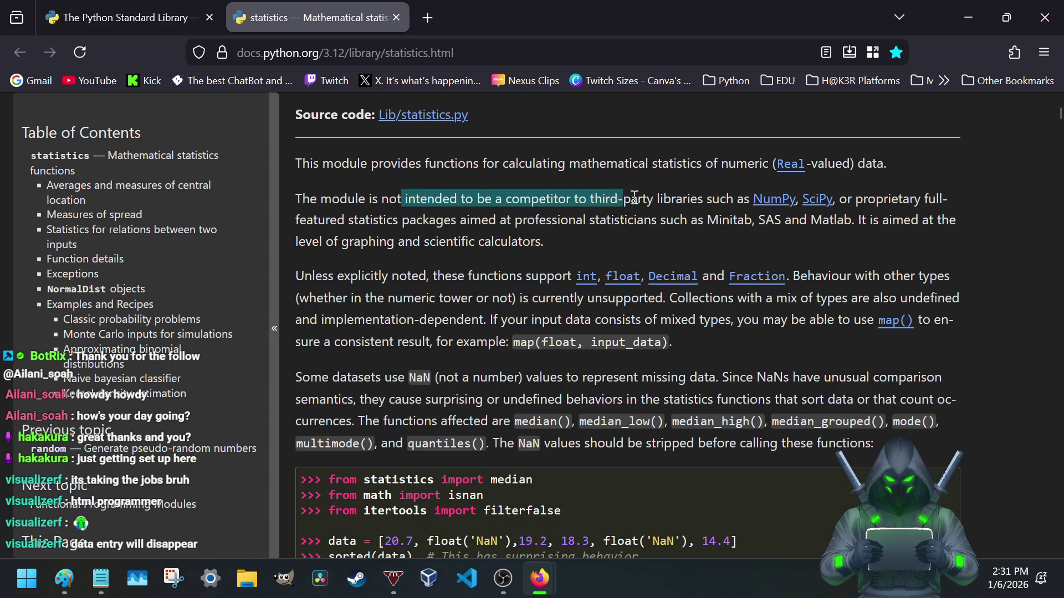
left_click(653, 220)
left_click_drag(429, 219, 772, 222)
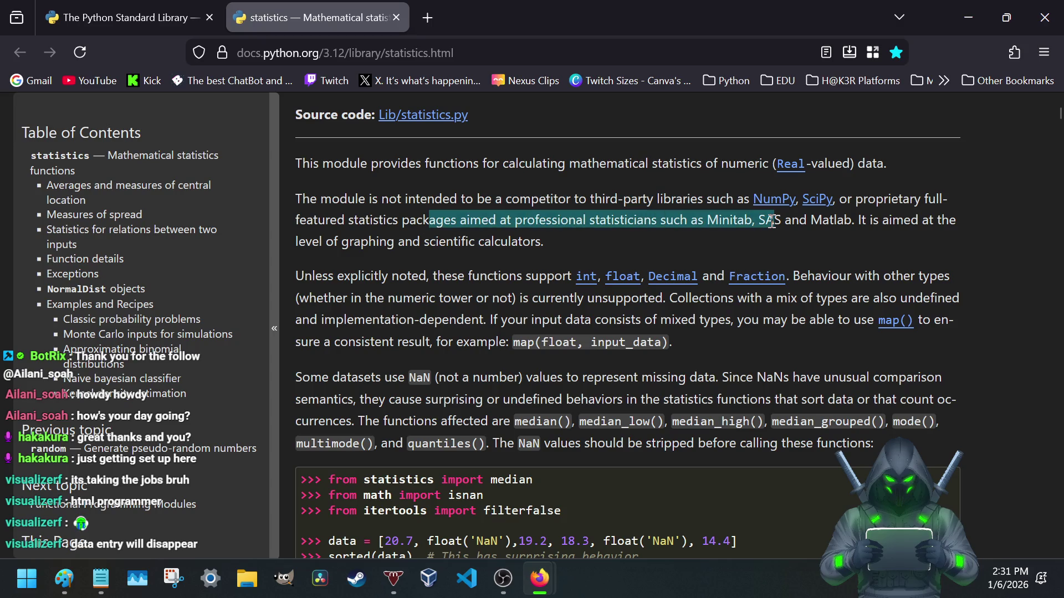
left_click(789, 222)
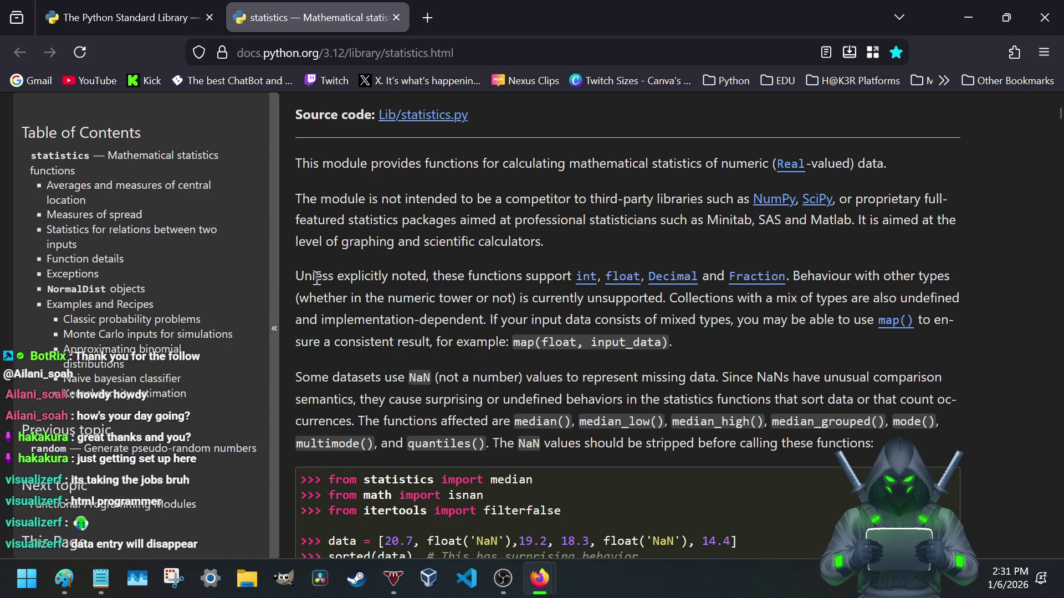
left_click_drag(317, 279, 574, 284)
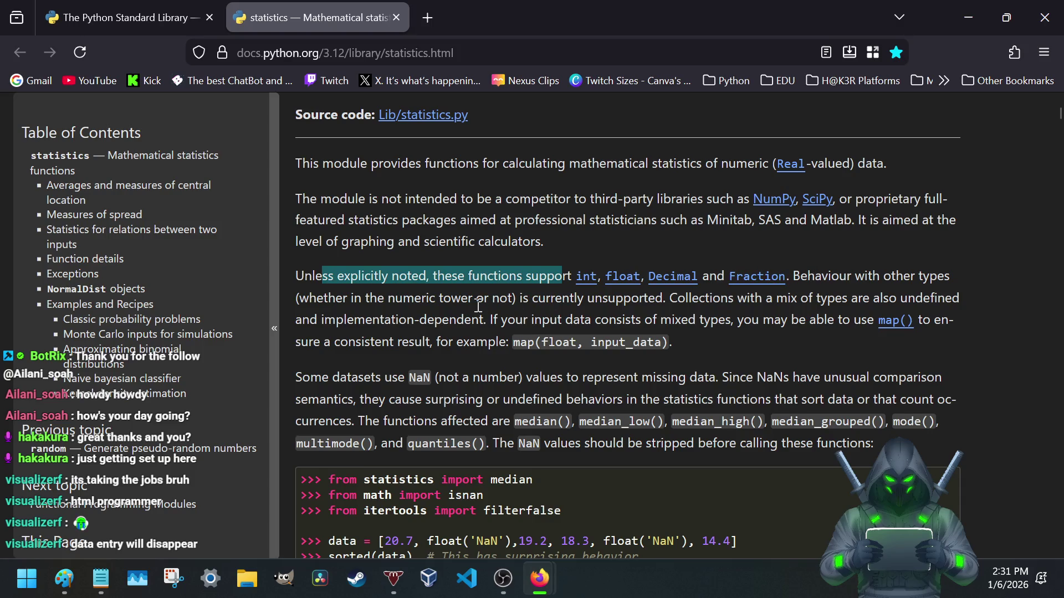
scroll(478, 305, "down", 2)
left_click(397, 233)
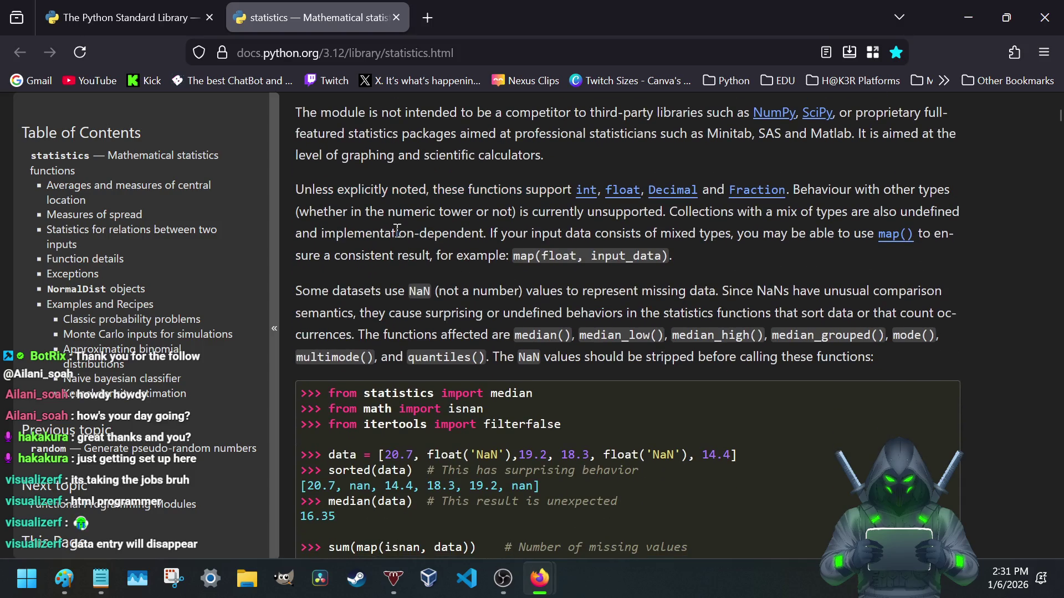
mouse_move(506, 236)
left_mouse_down()
mouse_move(861, 241)
mouse_move(519, 261)
left_mouse_up()
left_click(495, 279)
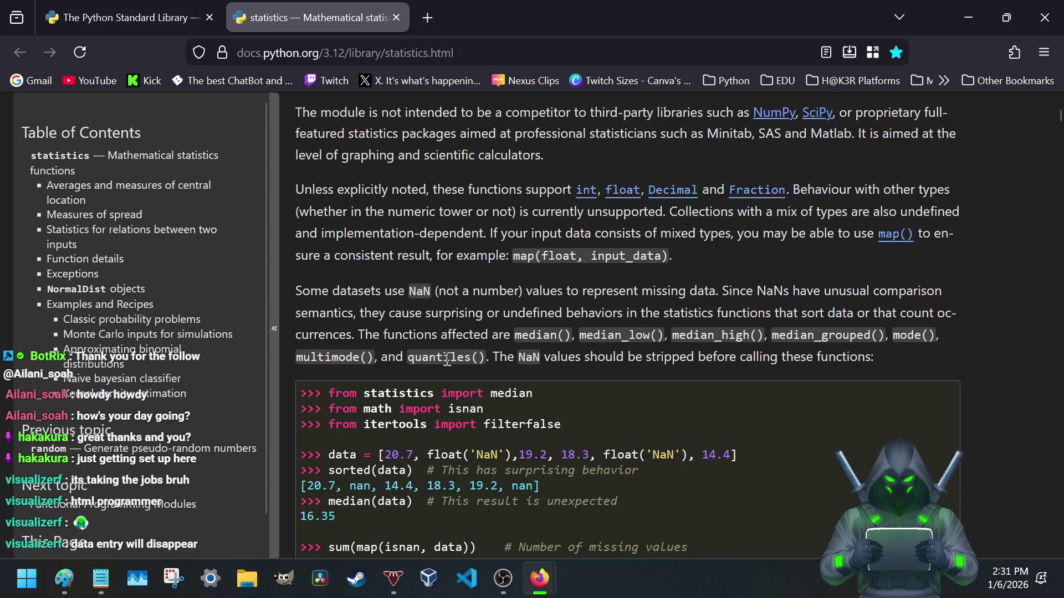
scroll(449, 359, "down", 2)
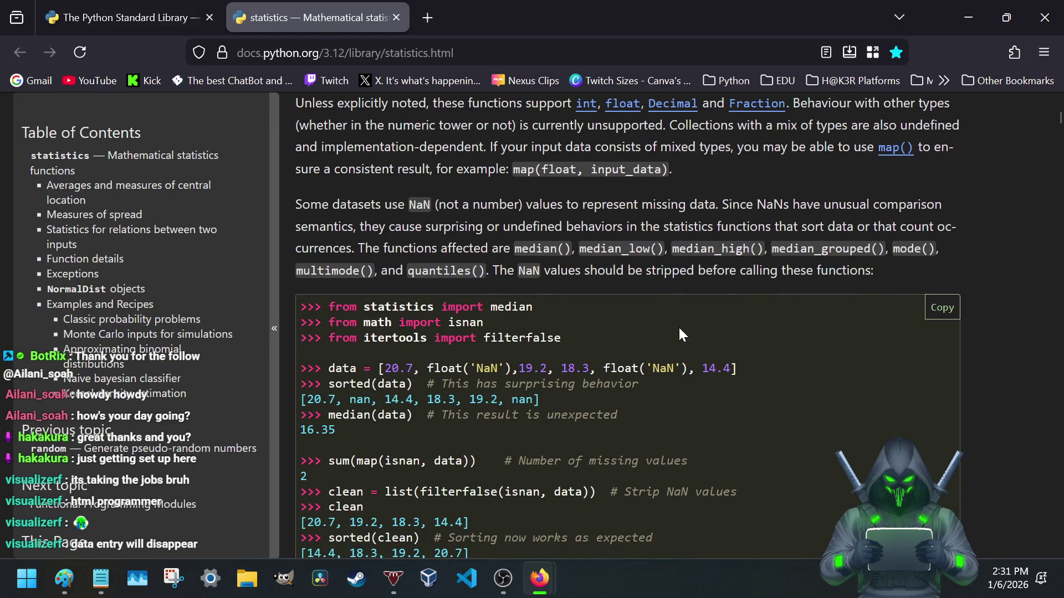
scroll(690, 283, "up", 1)
scroll(671, 284, "down", 3)
scroll(671, 286, "down", 2)
scroll(670, 286, "down", 2)
scroll(677, 283, "down", 3)
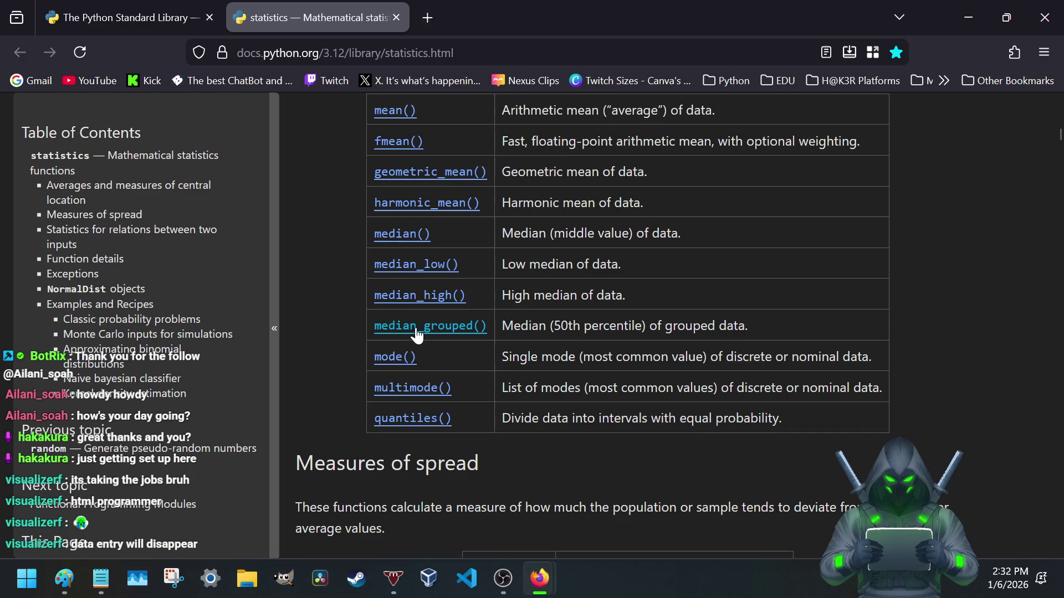
scroll(440, 266, "down", 4)
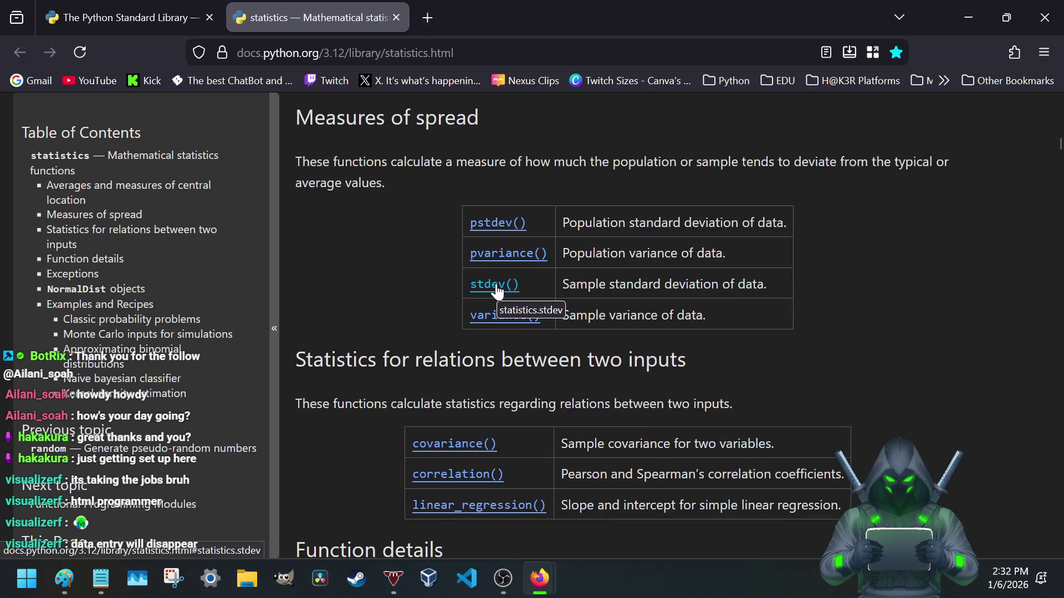
- Read the Measures of spread description and jump to the stdev() sample standard deviation details
left_click_drag(498, 162, 662, 163)
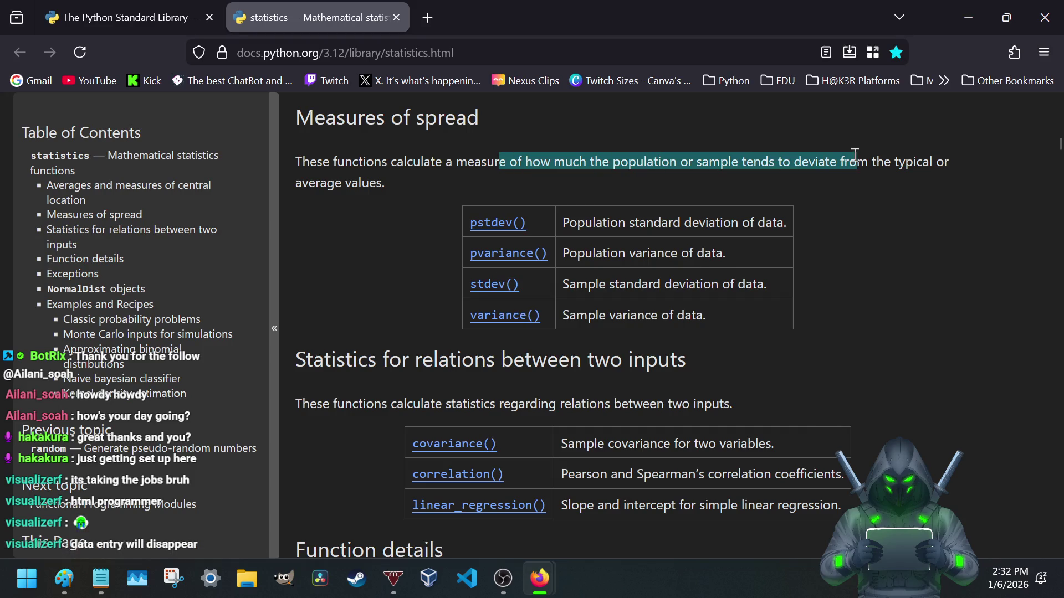
left_click_drag(665, 164, 890, 163)
left_click(494, 284)
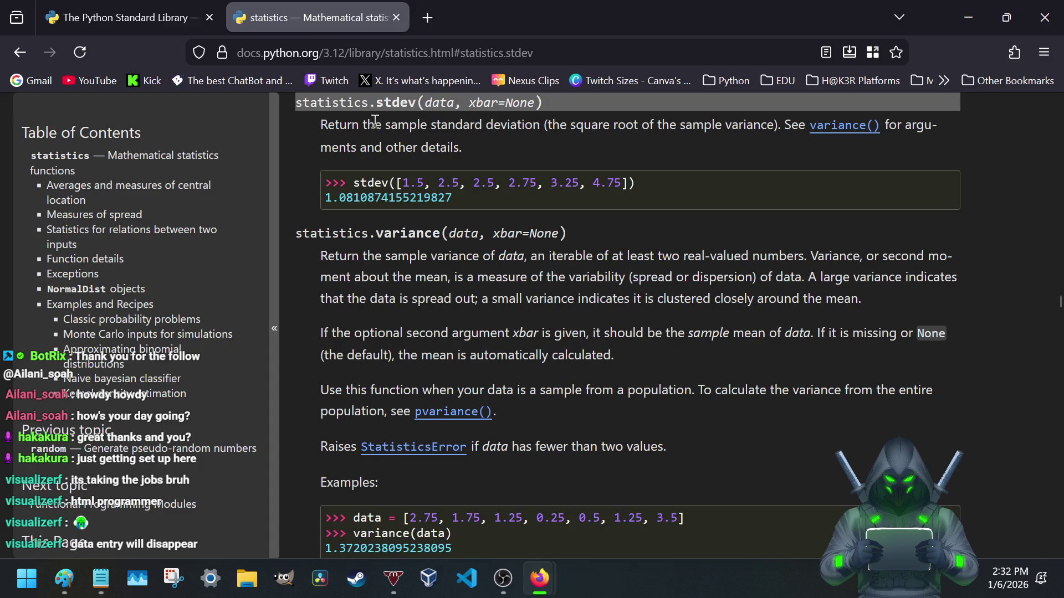
left_click_drag(363, 125, 642, 127)
left_click(636, 125)
- Read through the stdev example data, then switch to the LRPS_App_Notes.txt notes
left_click_drag(396, 182, 625, 183)
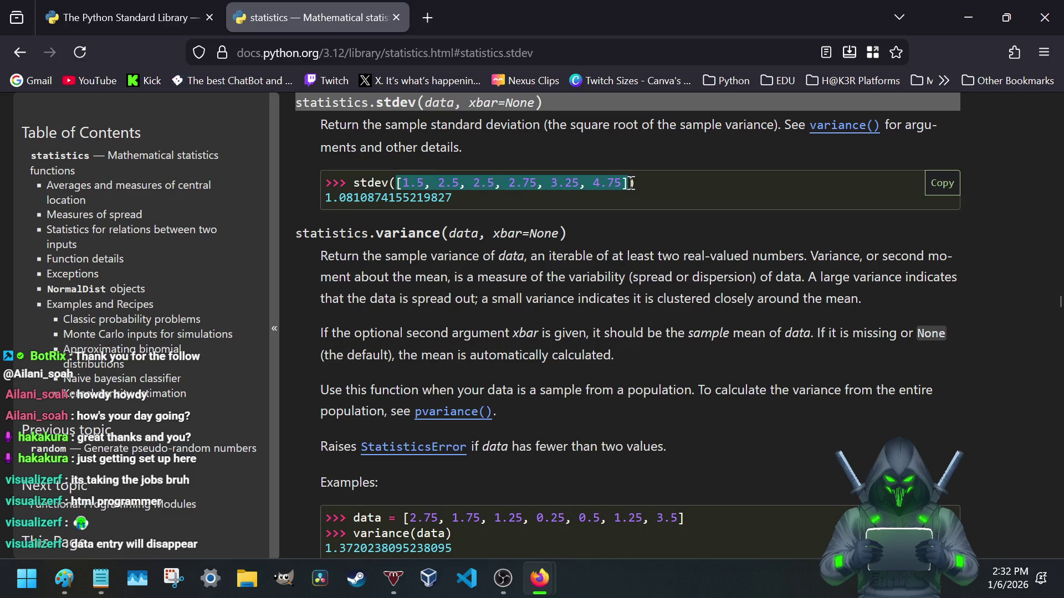
mouse_move(625, 183)
left_mouse_down()
mouse_move(431, 184)
mouse_move(630, 181)
left_mouse_up()
left_click(467, 265)
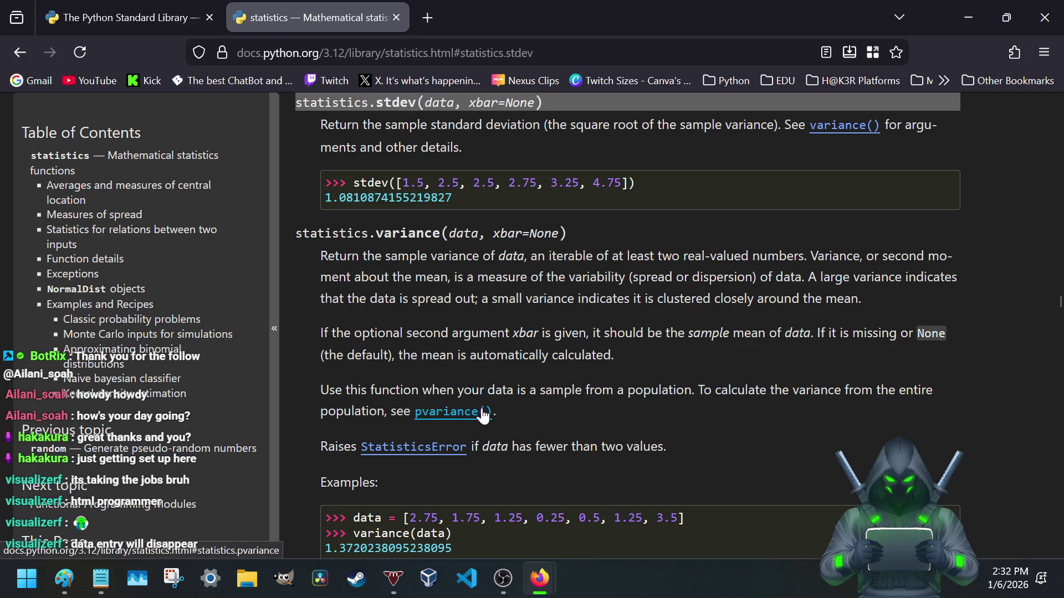
left_click(100, 578)
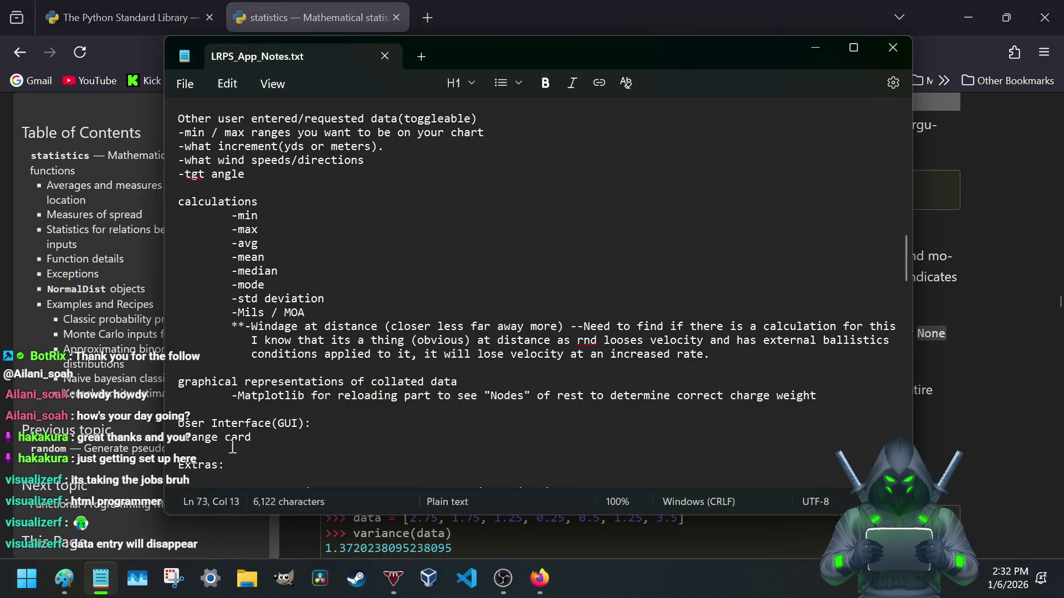
- Add a '-variance' line under -mode, save with Ctrl+S, and return to the statistics docs
left_click(281, 284)
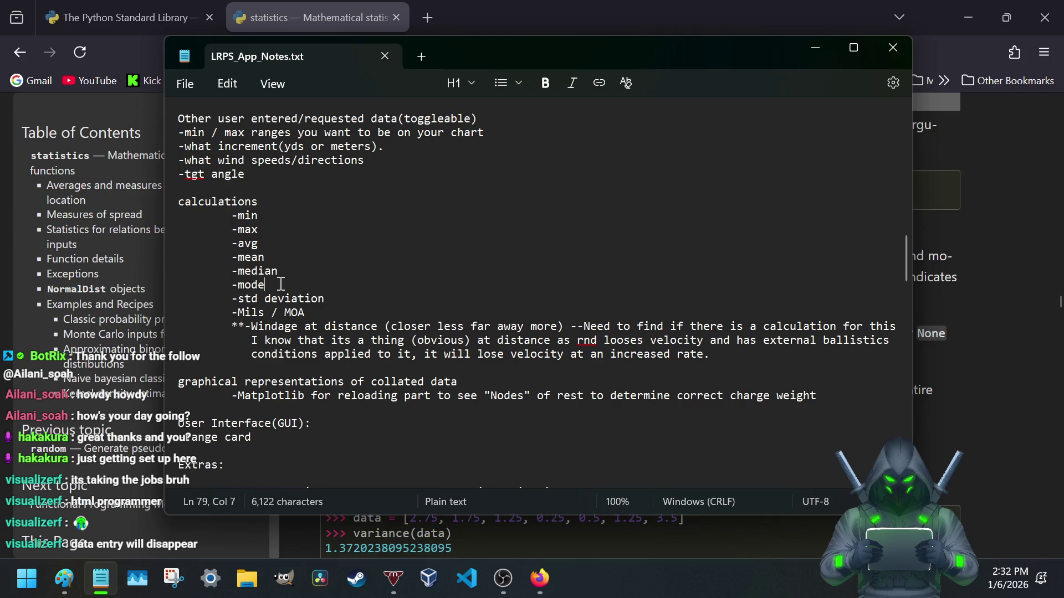
key("Return")
type("-")
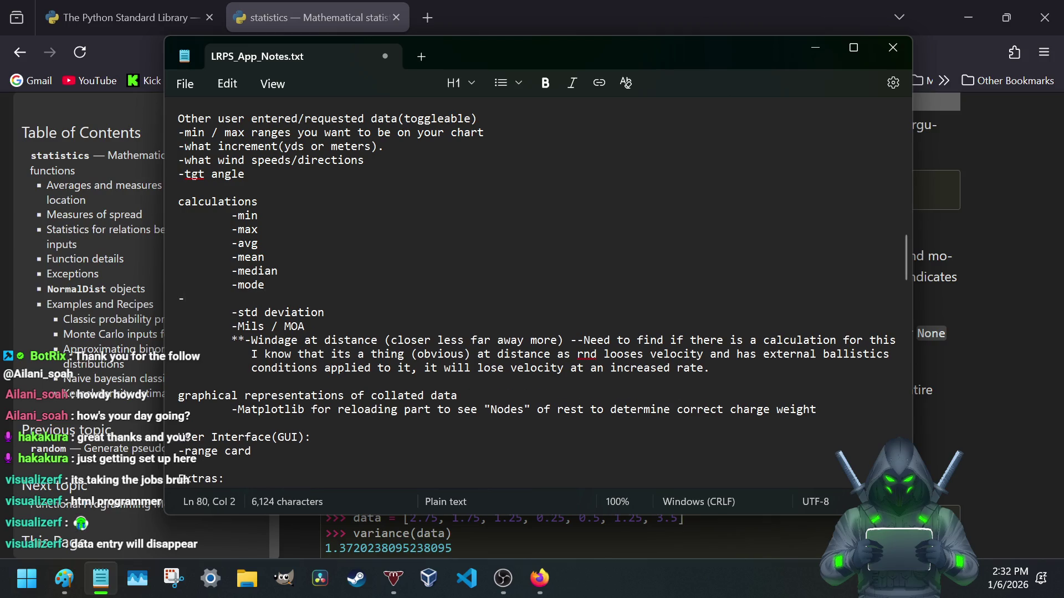
key("BackSpace")
type("ariance")
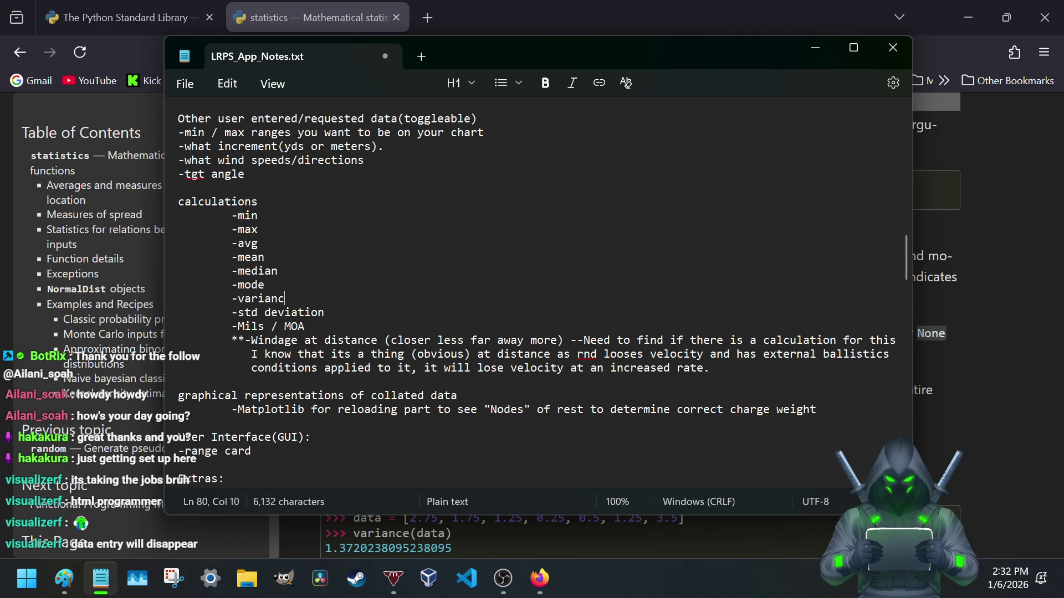
key("ctrl+s")
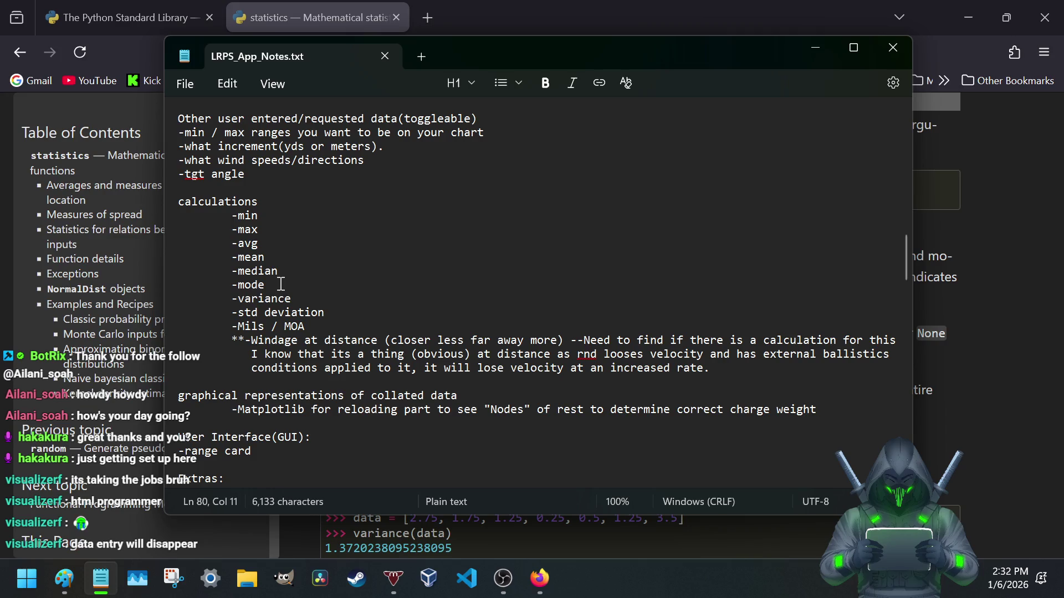
left_click(290, 11)
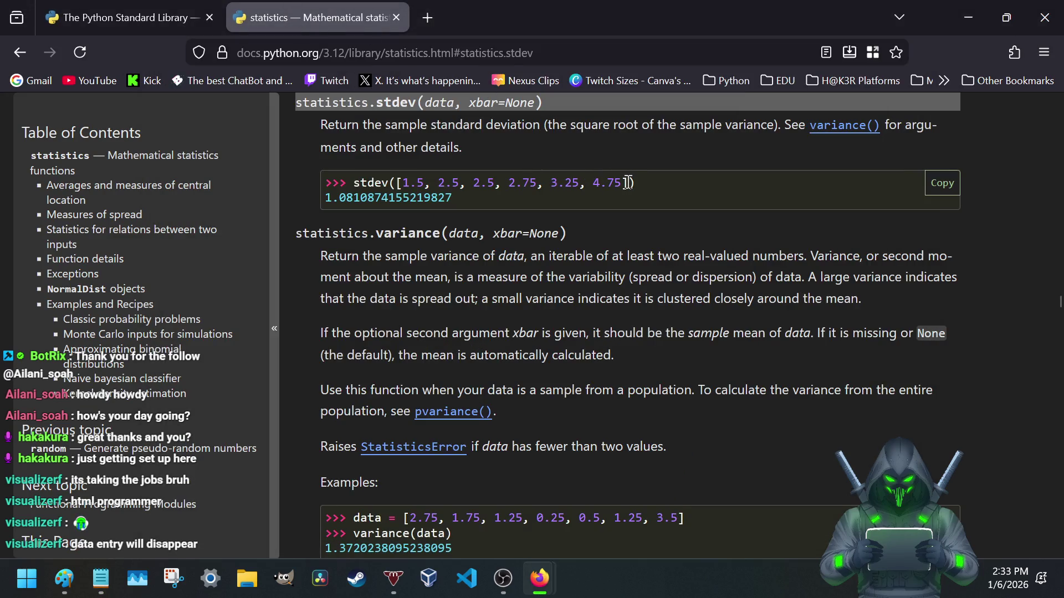
- Highlight and reread the six data values in the stdev example several times
left_click_drag(628, 183, 399, 185)
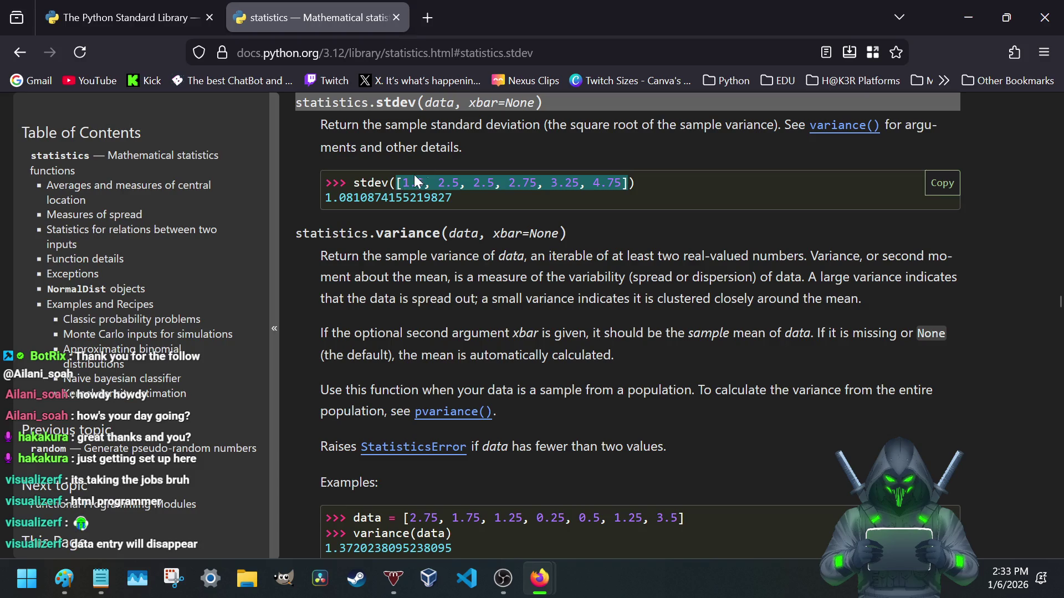
left_click(427, 156)
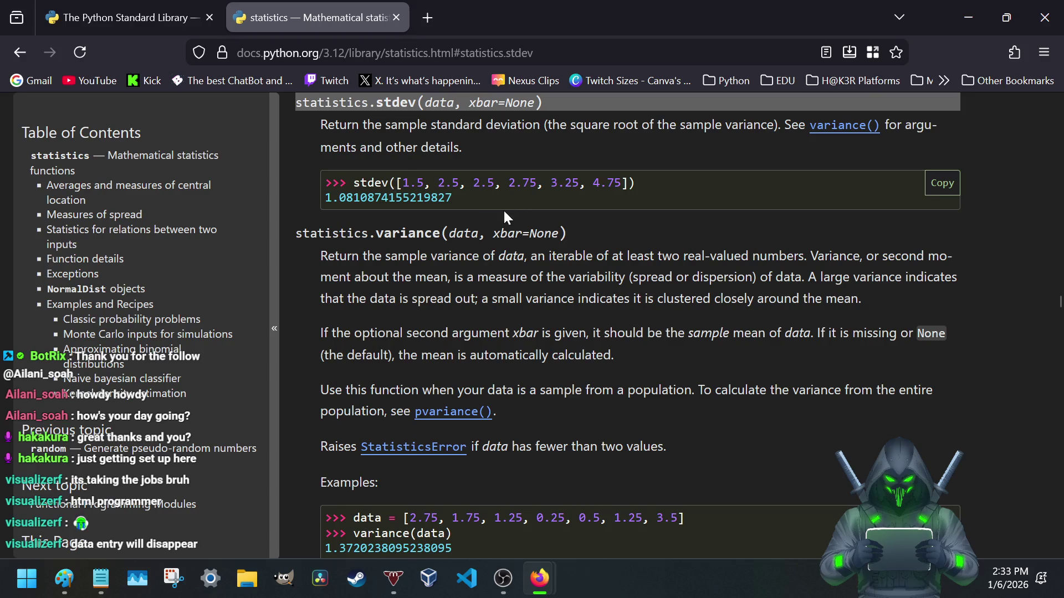
left_click_drag(397, 183, 499, 183)
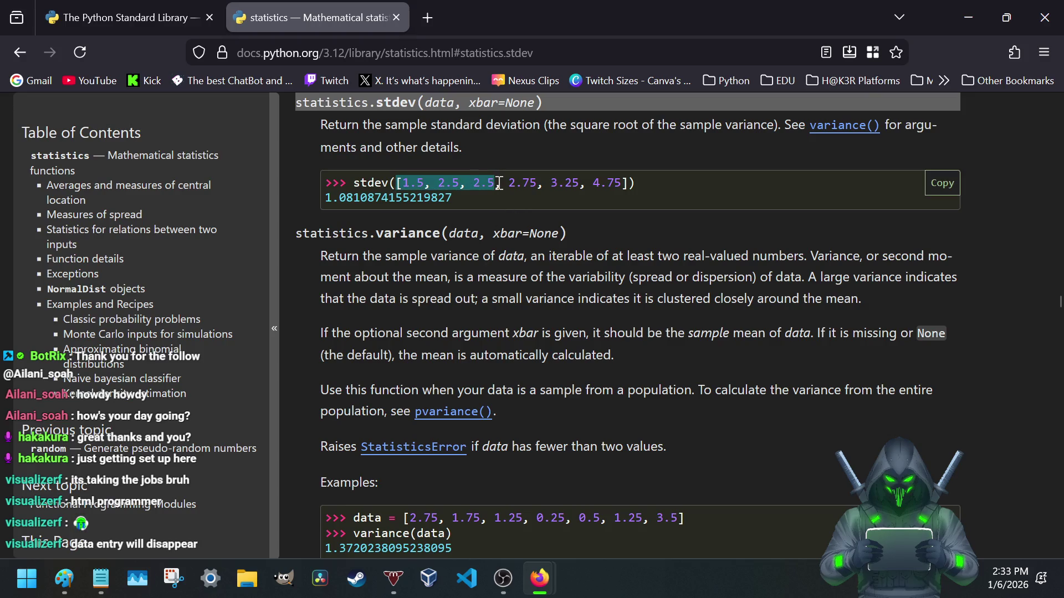
left_click(590, 183)
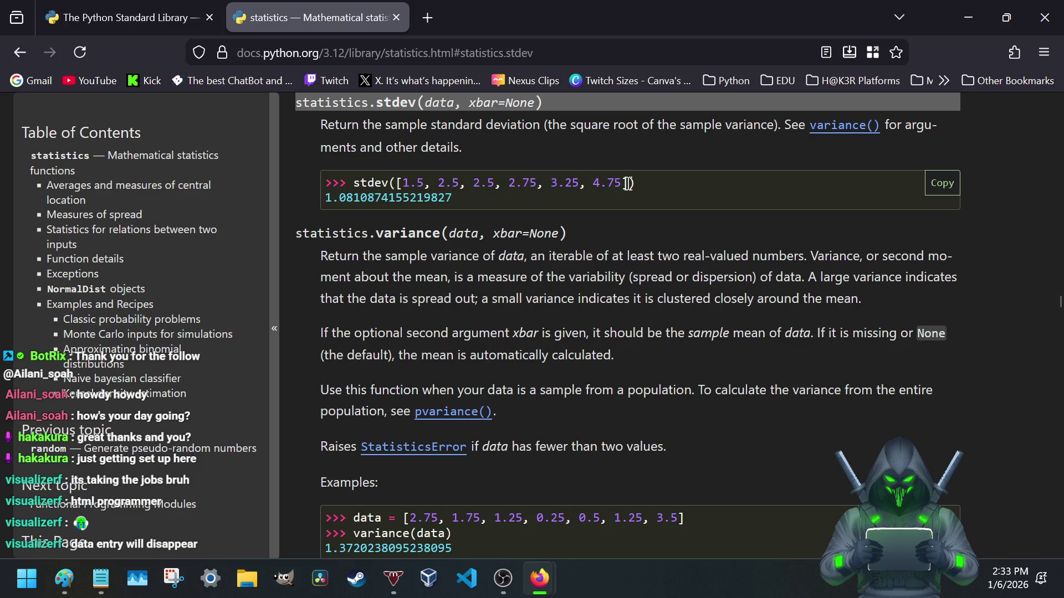
left_click_drag(628, 184, 399, 185)
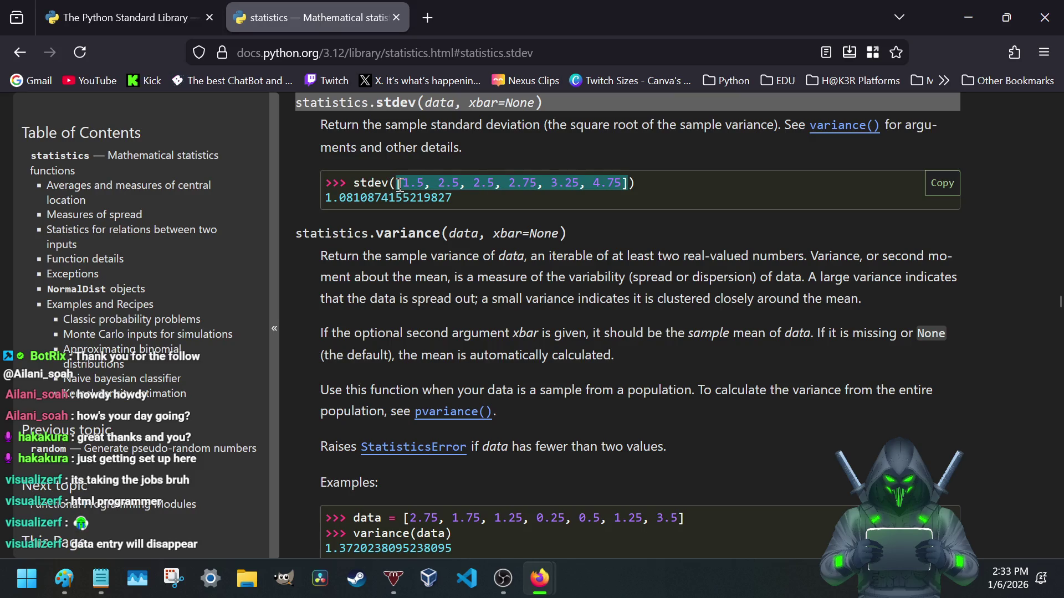
left_click(438, 271)
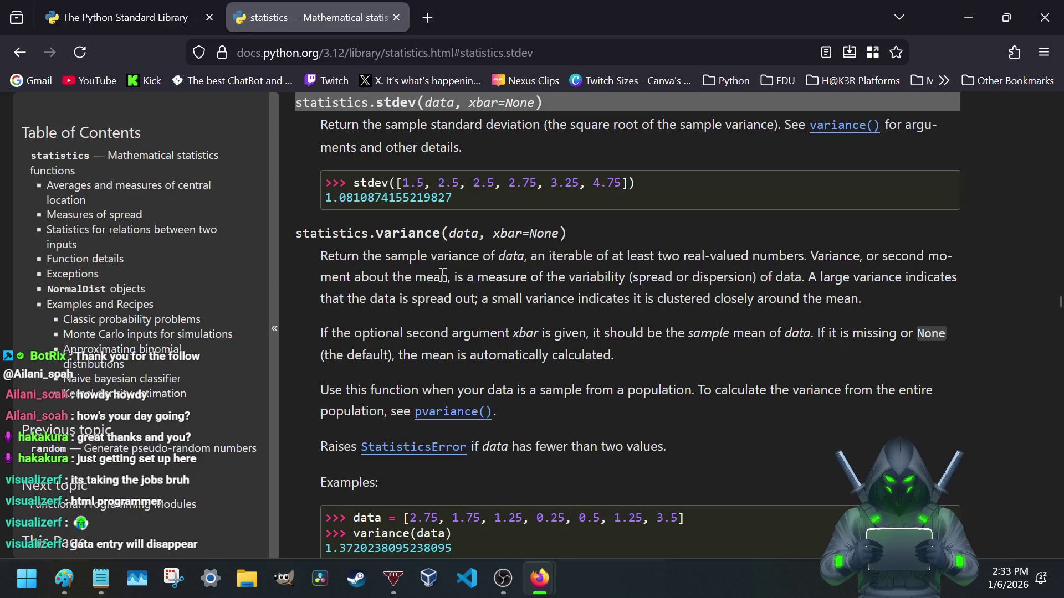
scroll(453, 252, "down", 2)
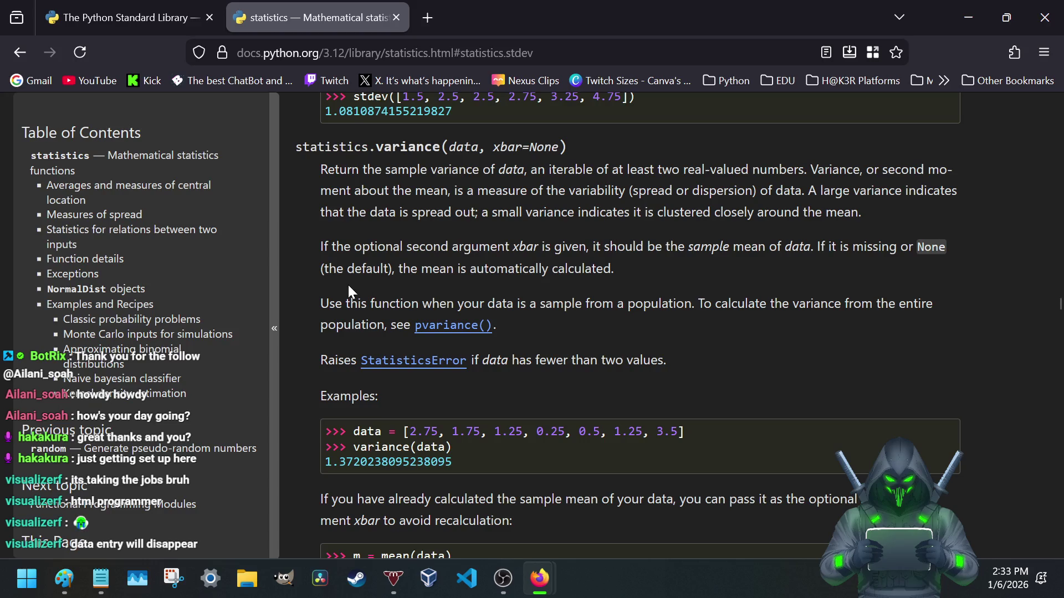
scroll(365, 283, "down", 3)
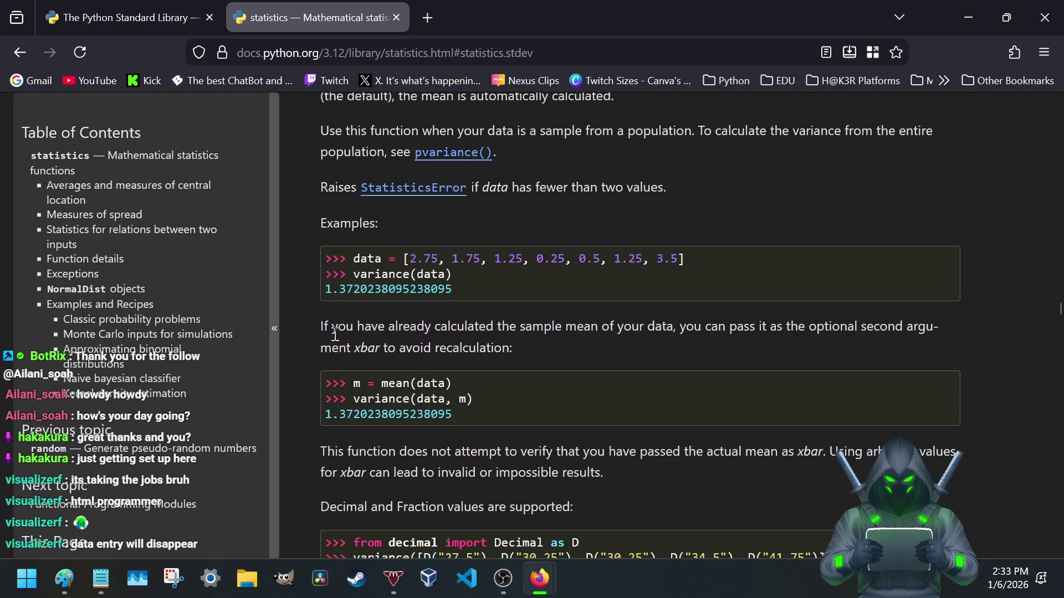
scroll(331, 328, "up", 2)
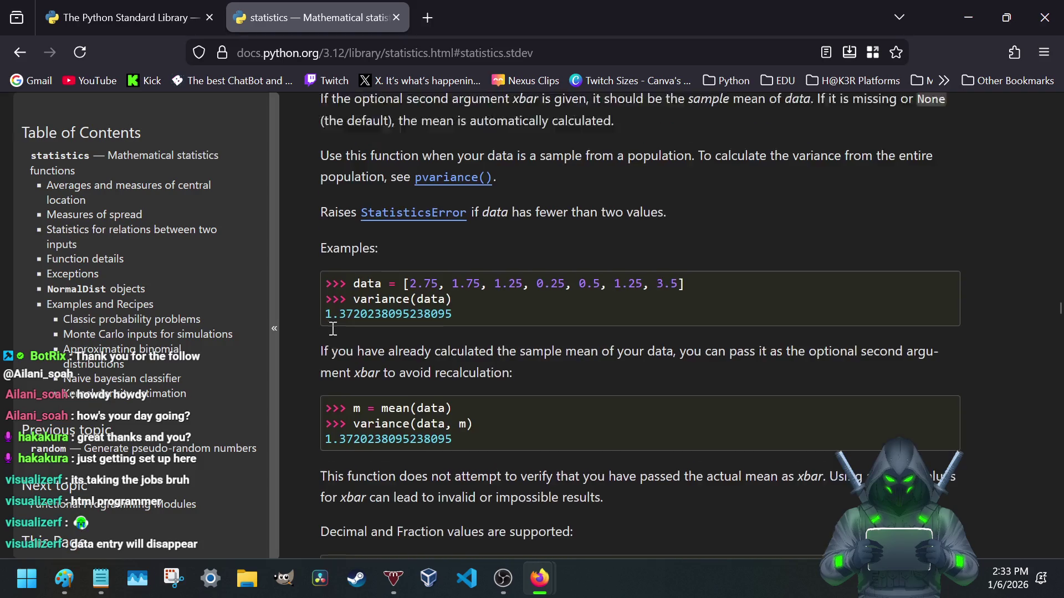
scroll(332, 328, "up", 4)
scroll(331, 328, "down", 1)
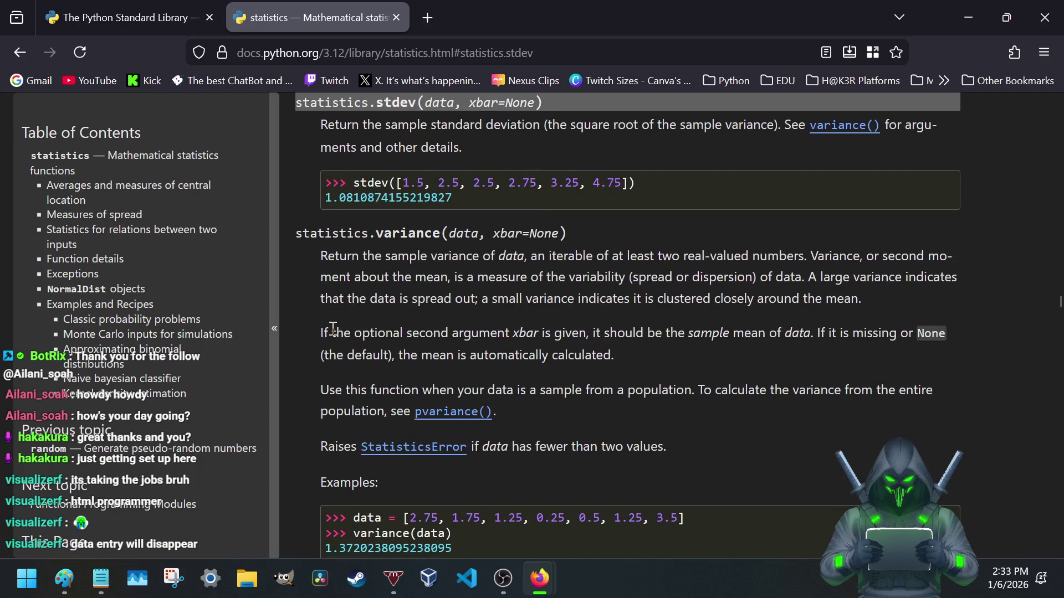
scroll(331, 328, "up", 1)
scroll(332, 328, "down", 1)
scroll(331, 328, "down", 1)
scroll(331, 328, "up", 1)
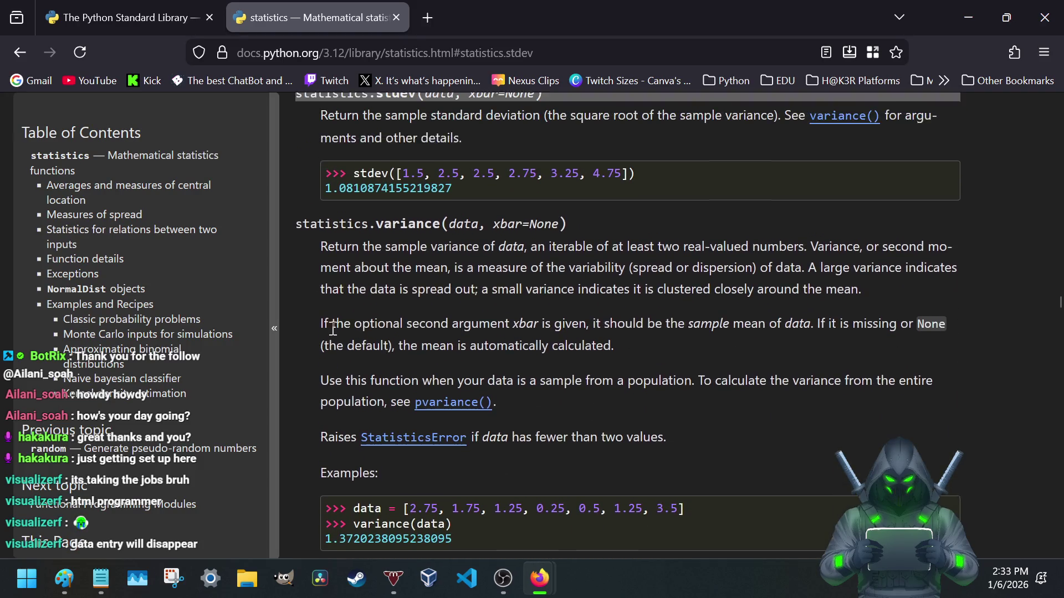
scroll(332, 329, "down", 1)
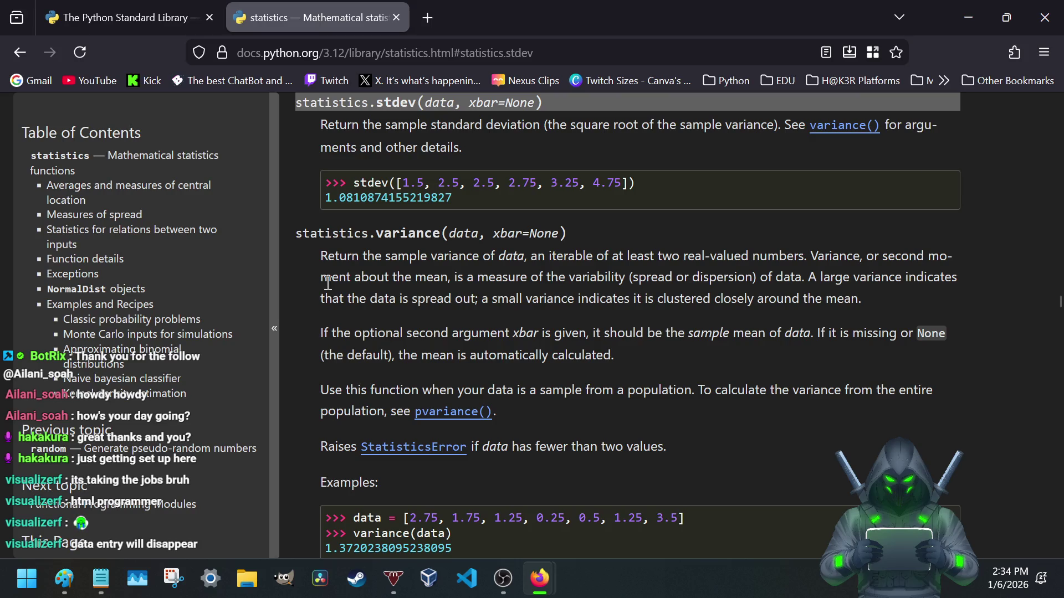
- Briefly open and close an empty new browser tab, then scroll to the pvariance examples
left_click(427, 18)
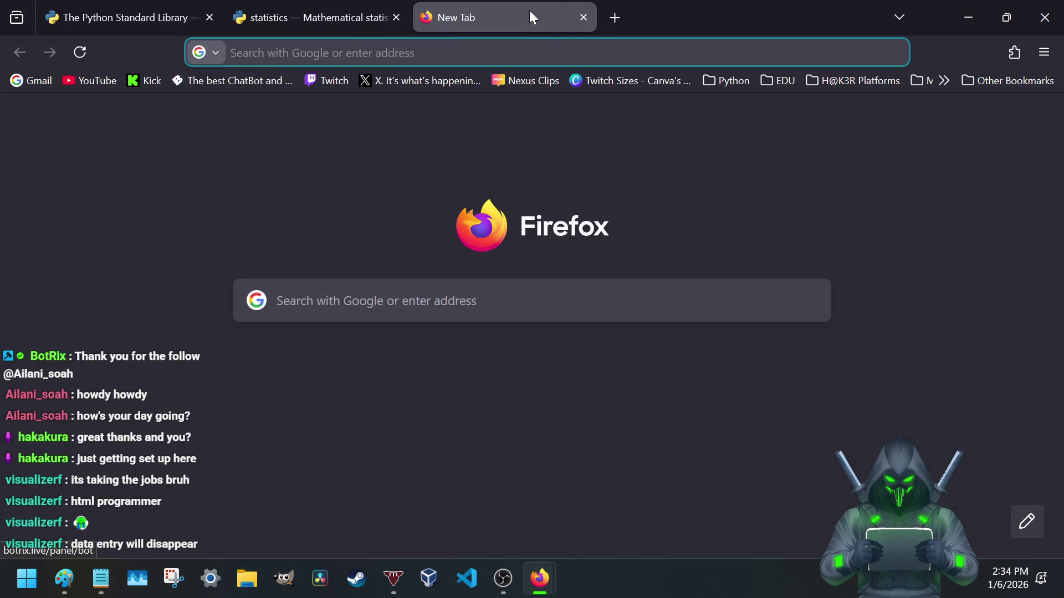
left_click(582, 17)
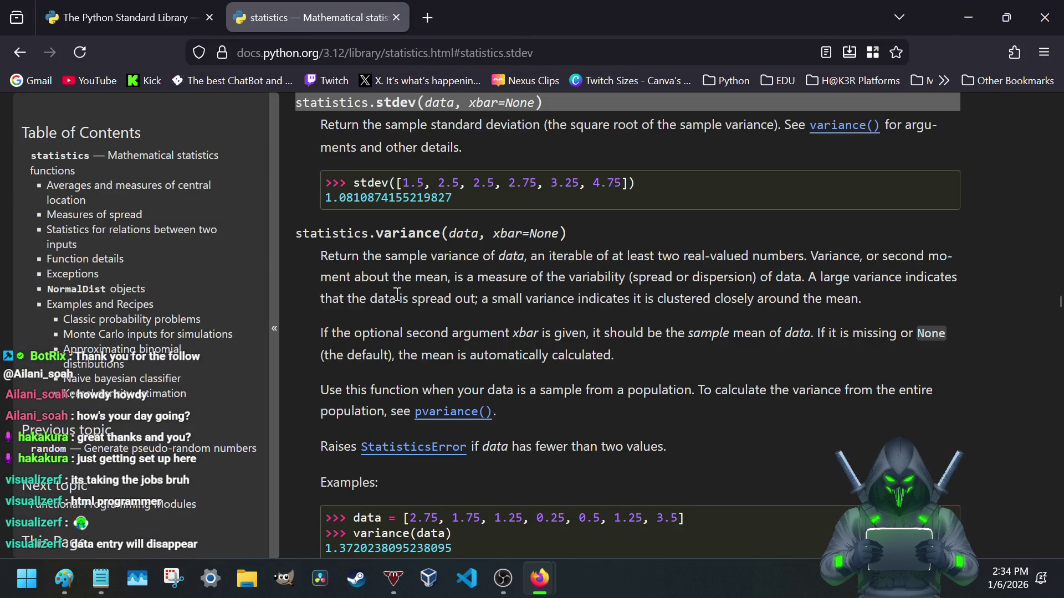
scroll(396, 294, "up", 2)
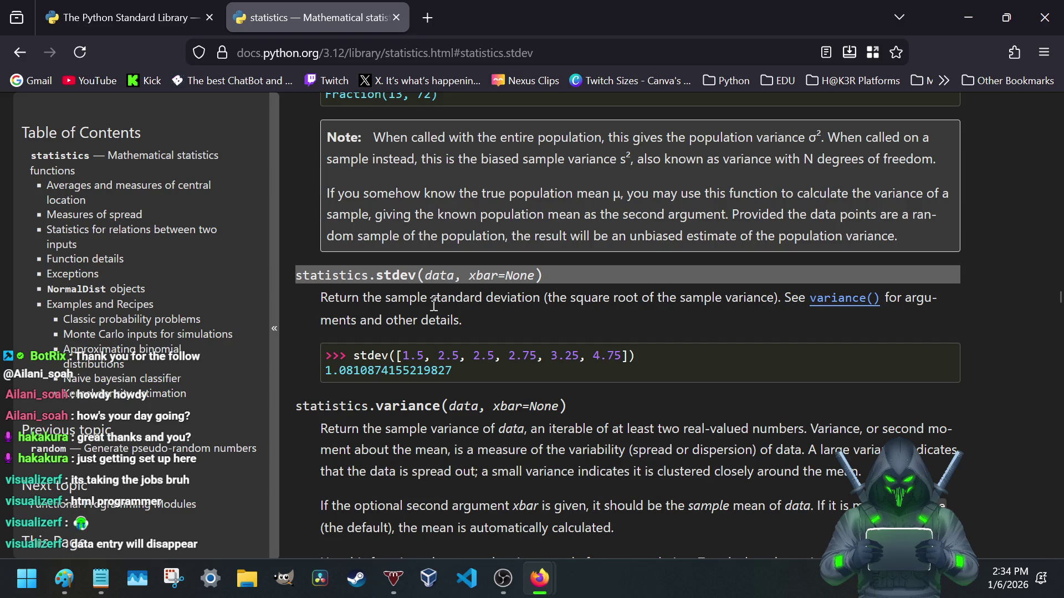
scroll(546, 322, "down", 1)
scroll(547, 326, "down", 2)
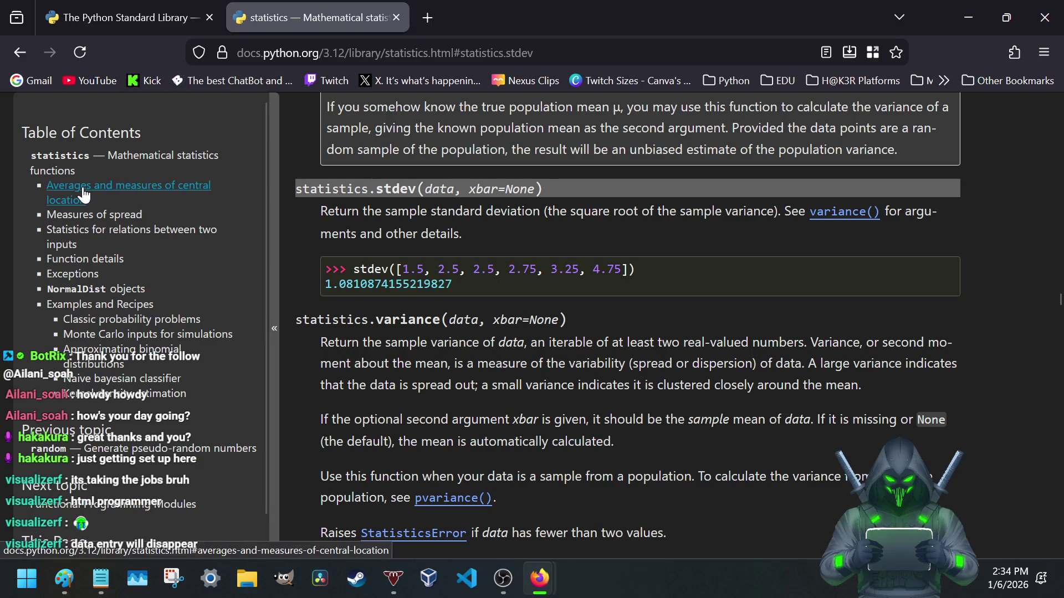
scroll(345, 301, "down", 3)
scroll(448, 345, "down", 3)
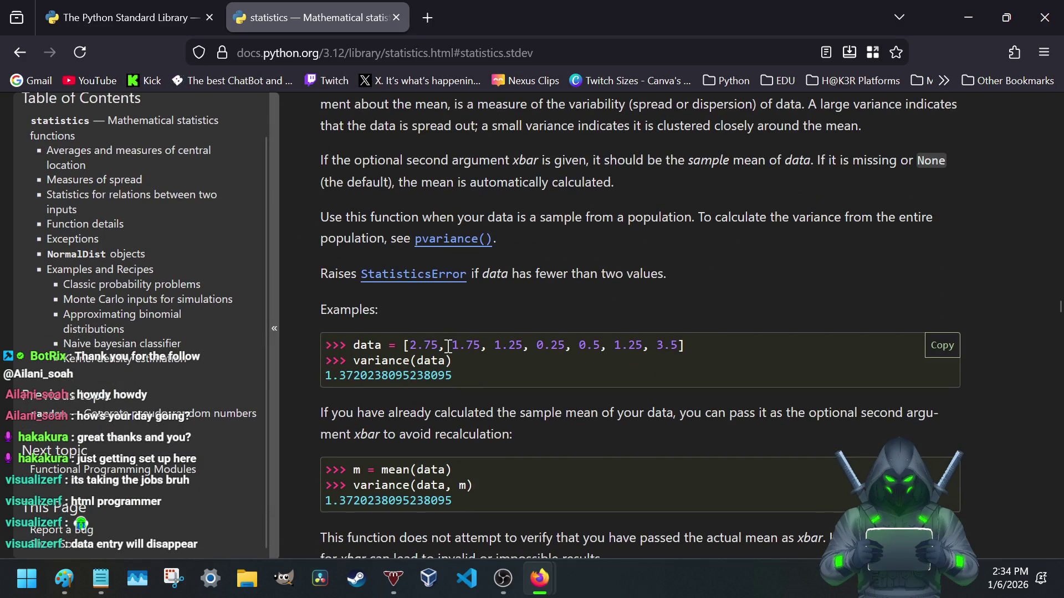
scroll(448, 345, "up", 3)
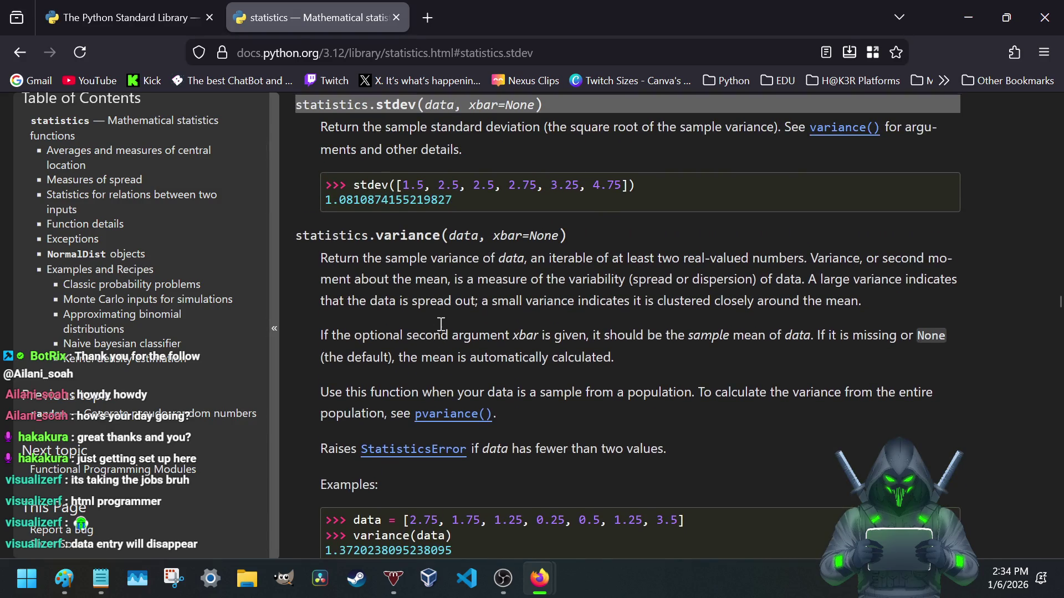
scroll(440, 323, "up", 3)
scroll(449, 316, "down", 2)
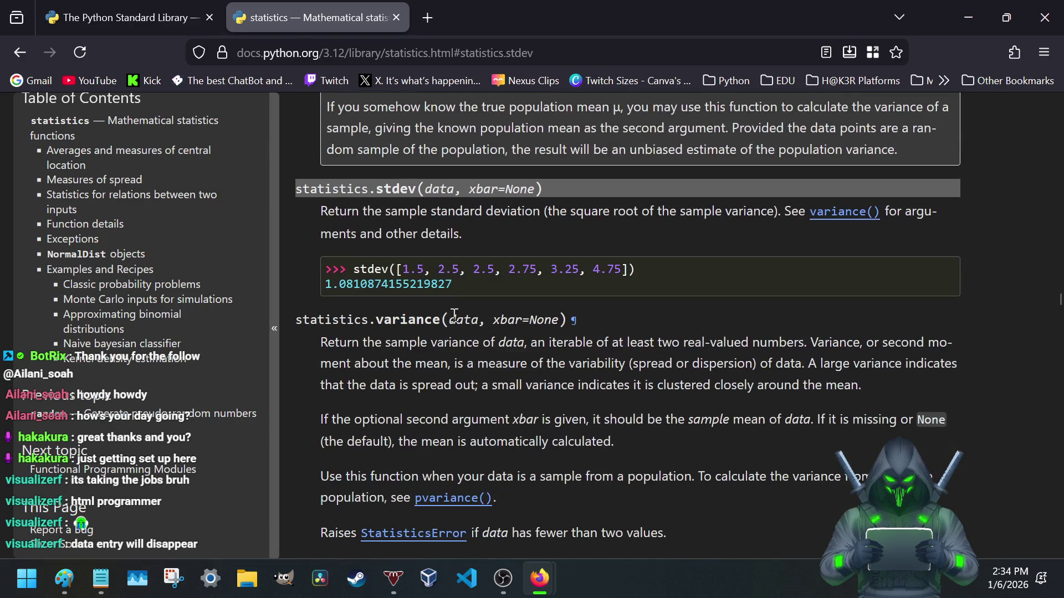
scroll(448, 313, "up", 1)
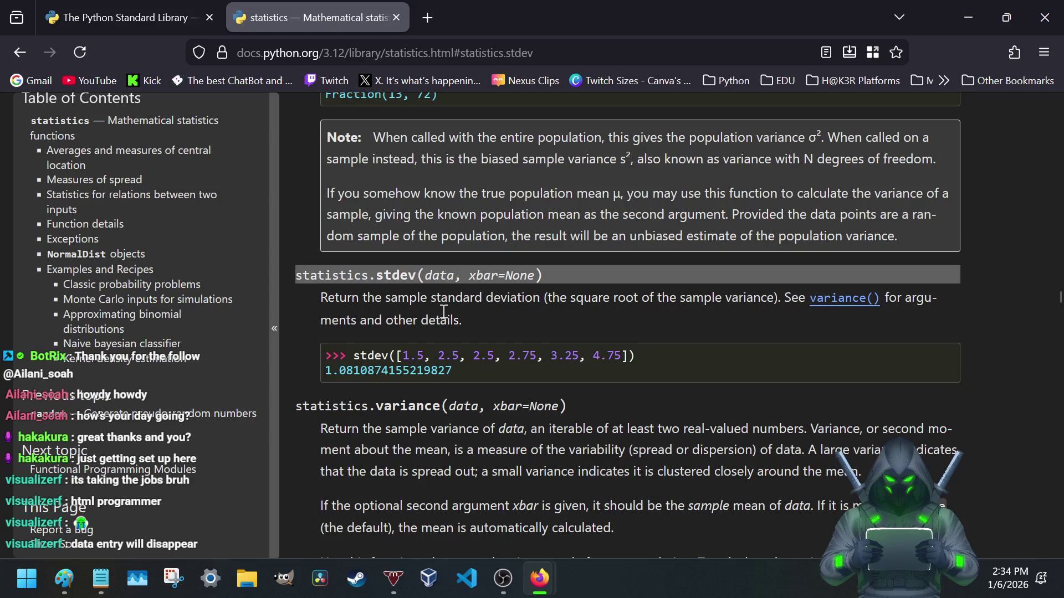
scroll(444, 311, "up", 1)
scroll(442, 311, "up", 1)
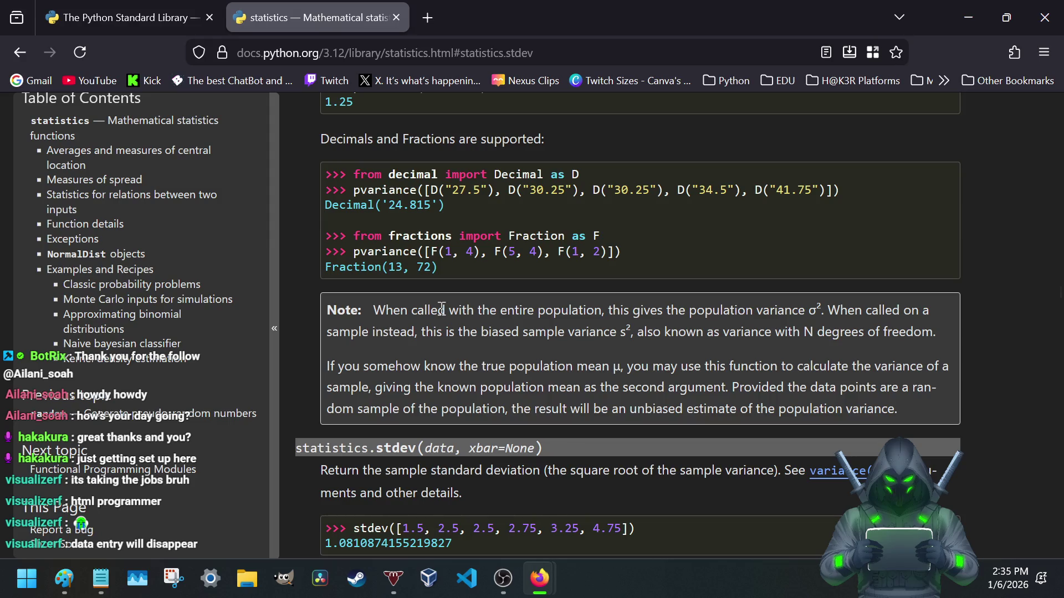
- Highlight the 27.5 value in the pvariance Decimal example while reading it
mouse_move(447, 174)
left_click_drag(451, 191, 488, 191)
left_click_drag(485, 190, 483, 191)
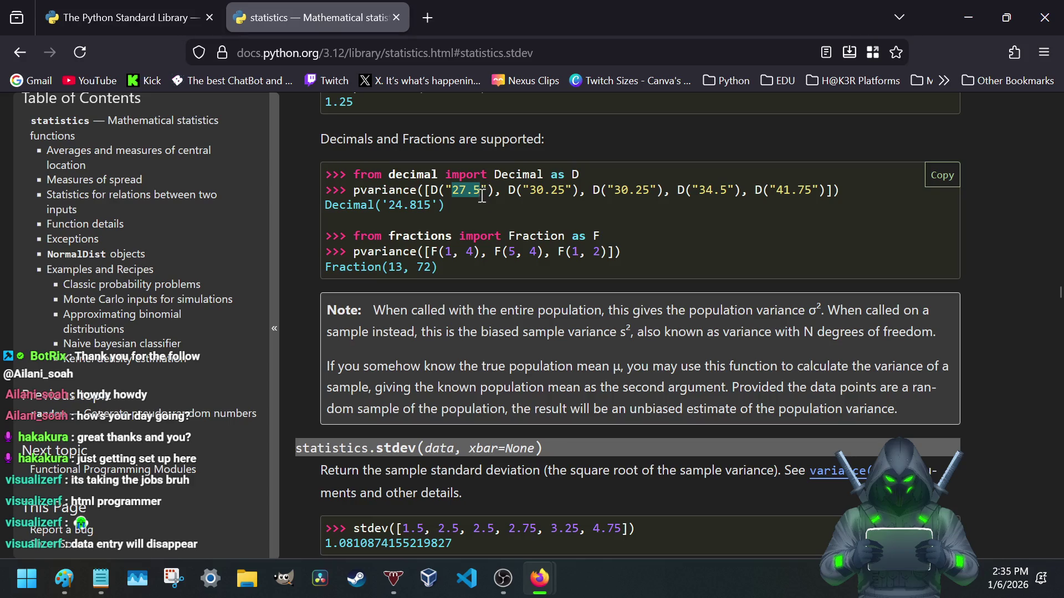
left_click(482, 189)
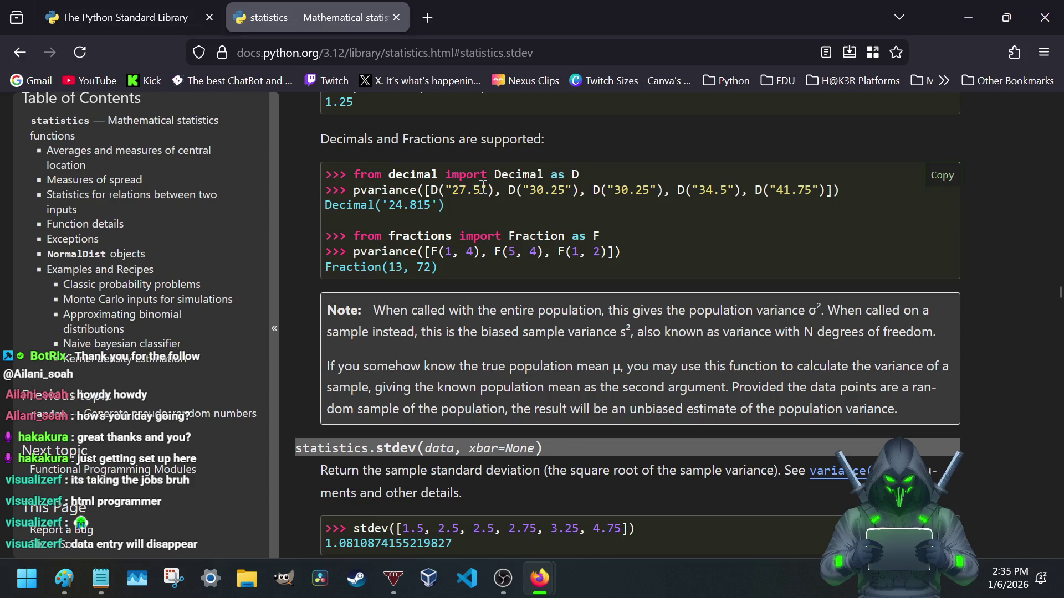
left_click_drag(483, 190, 454, 187)
left_click(474, 191)
left_click_drag(473, 191, 475, 190)
scroll(390, 322, "down", 2)
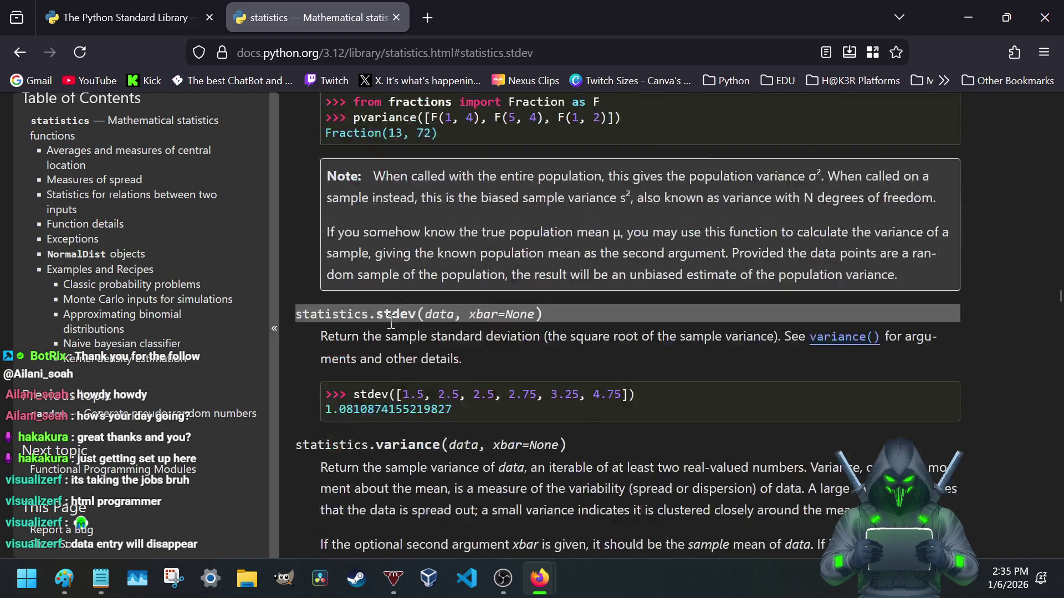
scroll(390, 322, "down", 3)
- Bring the LRPS_App_Notes.txt notes back to the front from the taskbar
left_click(103, 577)
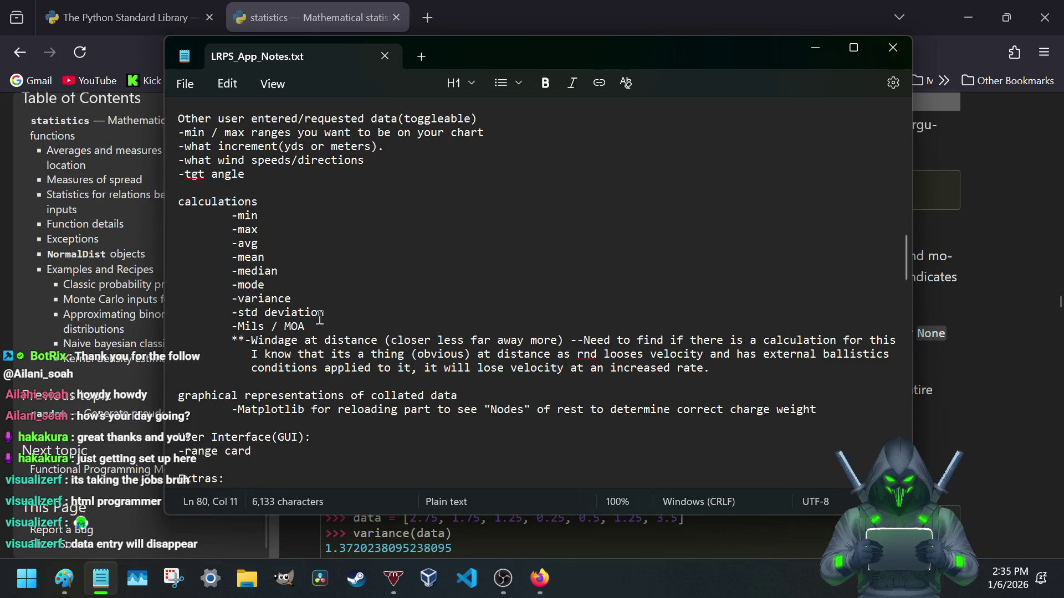
scroll(292, 312, "down", 3)
scroll(308, 319, "down", 4)
scroll(323, 330, "down", 4)
scroll(323, 330, "down", 5)
scroll(357, 300, "down", 5)
scroll(399, 270, "down", 4)
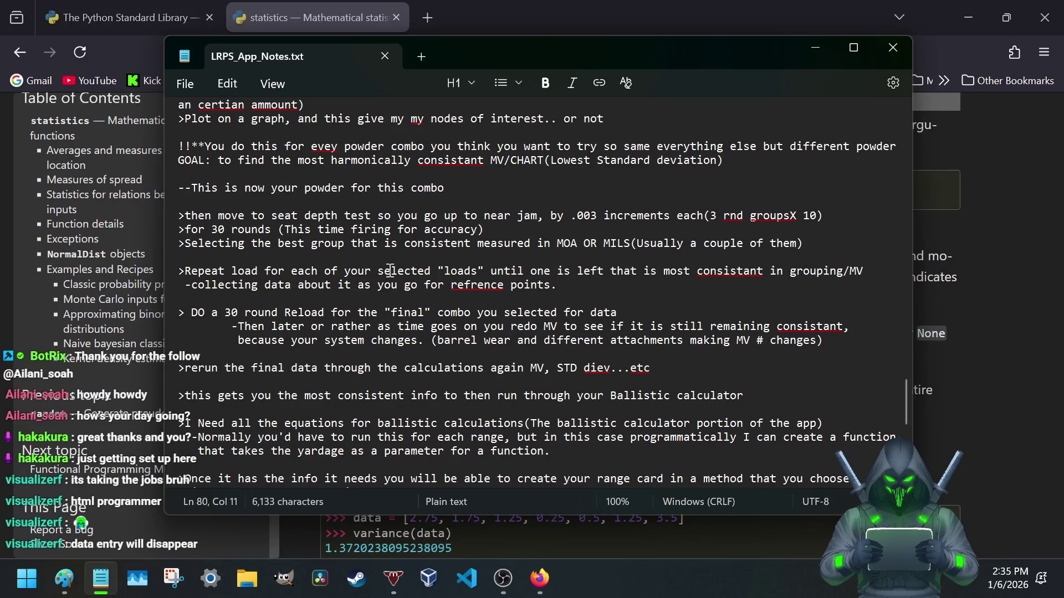
scroll(390, 271, "up", 2)
scroll(374, 266, "up", 4)
scroll(357, 260, "up", 4)
scroll(338, 252, "up", 4)
scroll(337, 252, "up", 3)
- Switch back to the Firefox Python statistics docs on stdev and variance
left_click(274, 10)
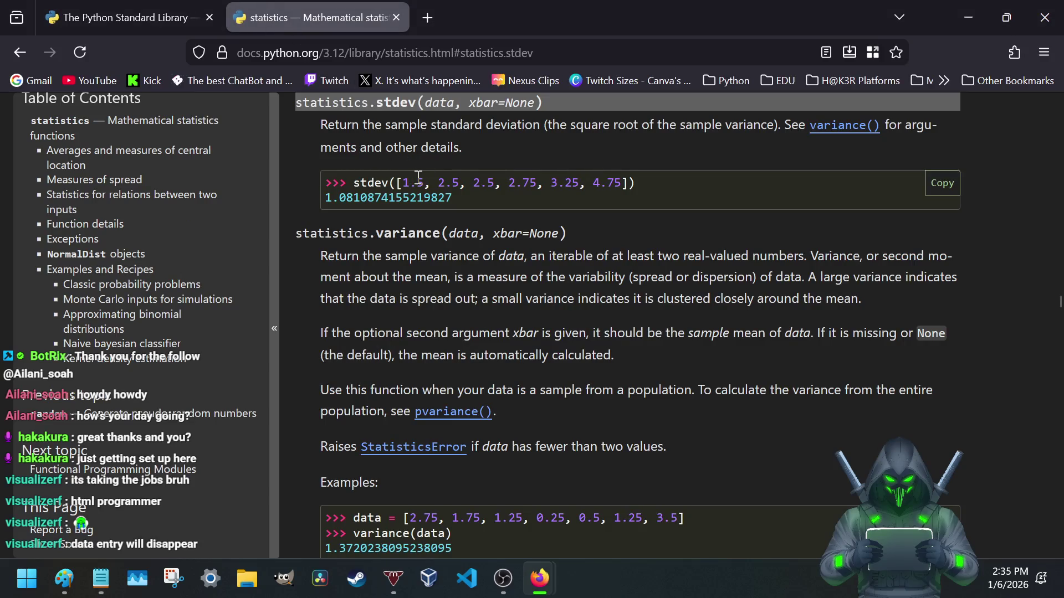
- Highlight the 1.5 result value in the stdev example while studying stdev and variance
mouse_move(423, 183)
left_mouse_down()
mouse_move(411, 182)
mouse_move(420, 183)
left_mouse_up()
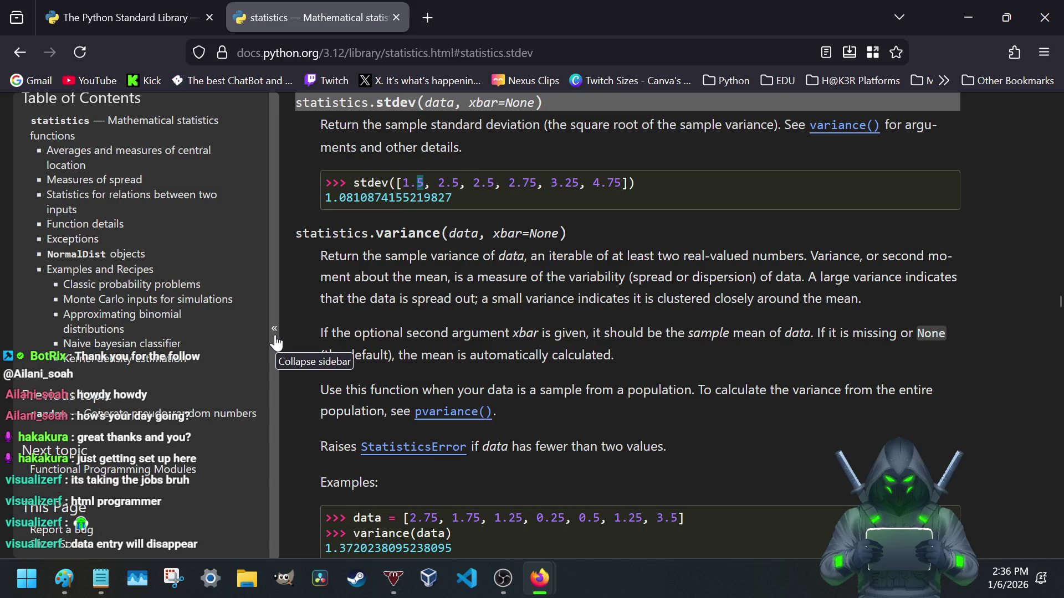
scroll(326, 298, "down", 4)
scroll(326, 298, "up", 4)
scroll(327, 300, "down", 1)
scroll(327, 299, "down", 1)
scroll(326, 300, "up", 2)
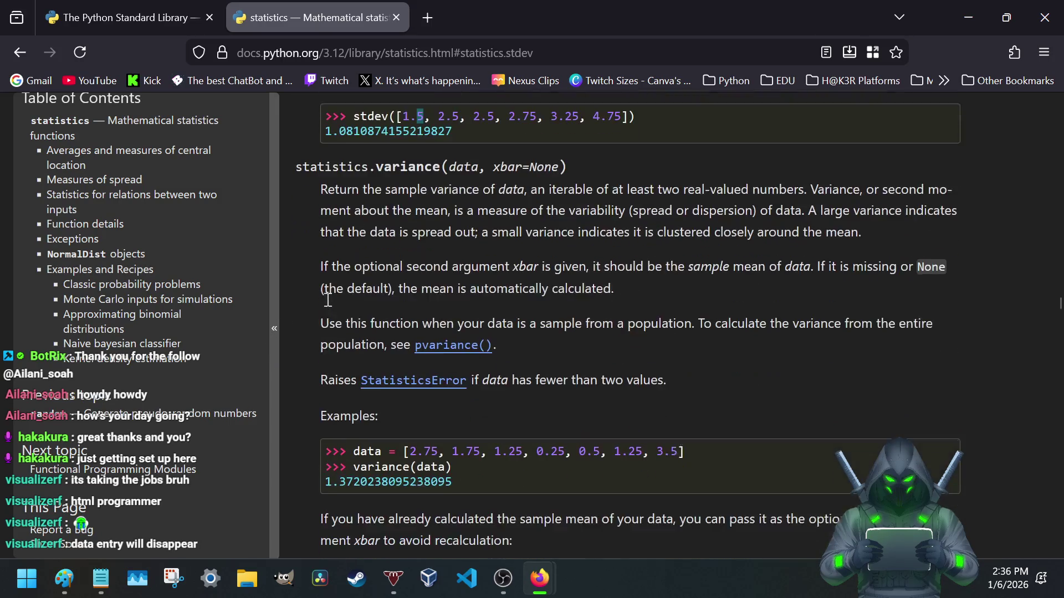
scroll(357, 238, "down", 1)
mouse_move(430, 167)
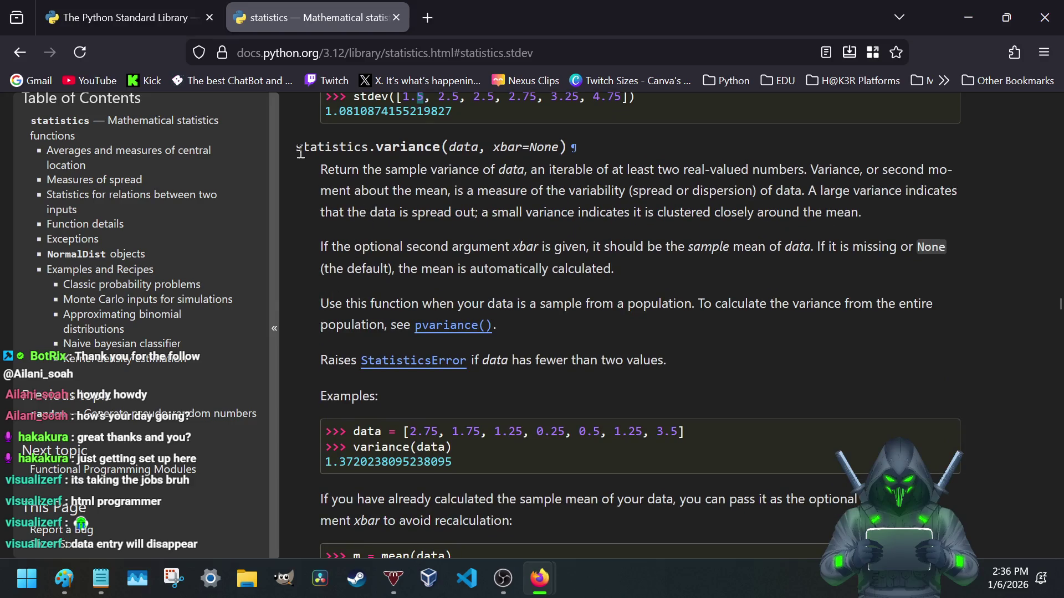
scroll(304, 146, "up", 3)
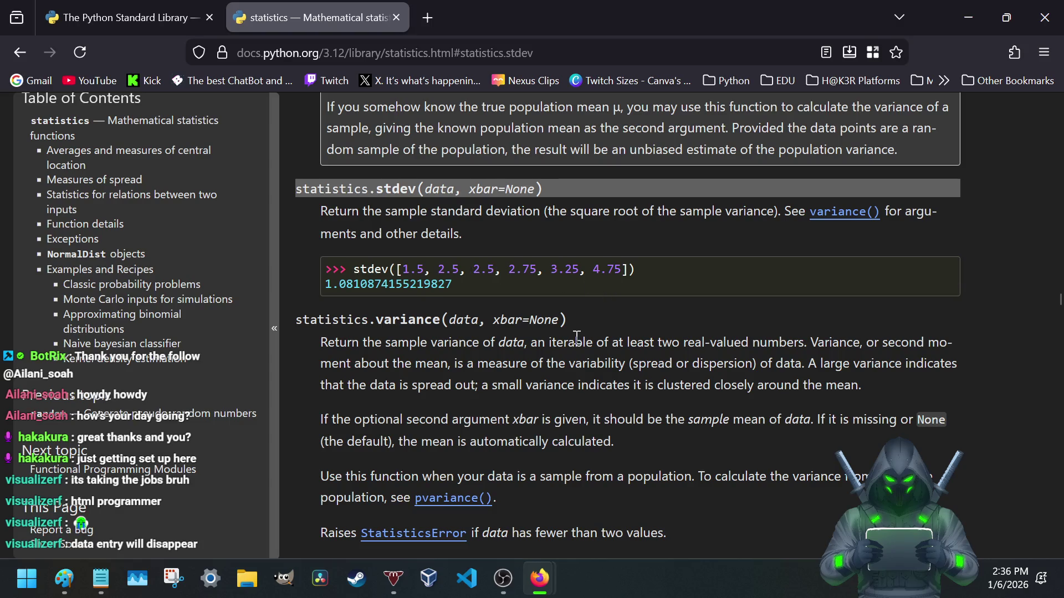
scroll(565, 346, "down", 3)
scroll(564, 346, "up", 2)
scroll(564, 346, "down", 2)
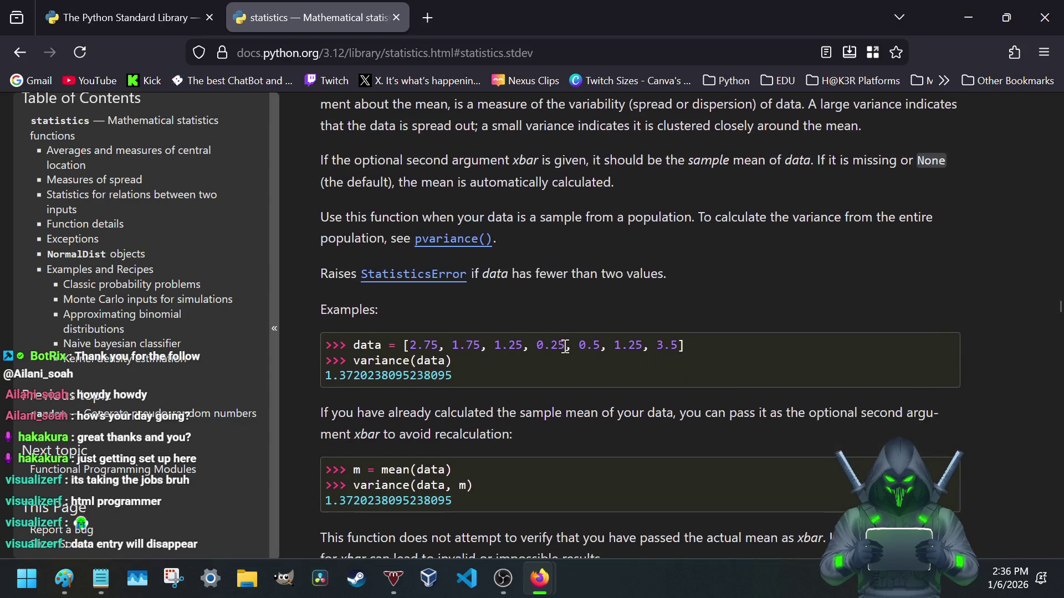
scroll(563, 346, "up", 1)
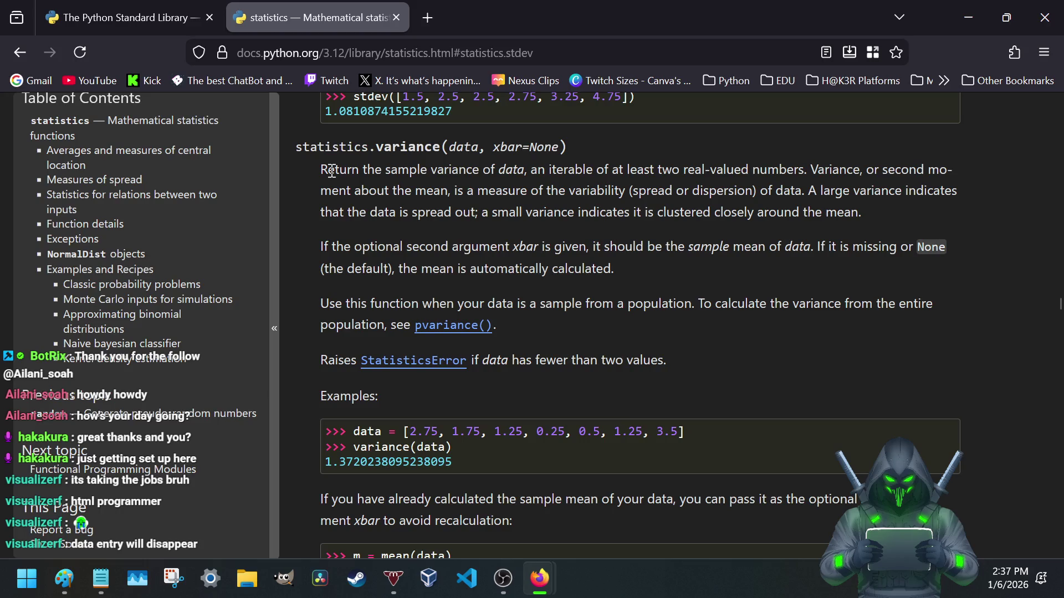
scroll(340, 170, "up", 2)
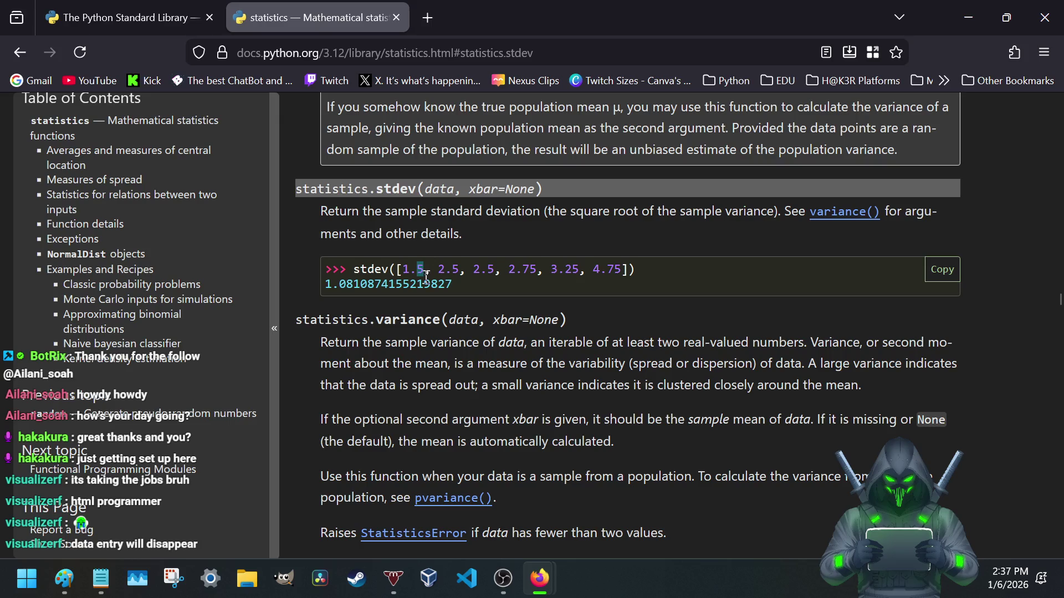
left_click_drag(425, 271, 414, 268)
mouse_move(400, 271)
left_mouse_down()
mouse_move(426, 269)
mouse_move(401, 270)
left_mouse_up()
left_click(426, 268)
left_click(425, 268)
scroll(515, 315, "down", 5)
scroll(515, 314, "up", 4)
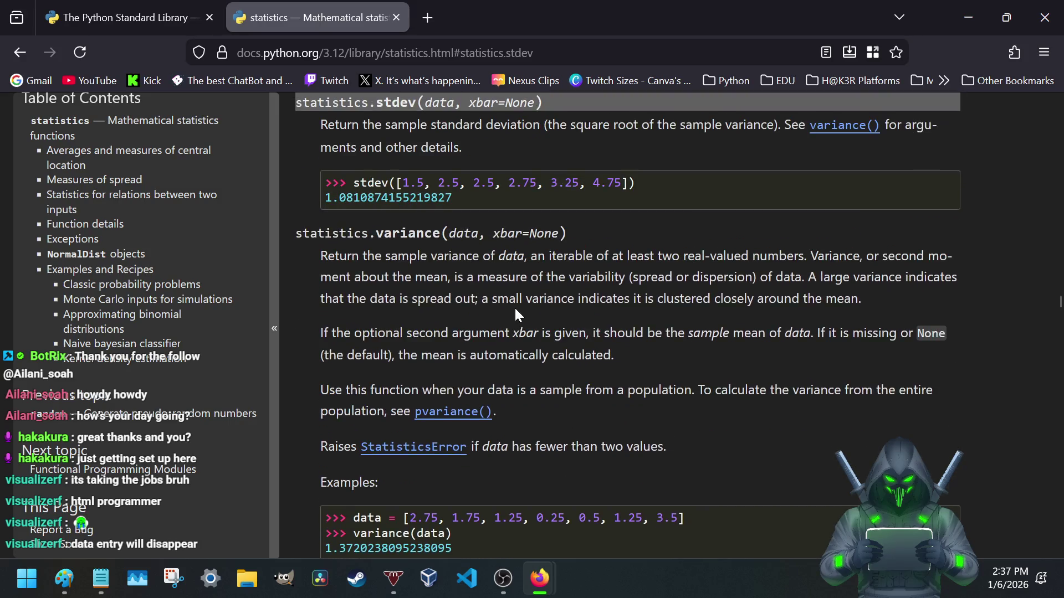
scroll(516, 314, "down", 2)
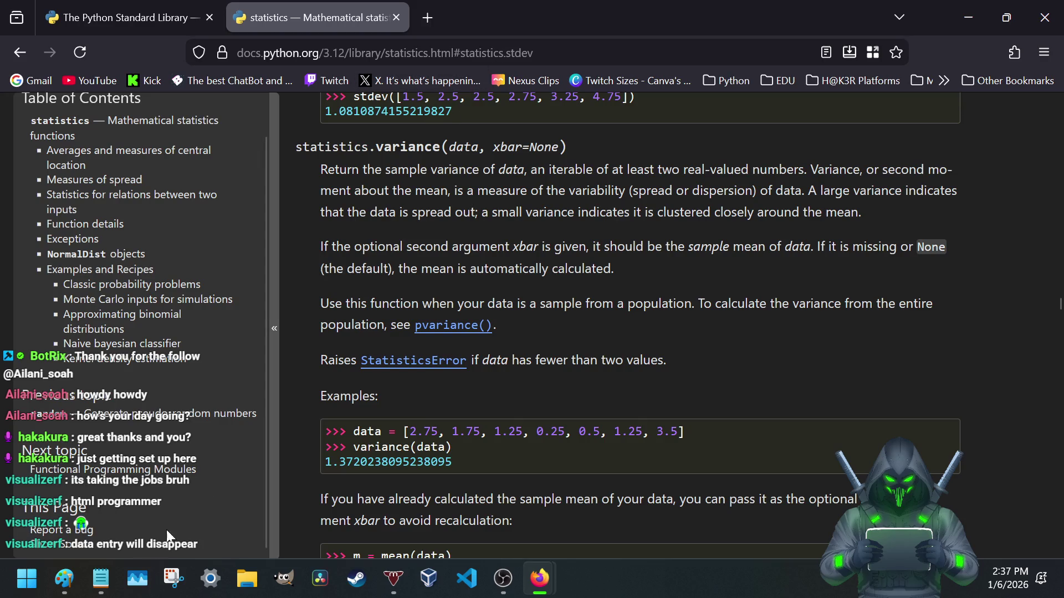
- Bring the LRPS app notes back in front from the taskbar
left_click(101, 580)
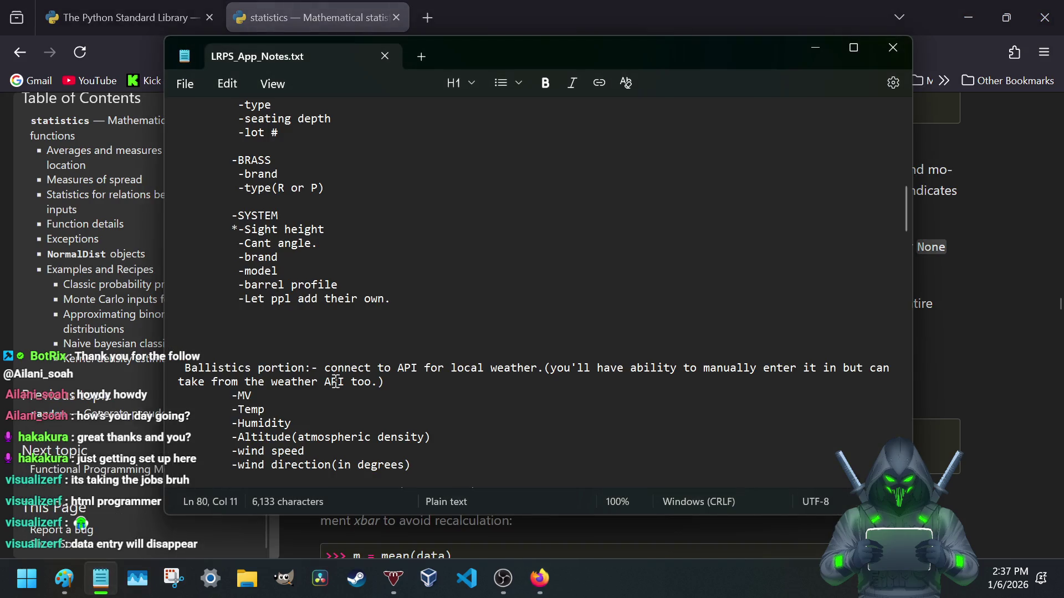
scroll(348, 356, "down", 1)
scroll(340, 359, "down", 3)
scroll(315, 372, "down", 3)
scroll(313, 375, "down", 3)
scroll(313, 375, "down", 1)
scroll(313, 375, "down", 4)
scroll(312, 375, "down", 3)
scroll(312, 375, "down", 3)
scroll(311, 377, "down", 4)
scroll(308, 379, "down", 6)
scroll(309, 379, "down", 2)
scroll(308, 378, "down", 6)
scroll(305, 379, "down", 6)
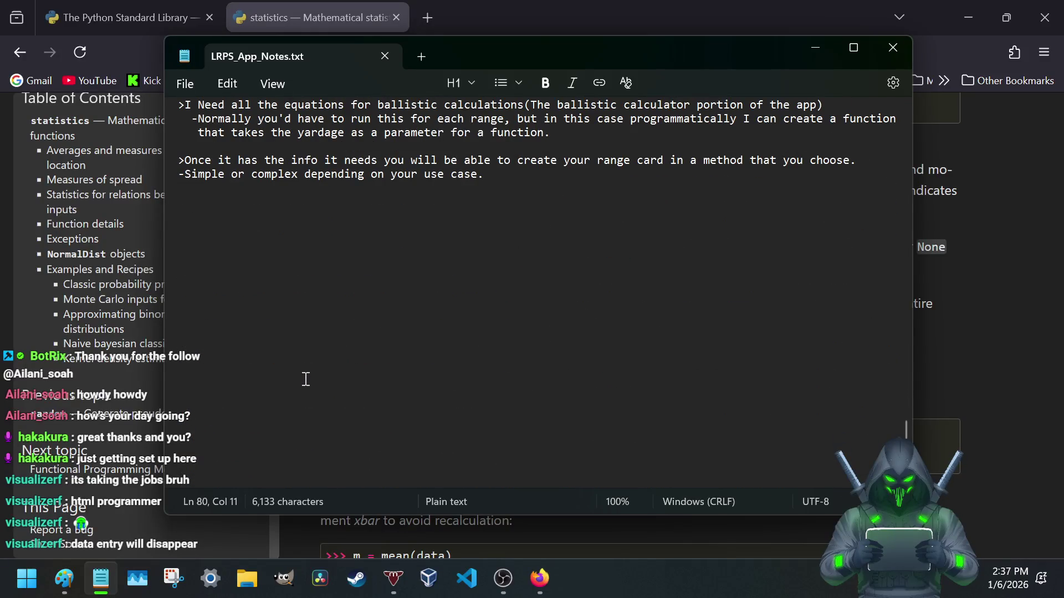
scroll(305, 379, "down", 1)
scroll(306, 379, "down", 3)
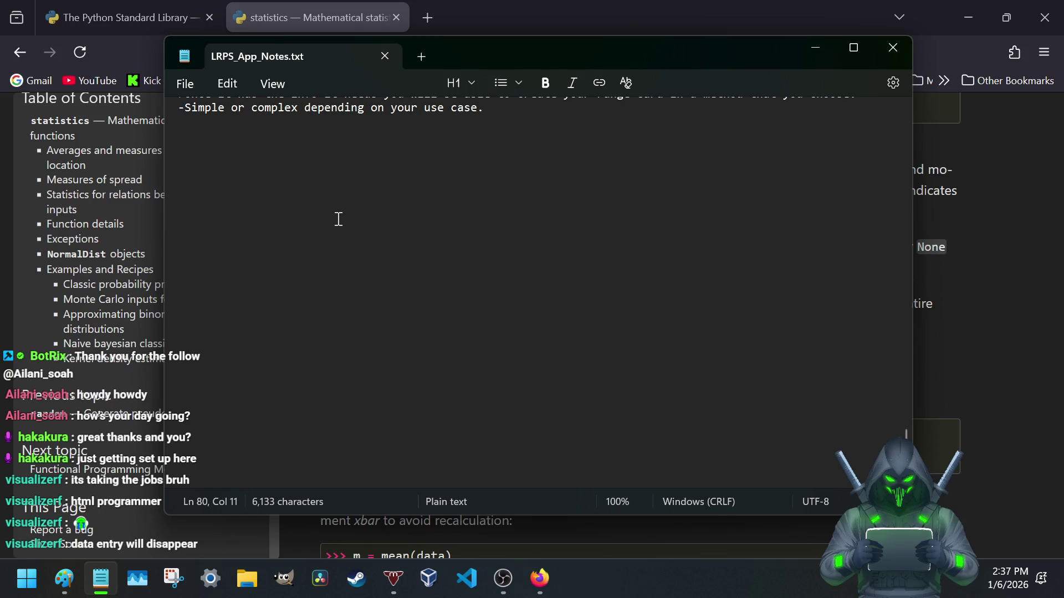
scroll(339, 223, "up", 5)
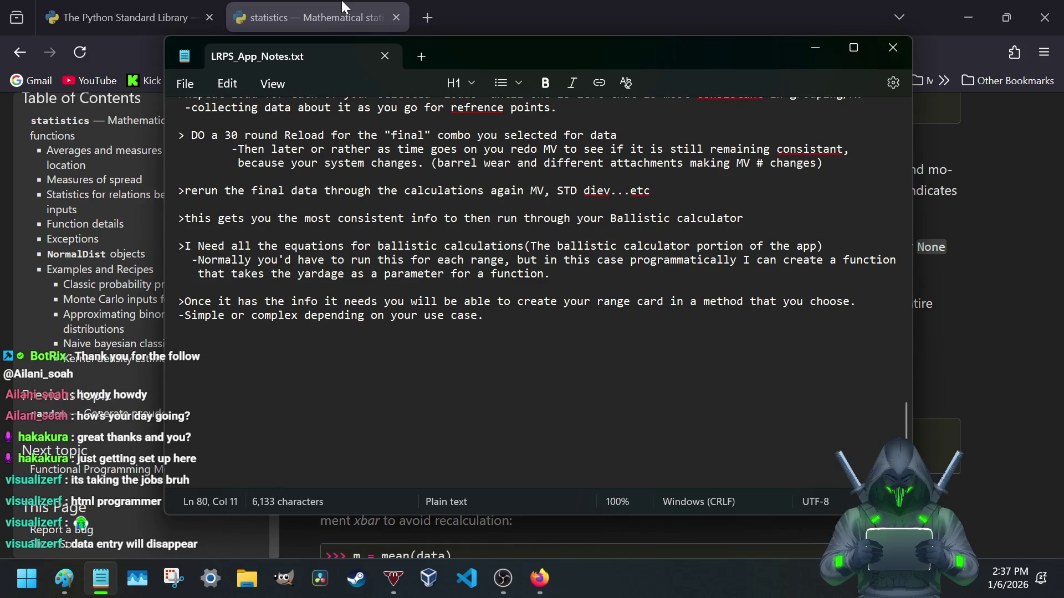
- Switch back to the Firefox statistics docs on the variance entry
left_click(351, 9)
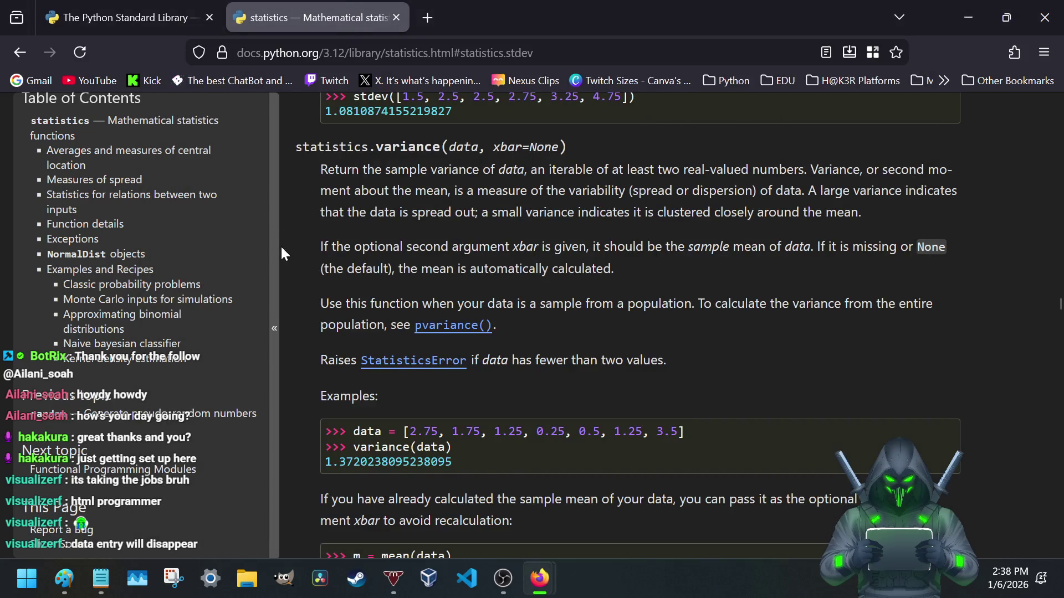
scroll(284, 270, "up", 5)
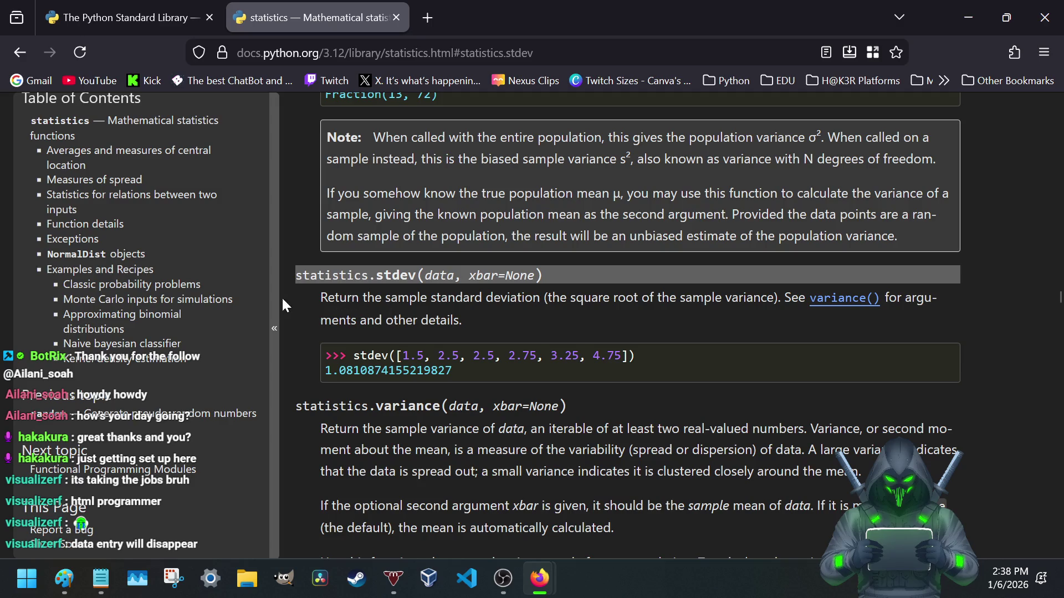
- Highlight the sample standard deviation description, then bring the LRPS notes back in front
left_click_drag(324, 296, 544, 305)
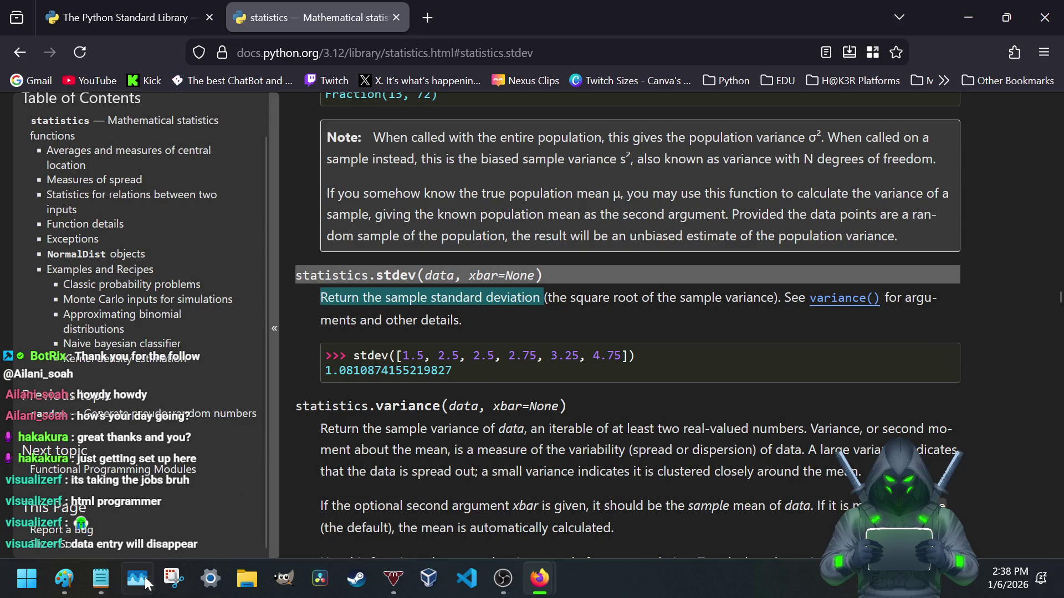
left_click(100, 577)
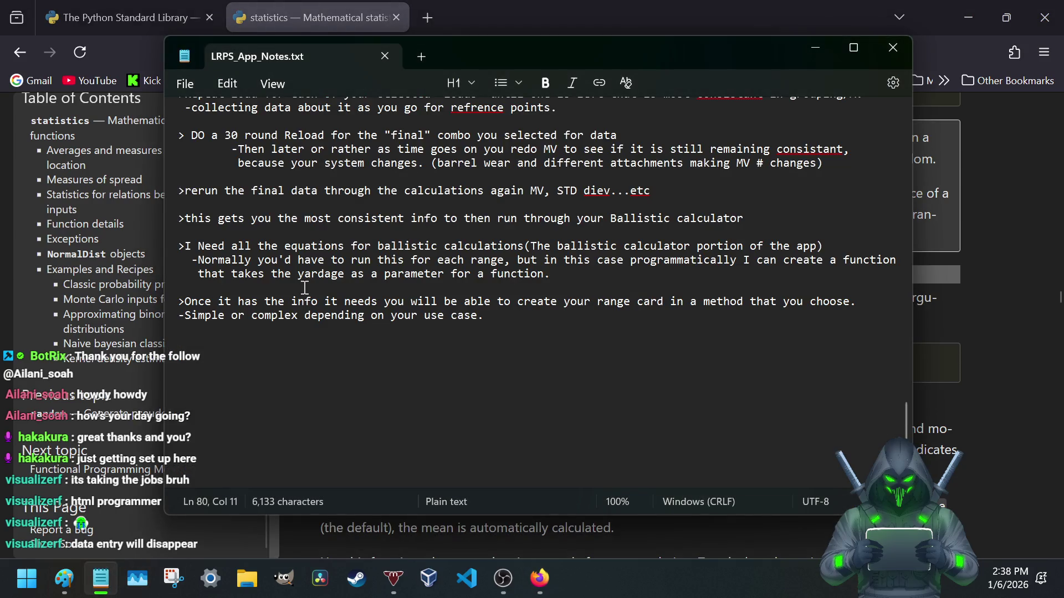
scroll(301, 289, "up", 3)
scroll(306, 287, "up", 2)
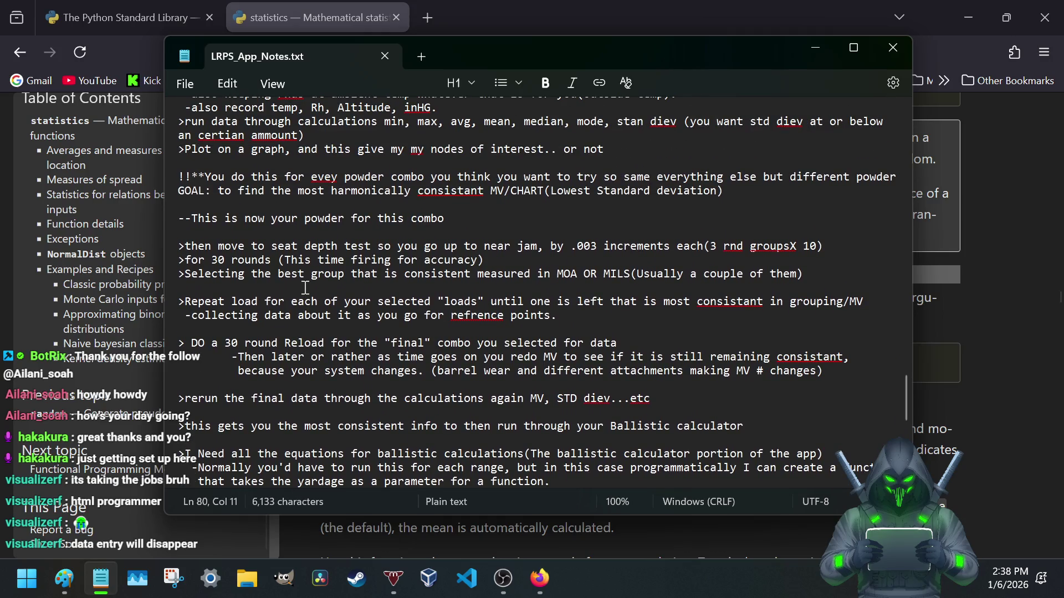
scroll(305, 288, "up", 2)
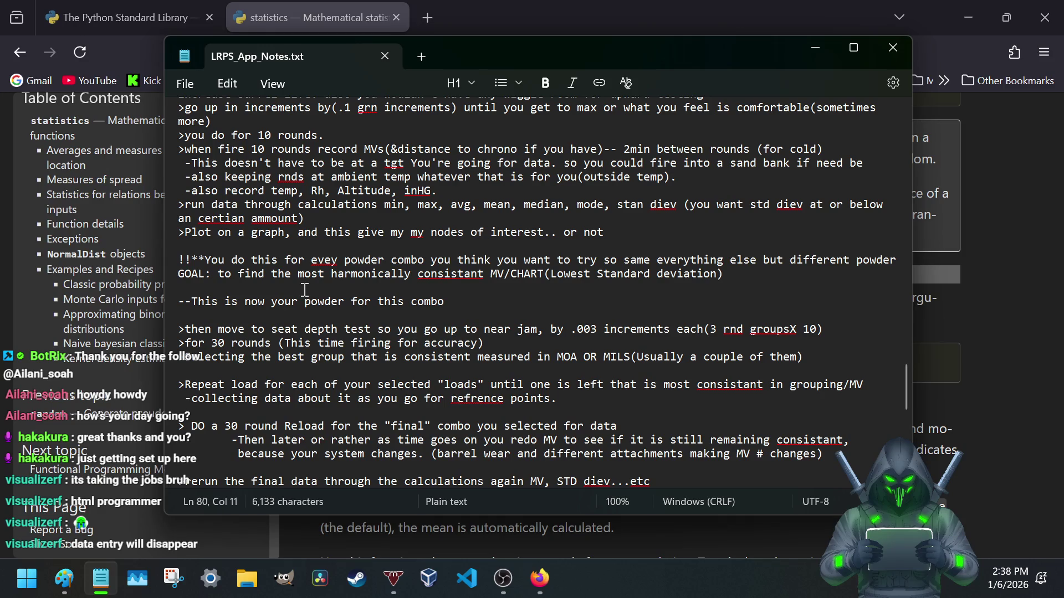
scroll(304, 290, "down", 3)
scroll(332, 299, "down", 2)
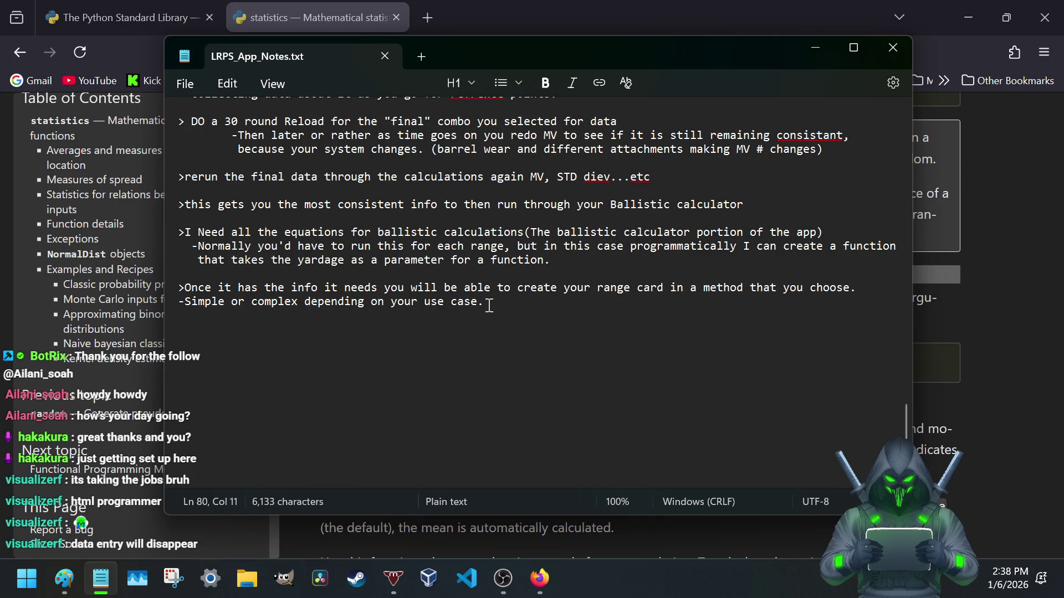
scroll(489, 305, "down", 1)
scroll(489, 306, "up", 6)
scroll(491, 306, "down", 1)
scroll(490, 307, "up", 2)
scroll(489, 306, "up", 5)
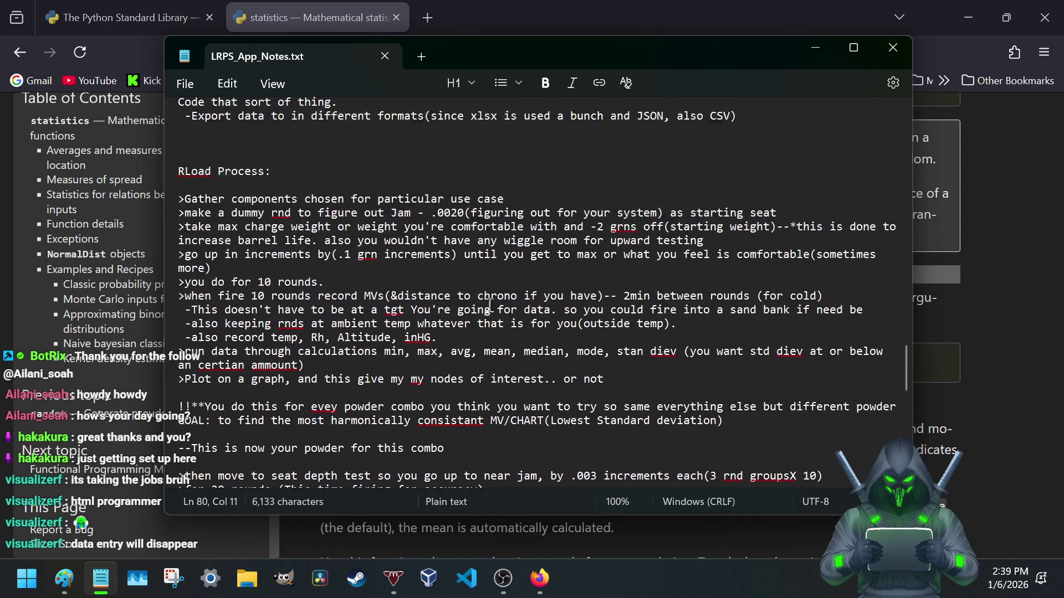
scroll(490, 307, "up", 1)
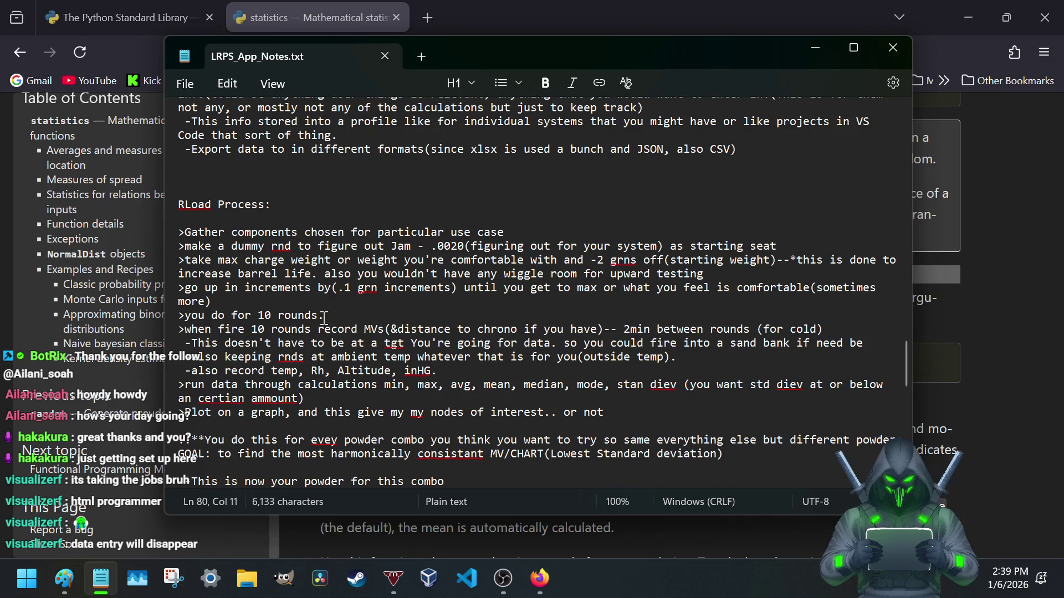
scroll(325, 320, "up", 3)
scroll(331, 329, "up", 1)
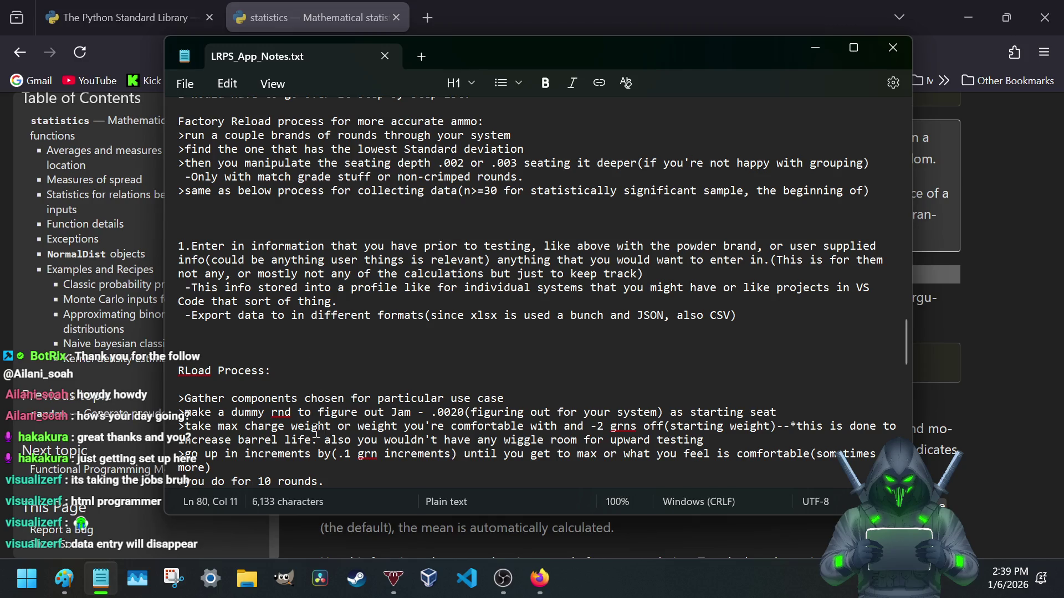
scroll(315, 360, "down", 4)
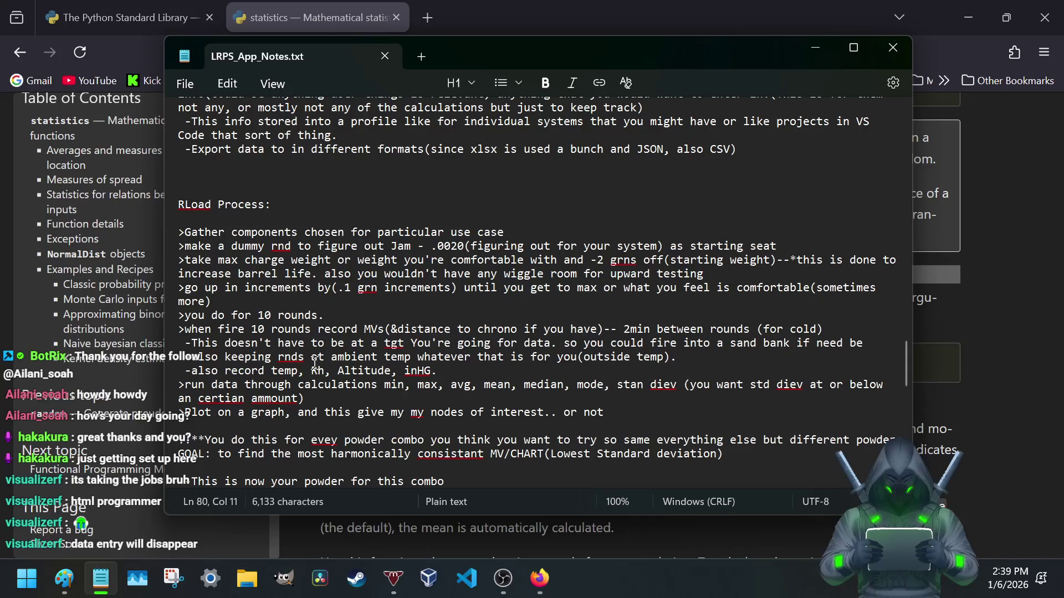
scroll(315, 361, "down", 6)
scroll(315, 363, "down", 2)
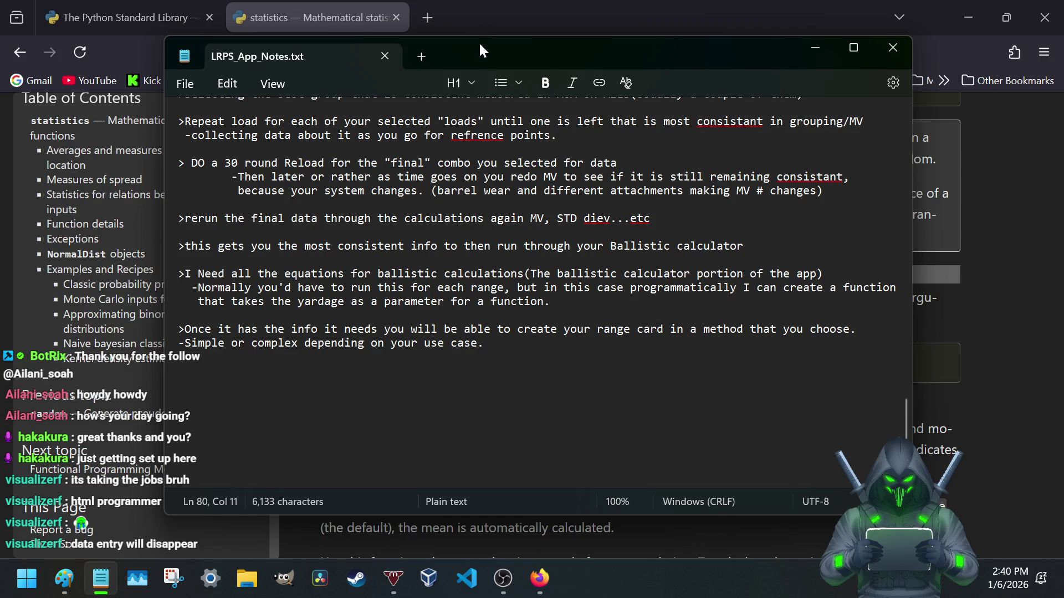
- Minimize the notes window, revealing the Python statistics stdev documentation
left_click_drag(479, 46, 487, 52)
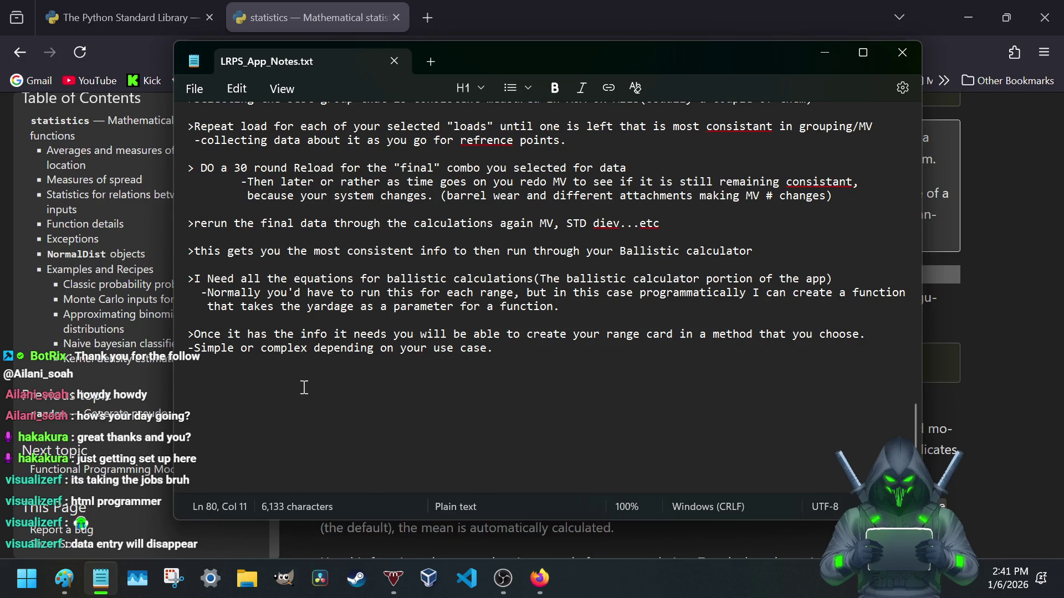
scroll(208, 329, "up", 6)
scroll(213, 329, "up", 7)
scroll(211, 329, "down", 7)
scroll(213, 329, "down", 7)
scroll(215, 330, "up", 7)
scroll(214, 330, "up", 8)
scroll(214, 331, "down", 3)
scroll(214, 330, "down", 5)
scroll(213, 331, "down", 4)
scroll(214, 330, "down", 4)
scroll(214, 330, "down", 1)
scroll(214, 329, "down", 2)
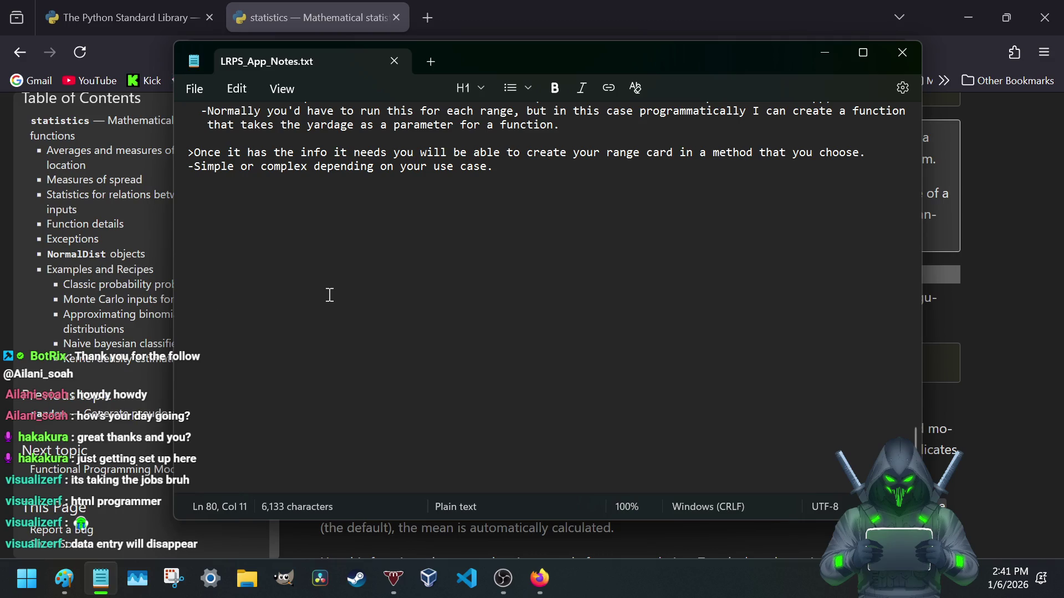
scroll(398, 275, "up", 2)
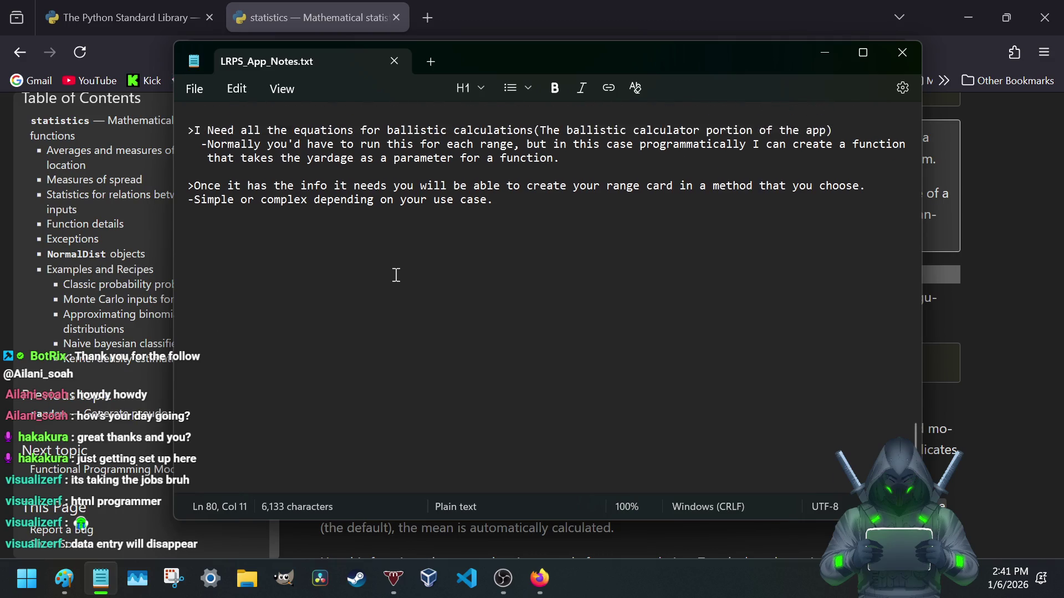
scroll(397, 276, "up", 1)
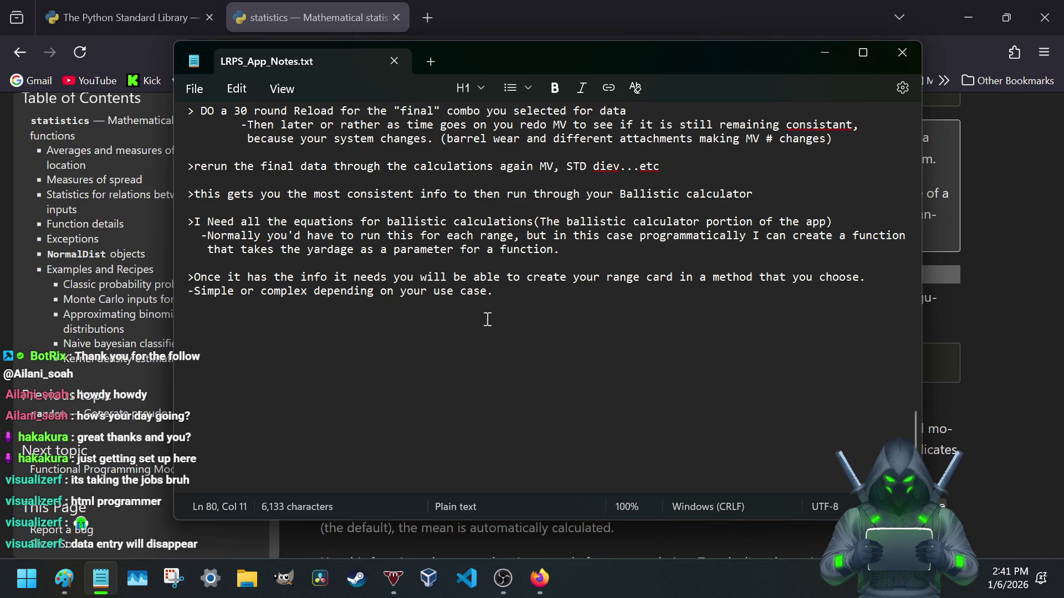
scroll(447, 325, "up", 2)
scroll(433, 322, "up", 3)
scroll(416, 318, "up", 3)
scroll(376, 308, "down", 6)
scroll(375, 308, "down", 1)
scroll(375, 311, "up", 5)
scroll(375, 316, "up", 2)
scroll(374, 315, "down", 5)
scroll(377, 314, "down", 1)
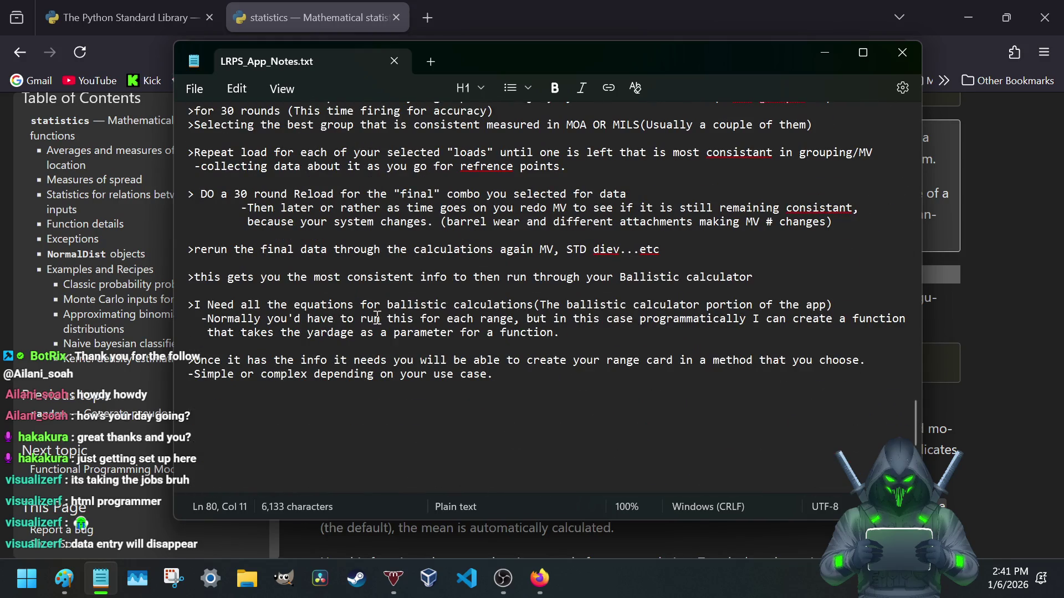
left_click(909, 57)
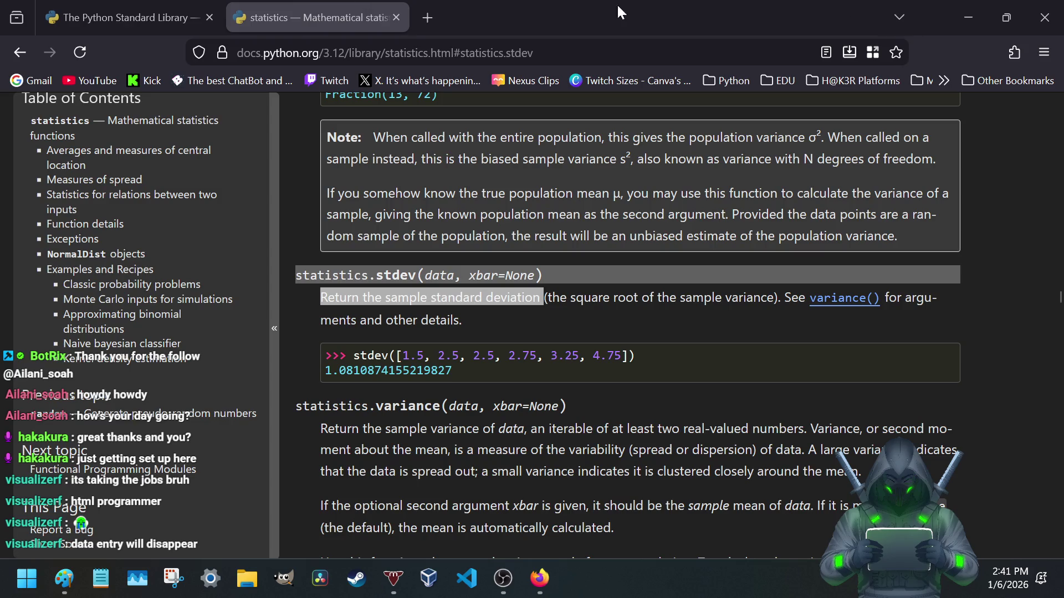
scroll(300, 174, "up", 5)
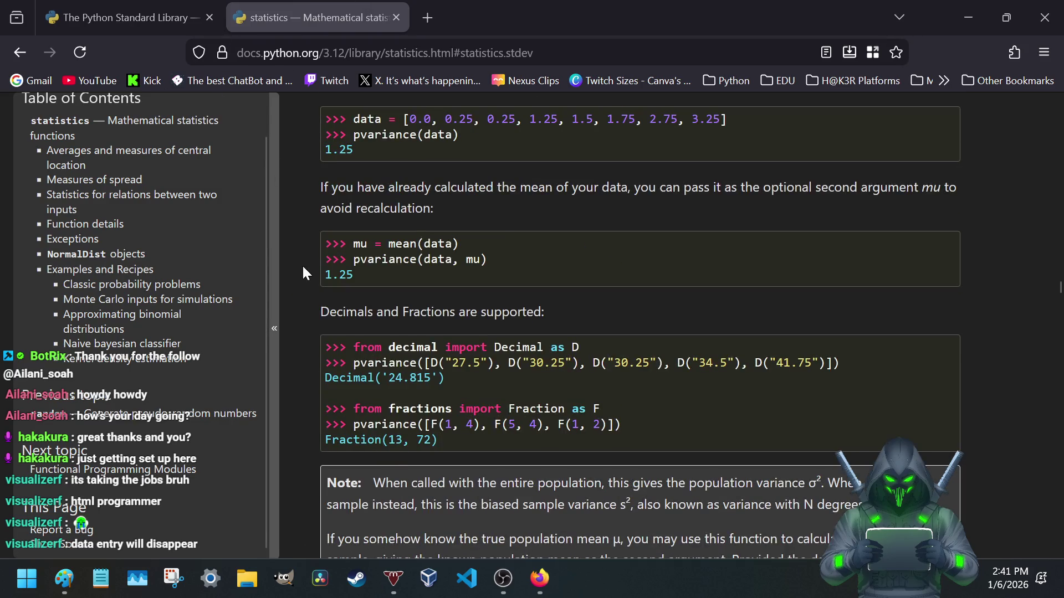
scroll(295, 228, "up", 5)
scroll(297, 229, "up", 10)
scroll(297, 229, "up", 5)
- Close the statistics page, reopen it briefly in a new tab, then close that too
left_click(395, 12)
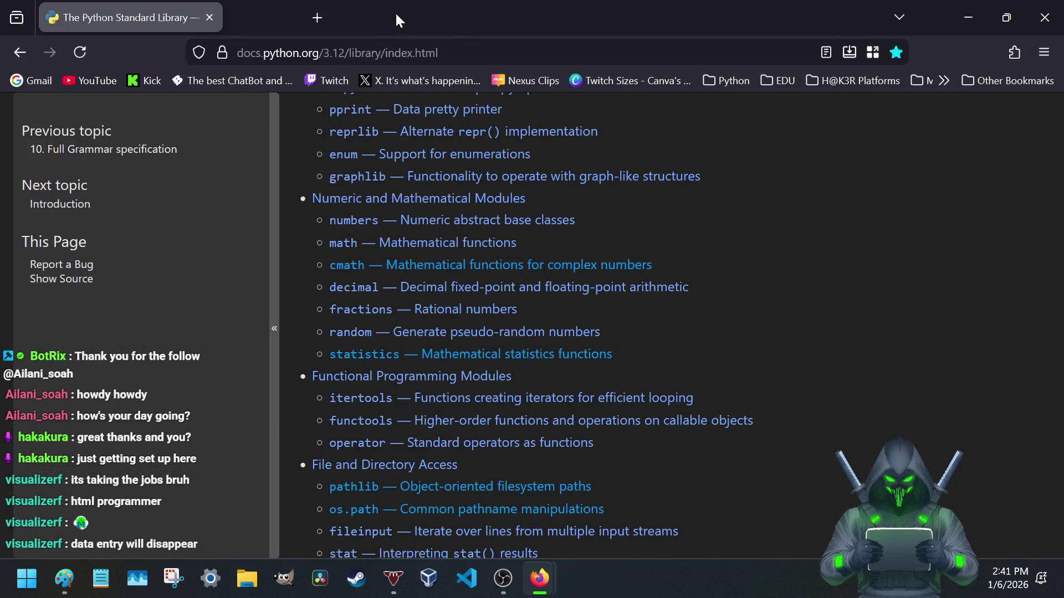
right_click(398, 353)
left_click(559, 13)
left_click(343, 11)
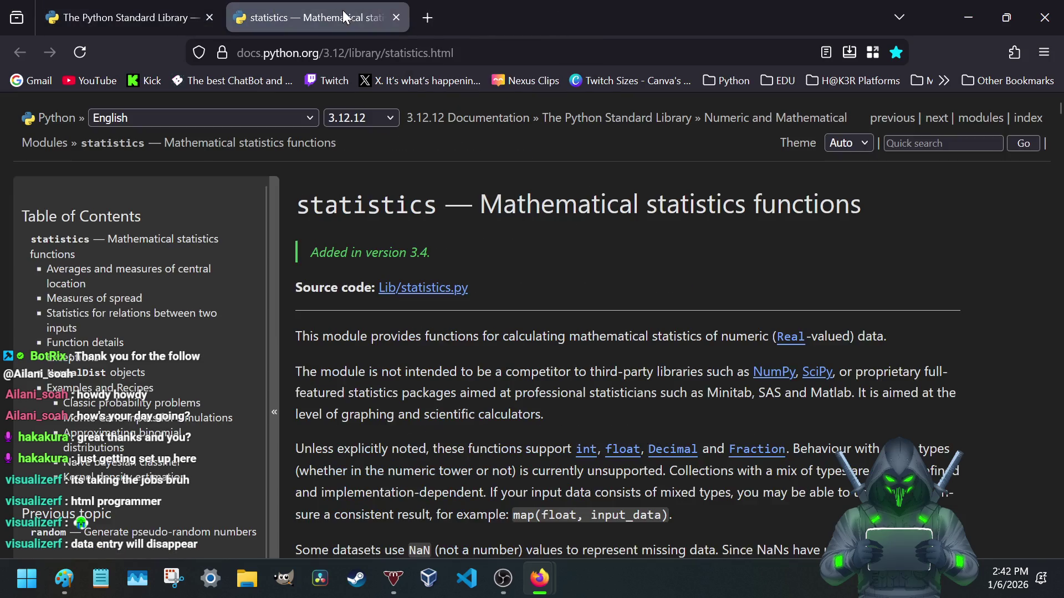
left_click(396, 16)
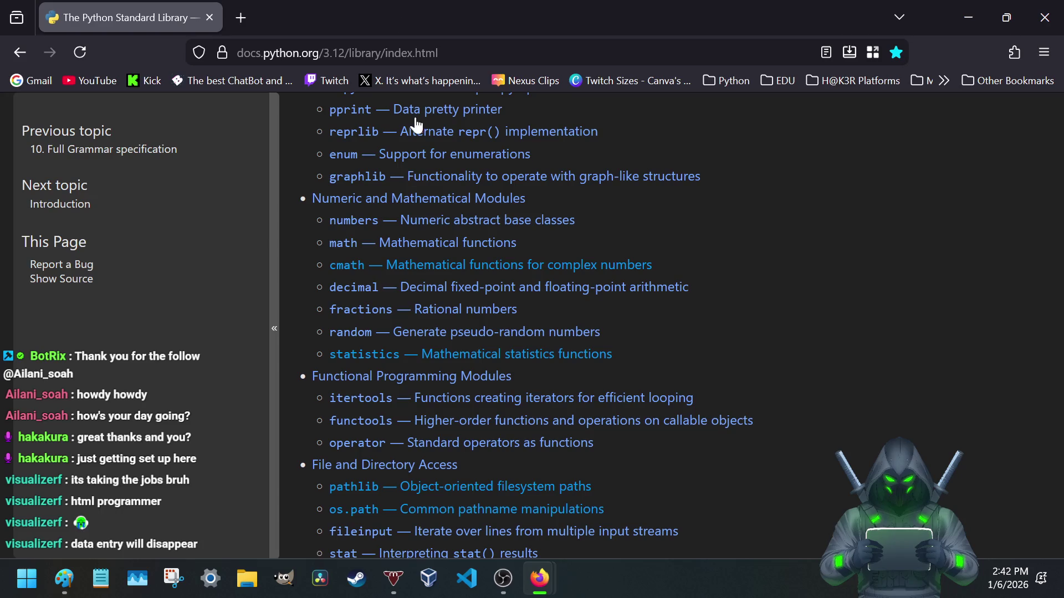
- Skim the math module page, noting C-standard basis and no complex support, then close it
right_click(450, 249)
left_click(503, 209)
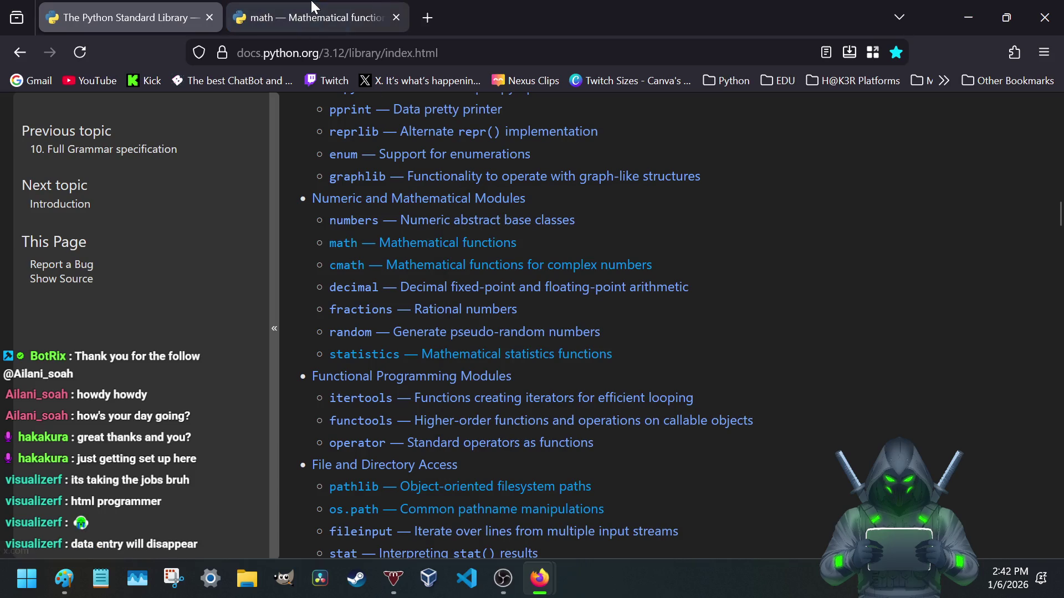
left_click(314, 13)
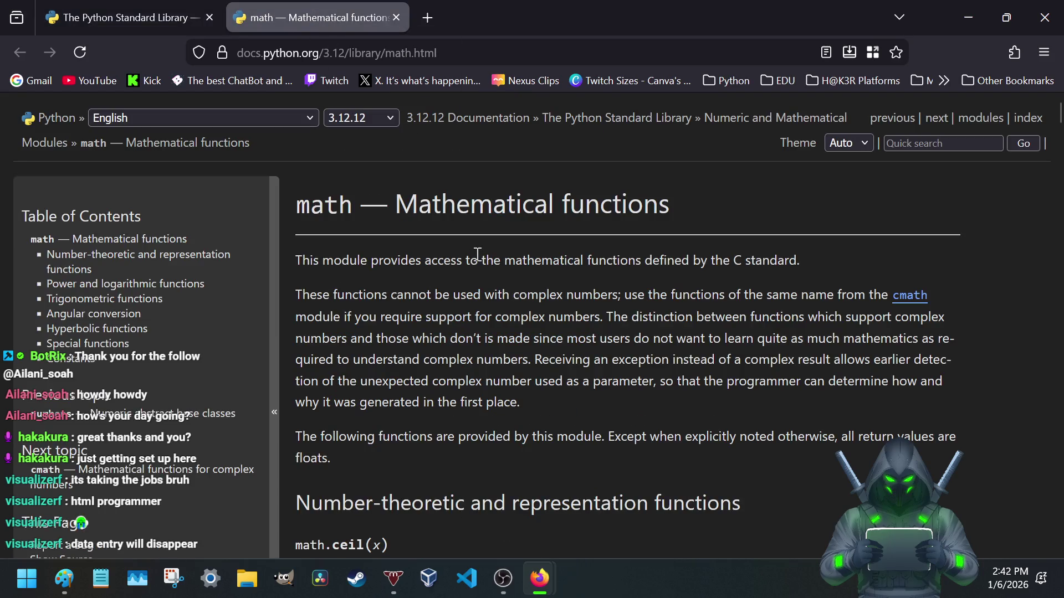
left_click_drag(471, 259, 798, 261)
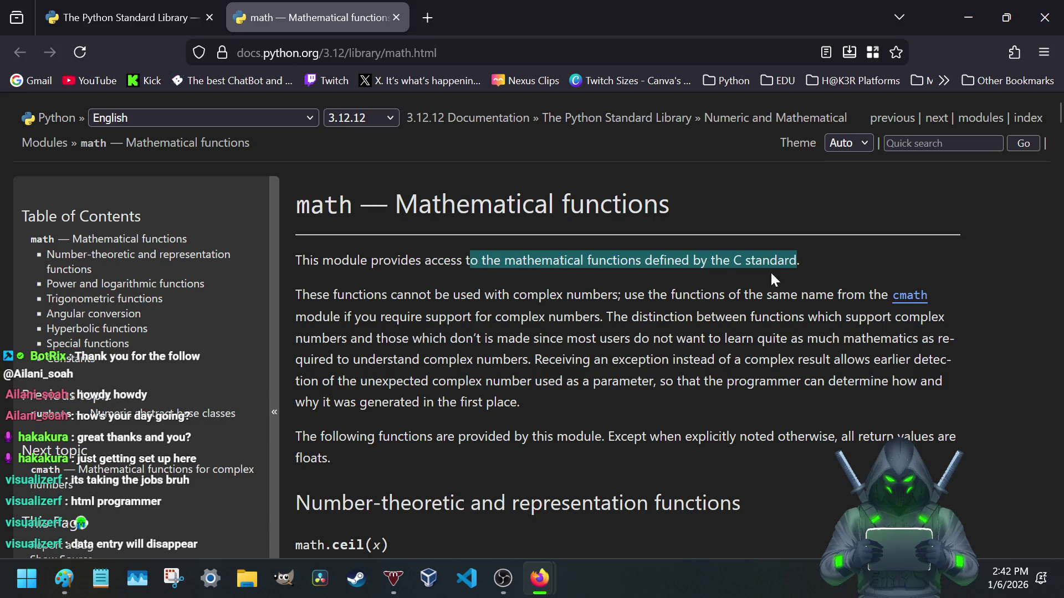
left_click_drag(396, 300, 609, 301)
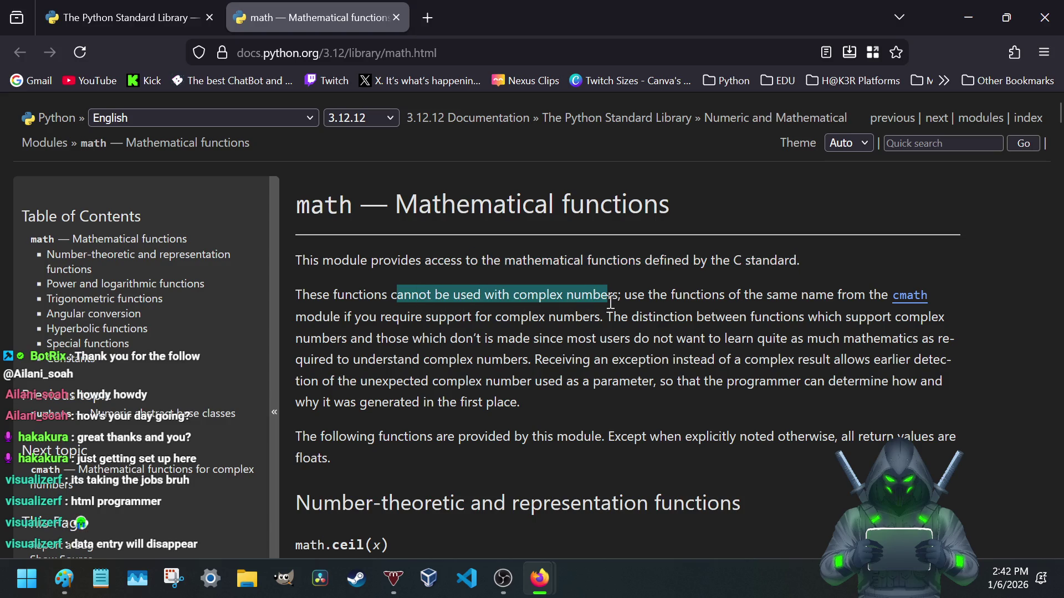
left_click(684, 296)
scroll(542, 350, "down", 3)
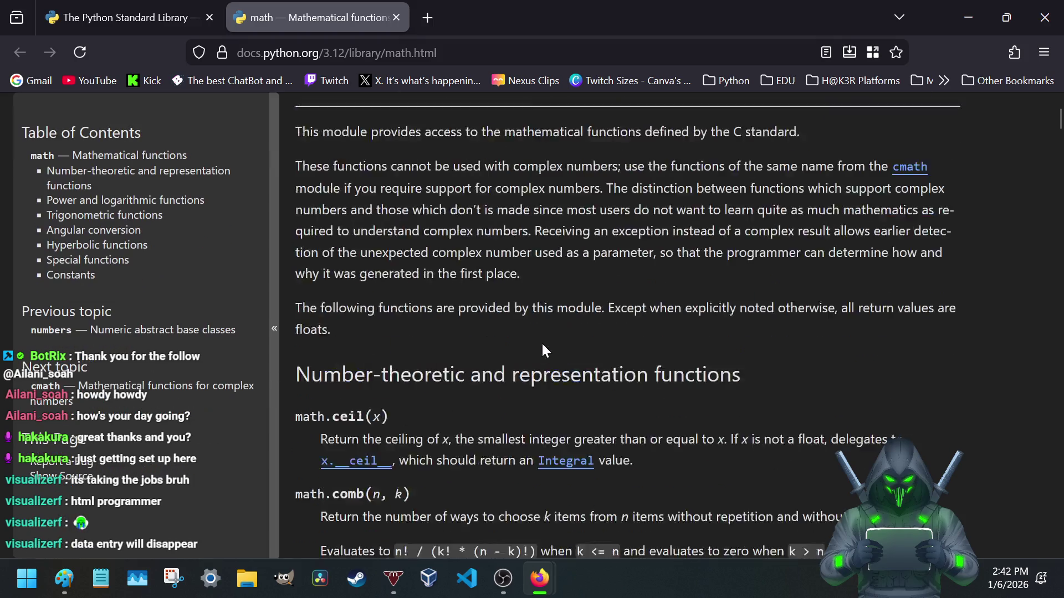
scroll(542, 350, "down", 5)
scroll(542, 357, "down", 5)
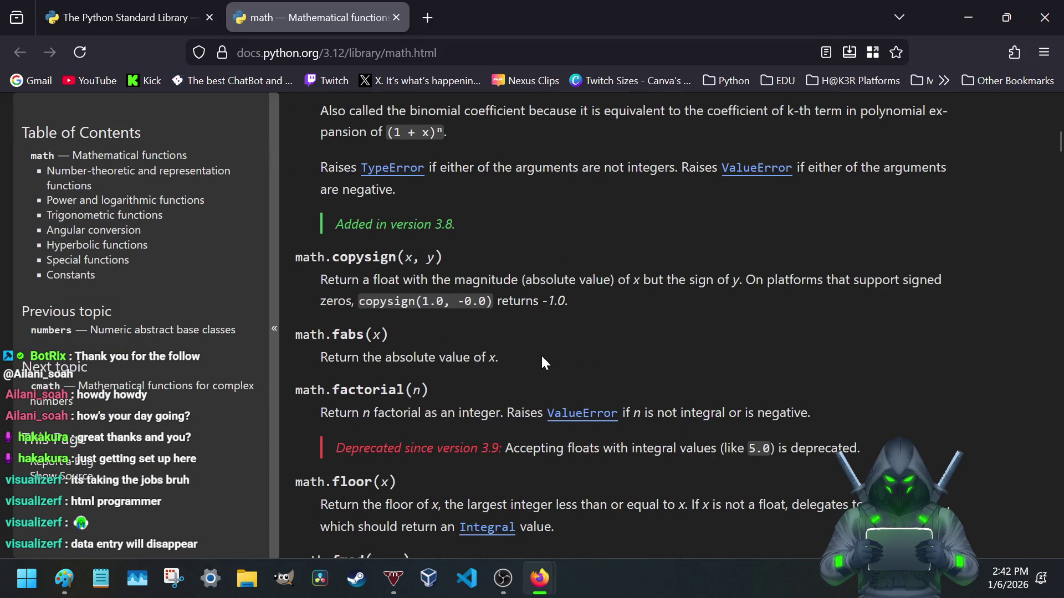
scroll(542, 362, "down", 3)
scroll(542, 358, "down", 4)
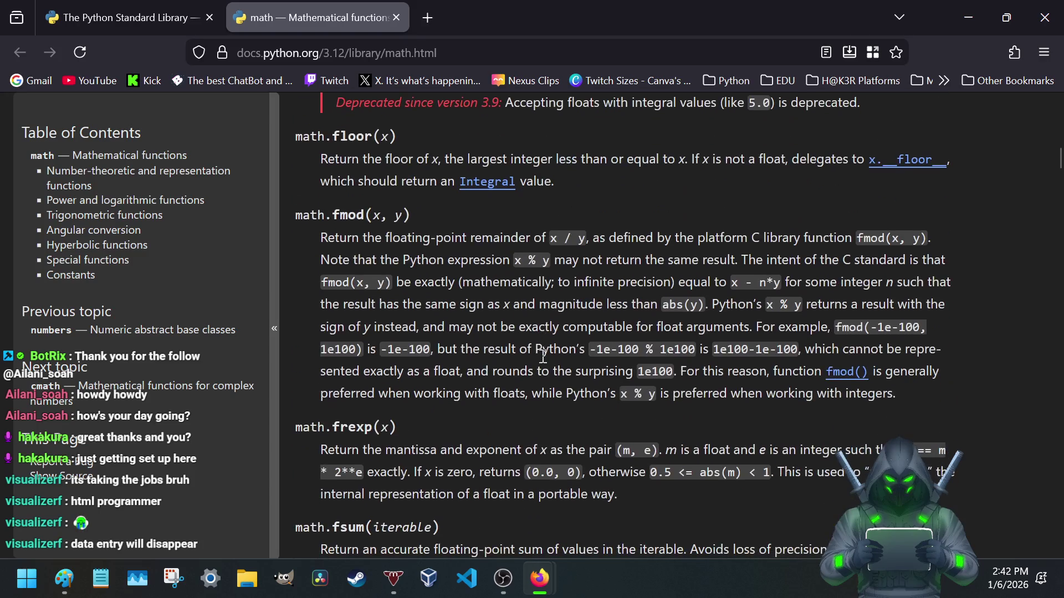
scroll(531, 362, "down", 2)
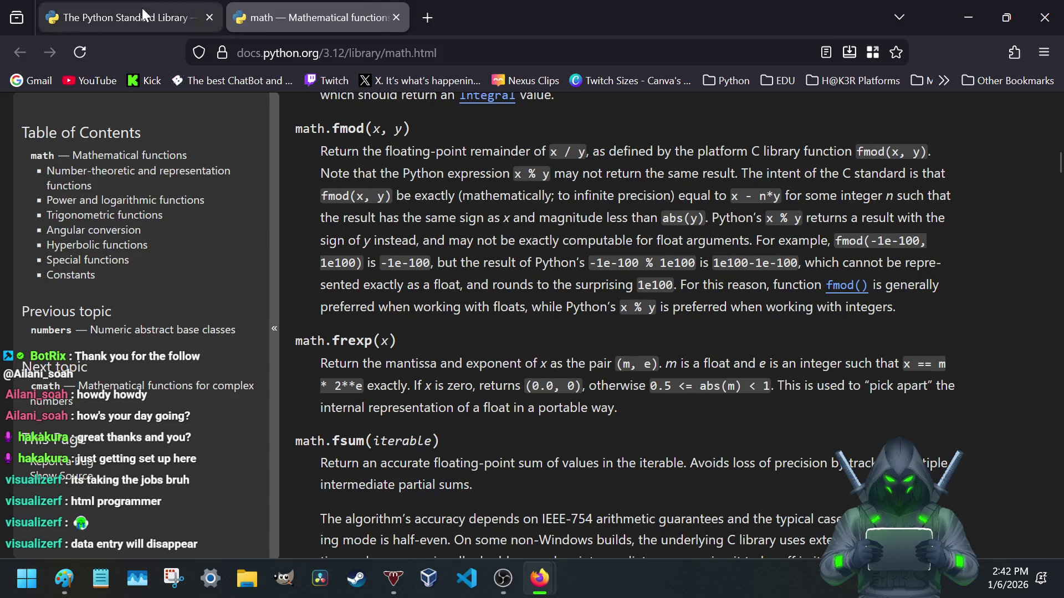
left_click(395, 16)
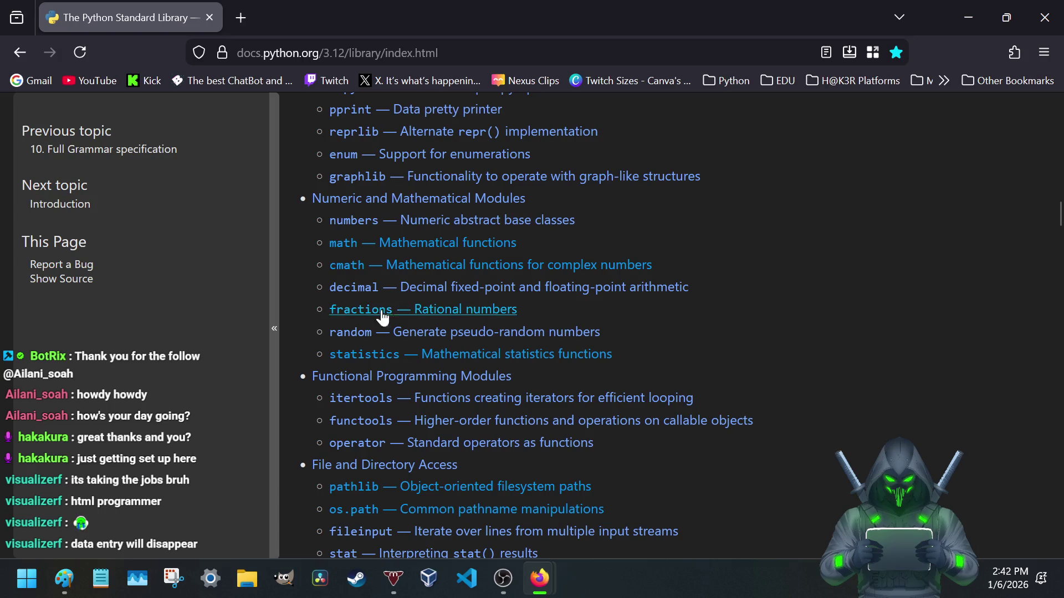
scroll(405, 303, "down", 2)
scroll(416, 292, "down", 2)
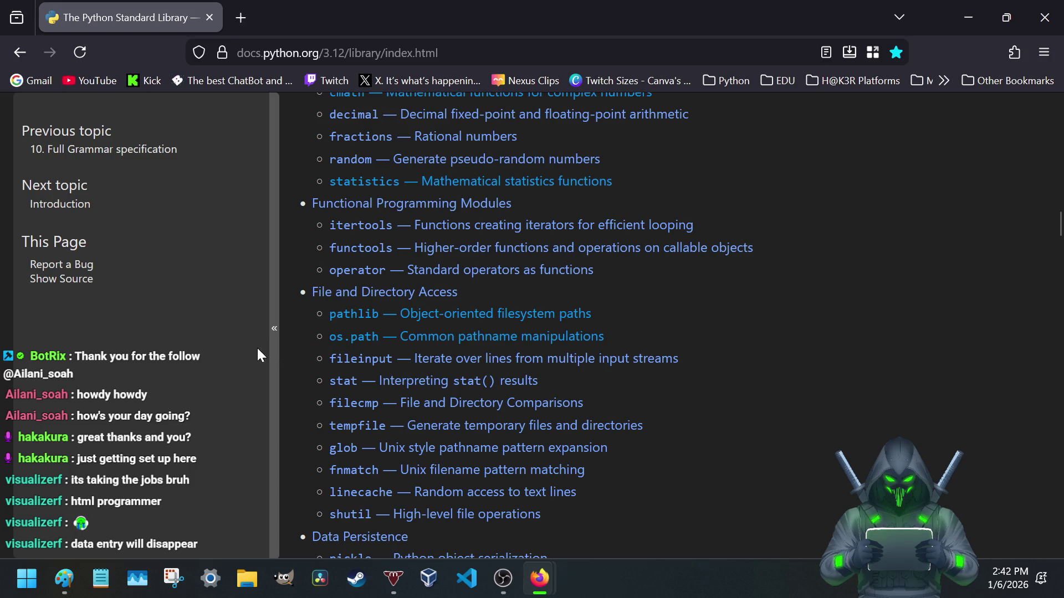
scroll(293, 359, "down", 2)
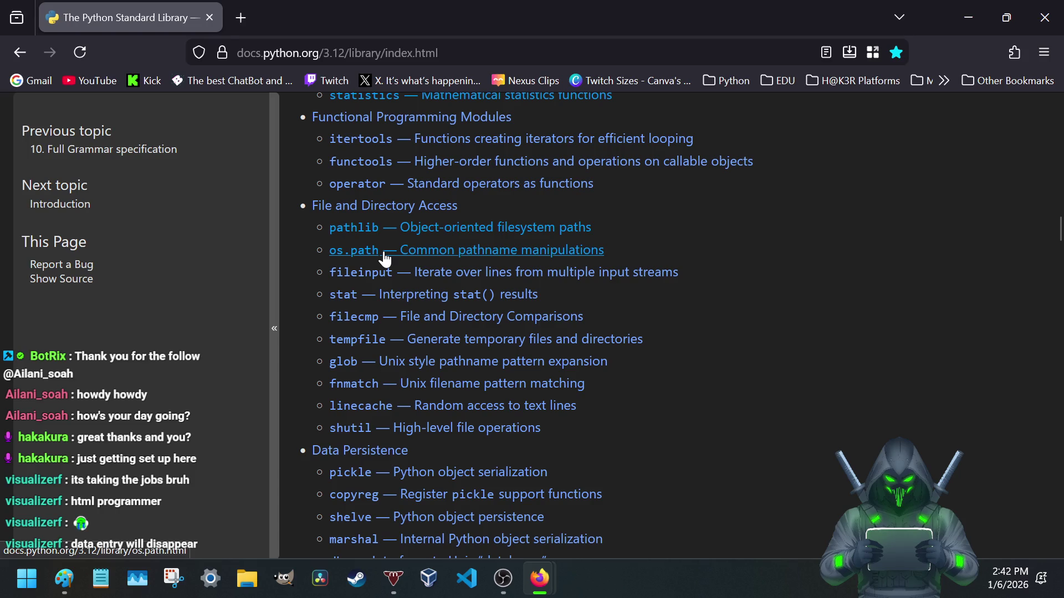
scroll(291, 336, "down", 2)
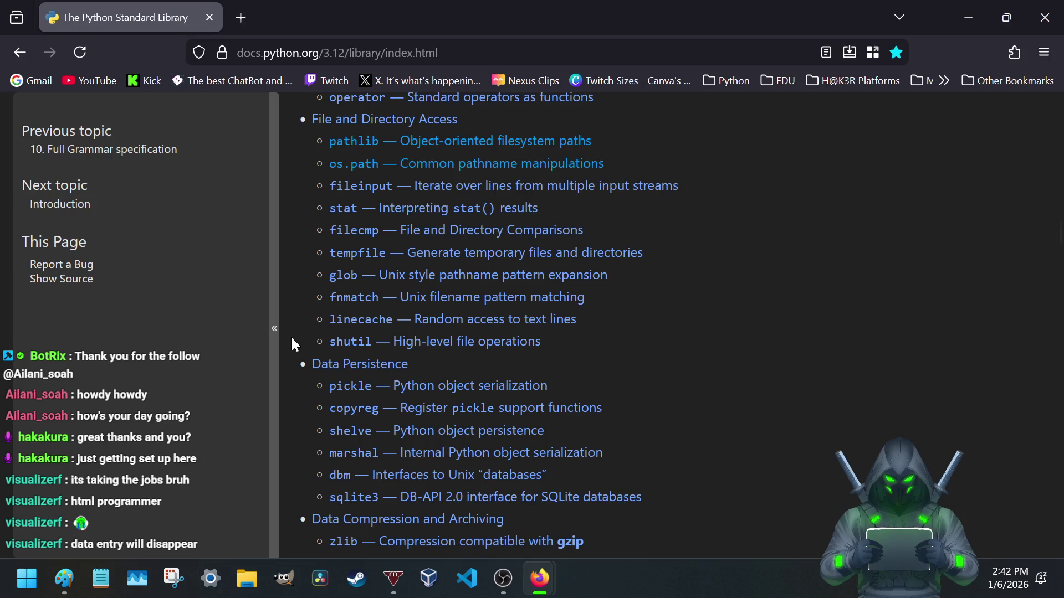
scroll(291, 336, "down", 2)
scroll(292, 336, "down", 2)
scroll(291, 336, "down", 2)
scroll(291, 343, "down", 2)
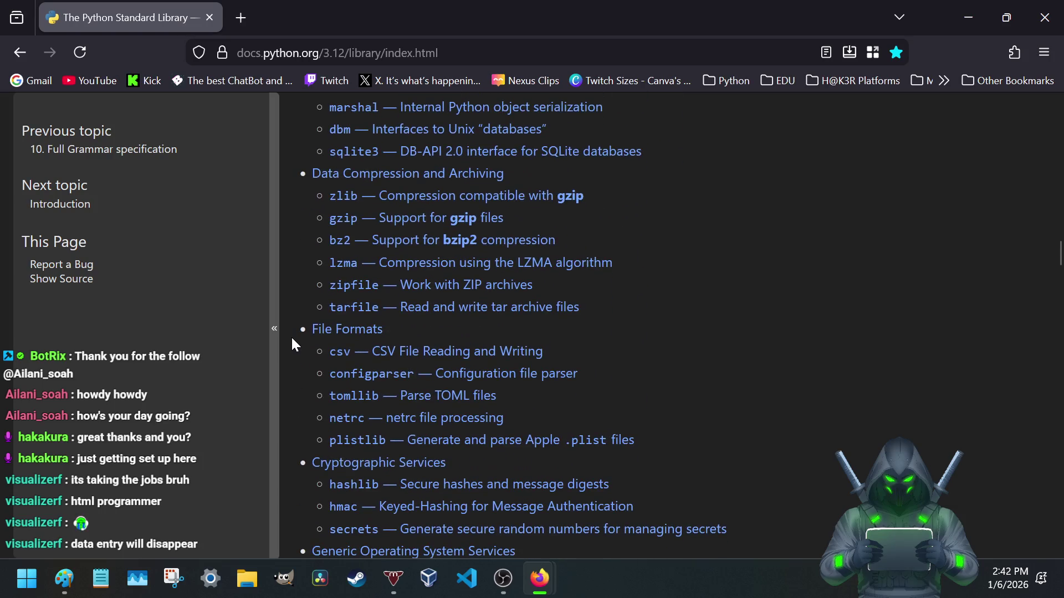
scroll(291, 344, "down", 2)
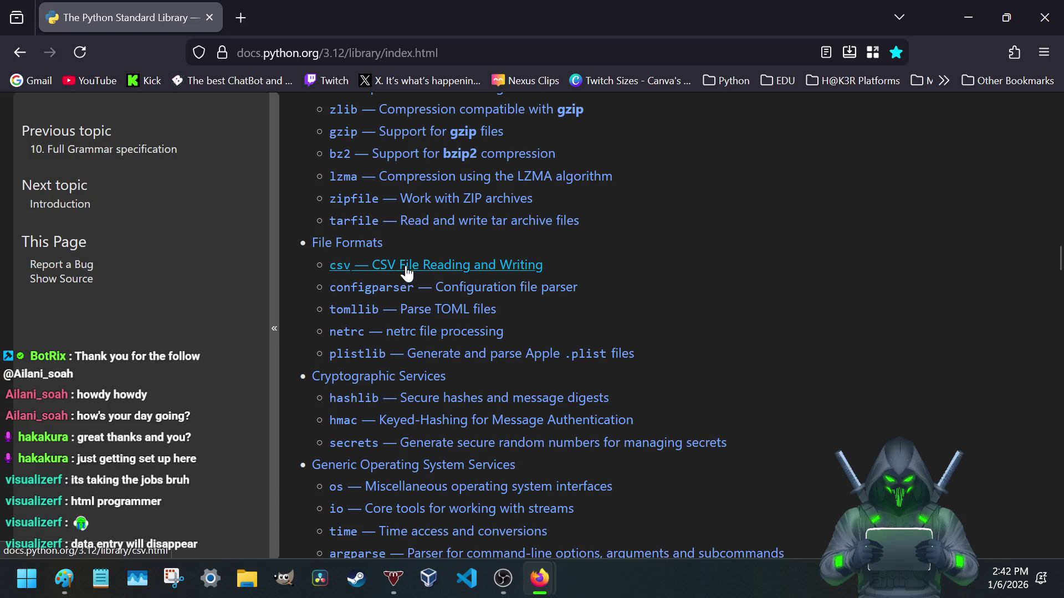
scroll(297, 305, "down", 2)
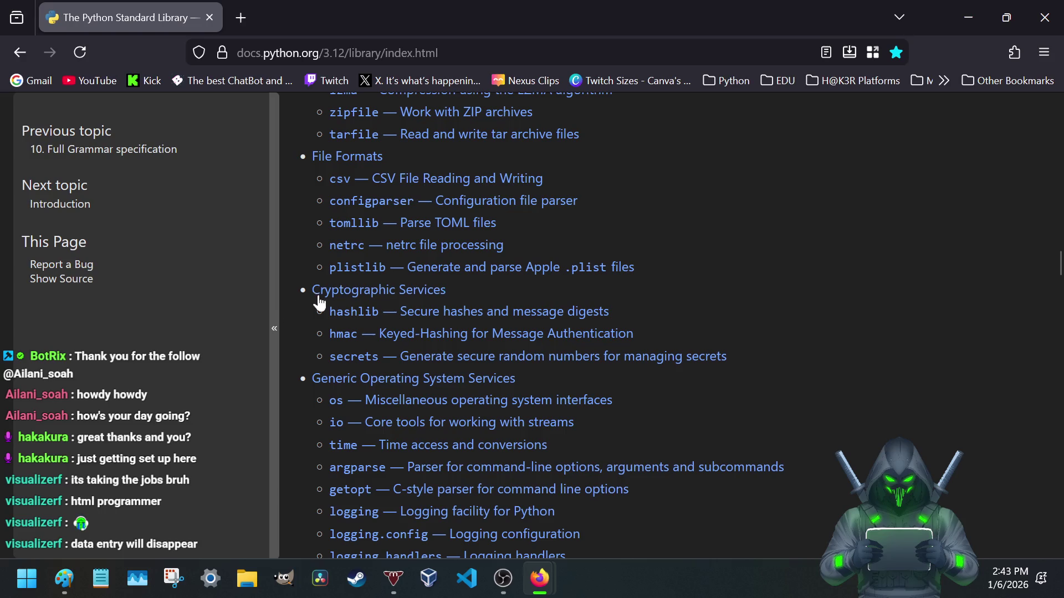
- Restore the LRPS planning notes window from the taskbar
left_click(100, 577)
scroll(289, 338, "down", 1)
scroll(290, 338, "up", 3)
scroll(289, 337, "up", 3)
scroll(290, 338, "up", 5)
scroll(289, 338, "down", 2)
scroll(291, 338, "down", 15)
scroll(292, 337, "down", 8)
scroll(292, 338, "down", 4)
scroll(296, 337, "down", 8)
scroll(299, 338, "down", 6)
scroll(301, 338, "up", 11)
scroll(301, 338, "down", 5)
scroll(300, 337, "down", 1)
scroll(300, 333, "up", 6)
scroll(300, 334, "down", 5)
scroll(301, 336, "up", 12)
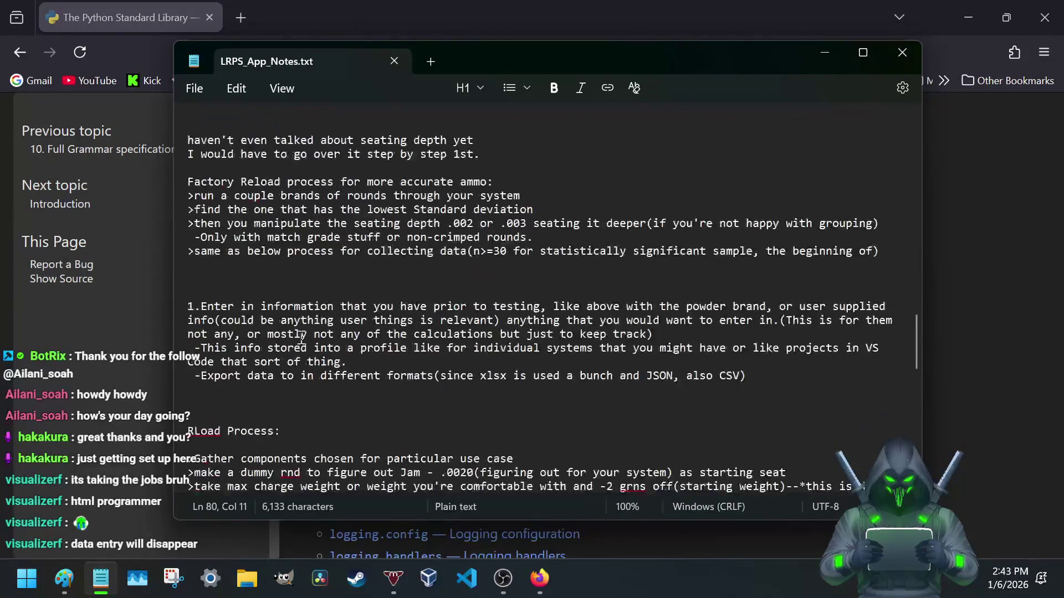
- Add item 0 about importing existing xlsx, JSON or CSV data, separated by blank lines
left_click(225, 290)
key("Return")
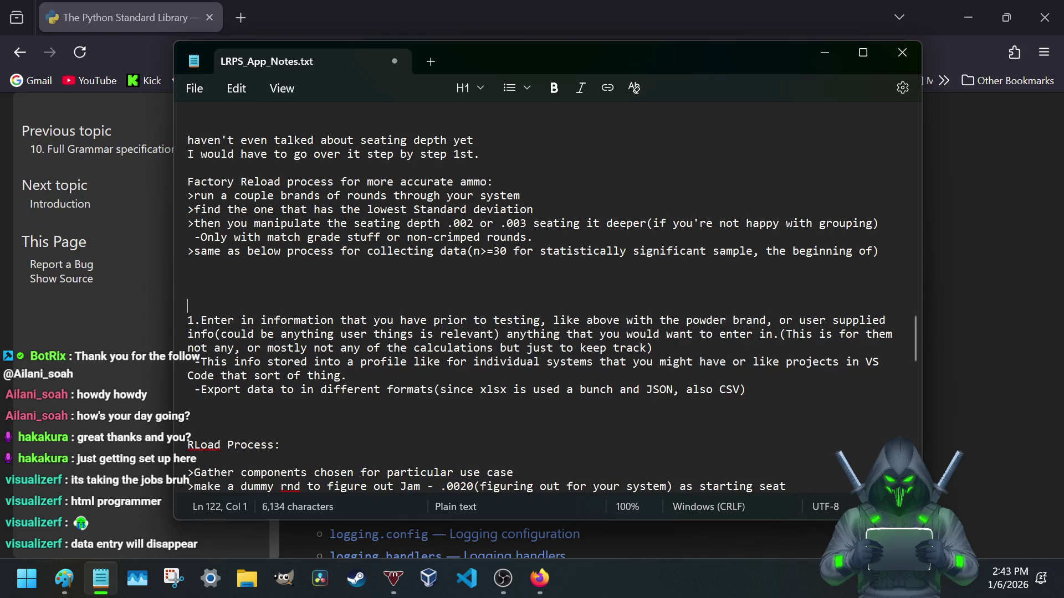
type("0")
type("I ")
type("user has pre data that they want included in xlsx")
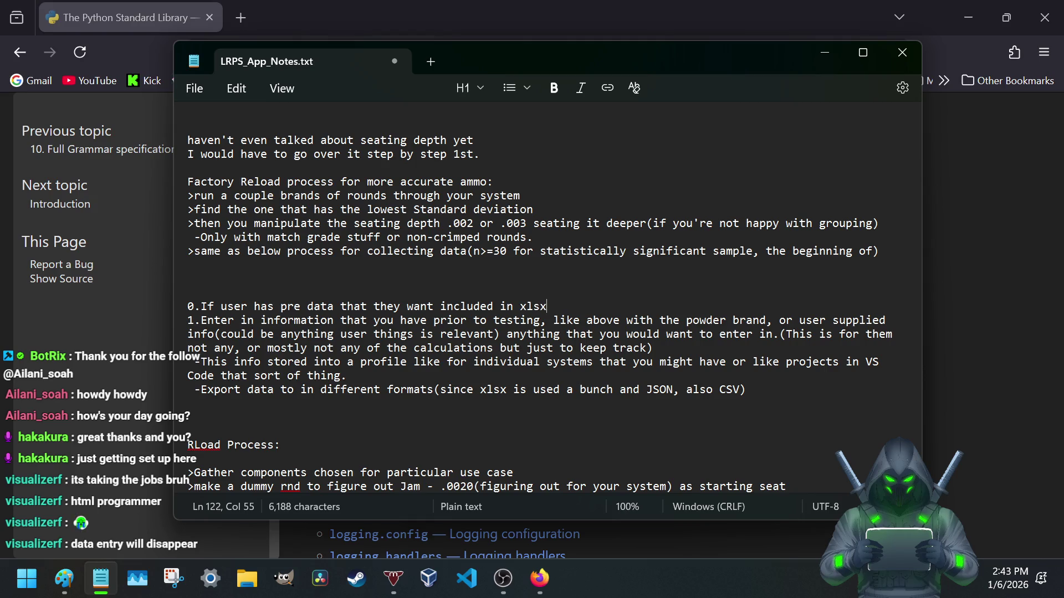
type("json or")
type(" CSV ")
type("I want them to ")
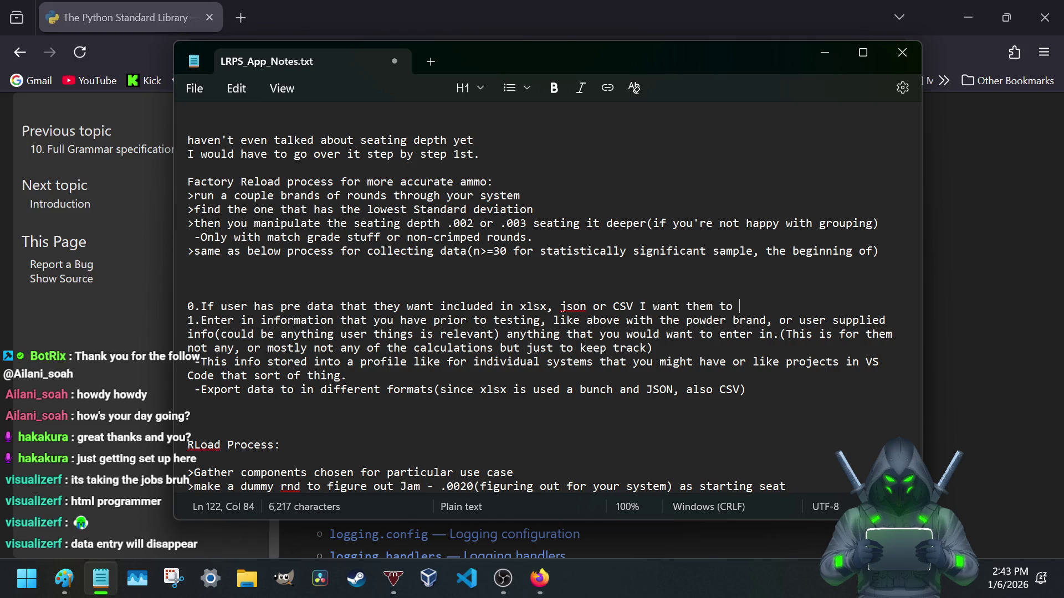
type("be able to ")
type("import that oo")
type("too.")
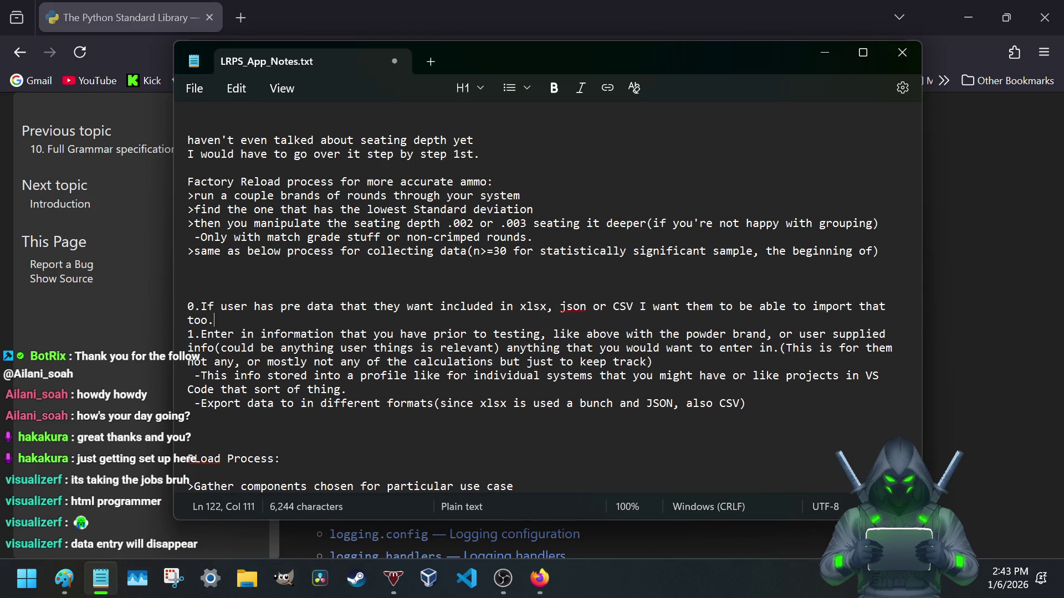
key("Return")
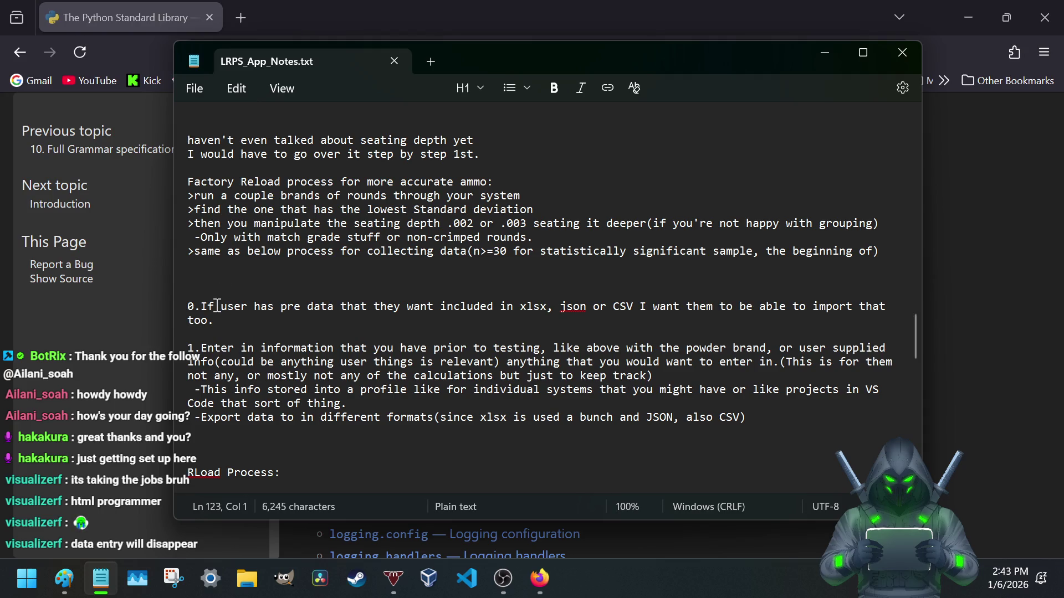
scroll(217, 306, "down", 2)
scroll(208, 313, "down", 2)
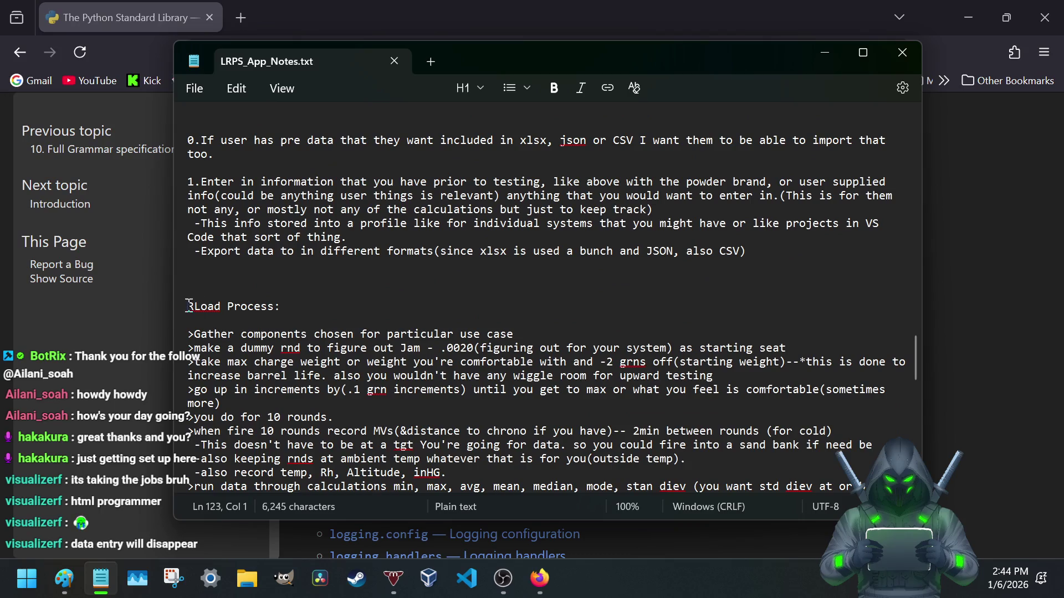
- Number RLoad Process as 2. and replace the '>' markers with 3. and 4
left_click(190, 307)
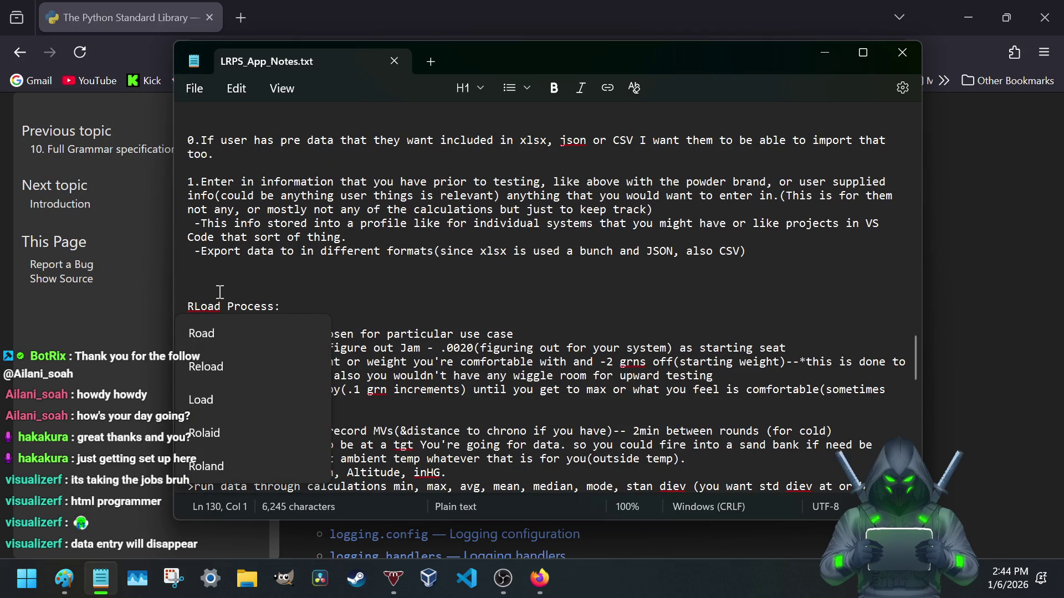
type("2.")
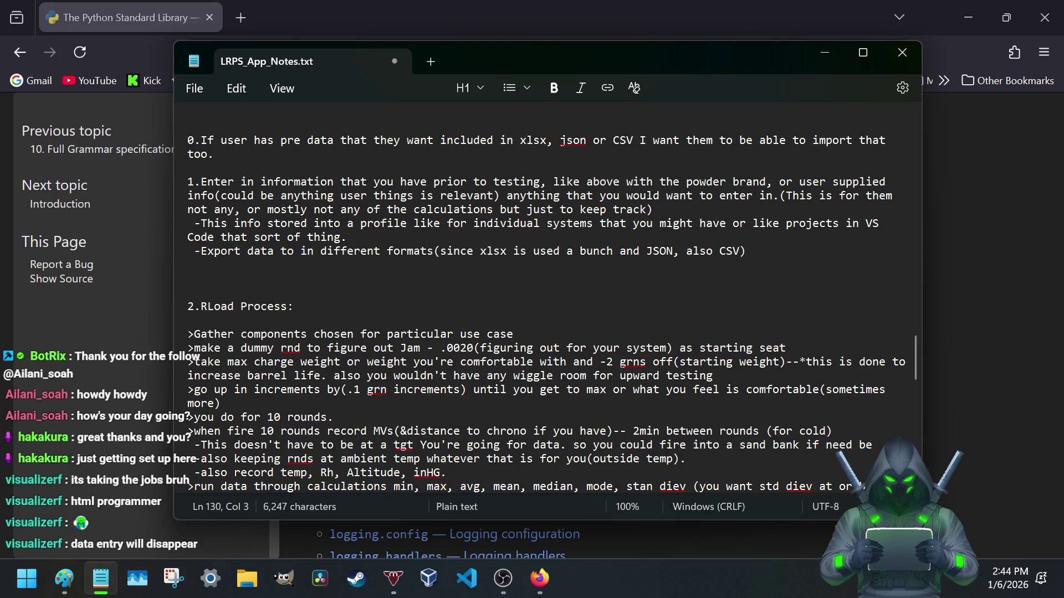
scroll(200, 349, "down", 2)
scroll(212, 333, "down", 4)
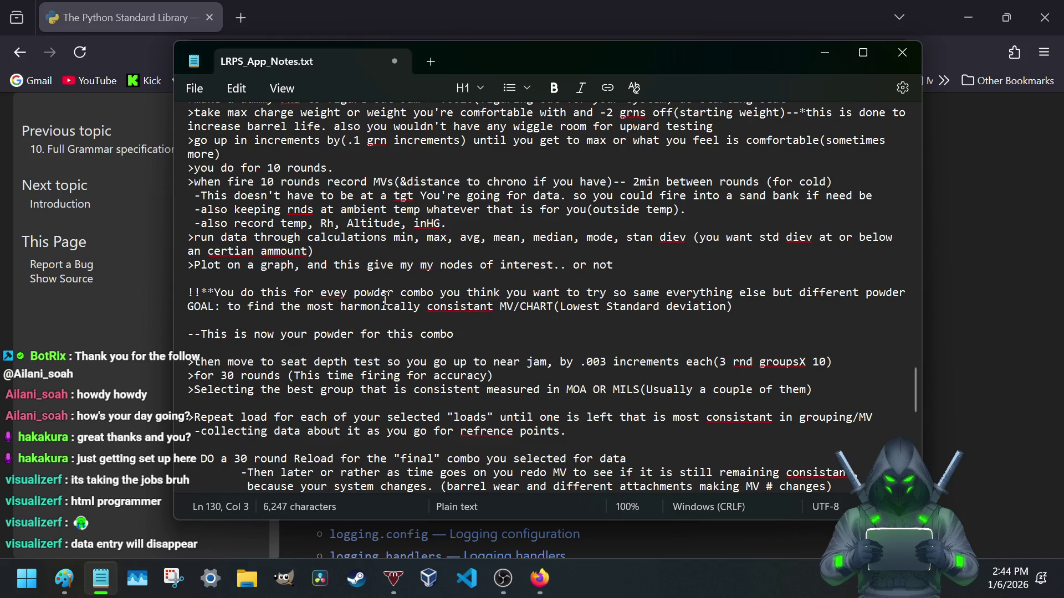
scroll(265, 326, "down", 1)
scroll(265, 327, "down", 3)
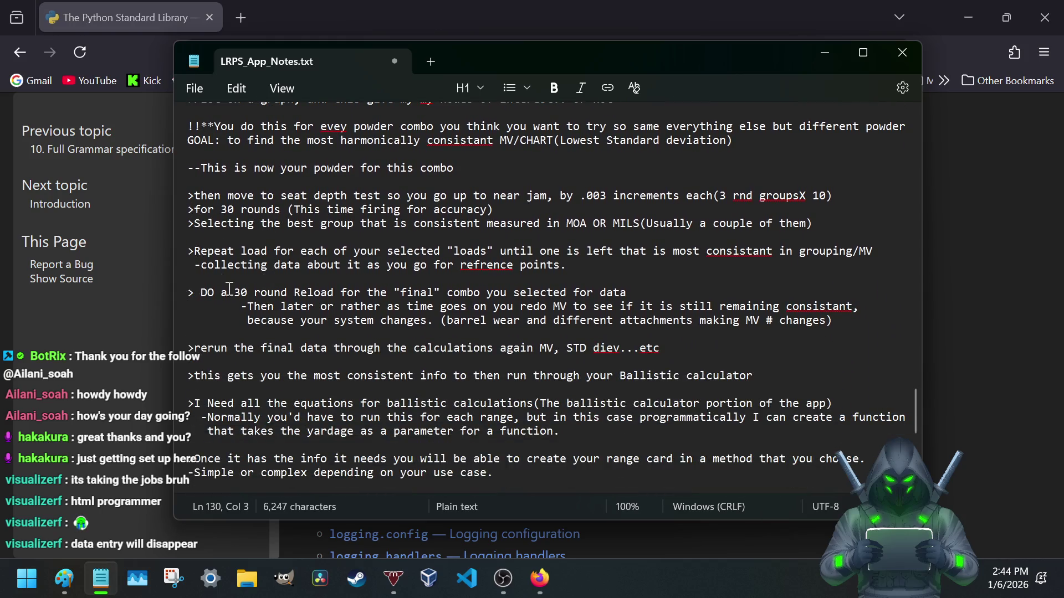
scroll(195, 265, "down", 1)
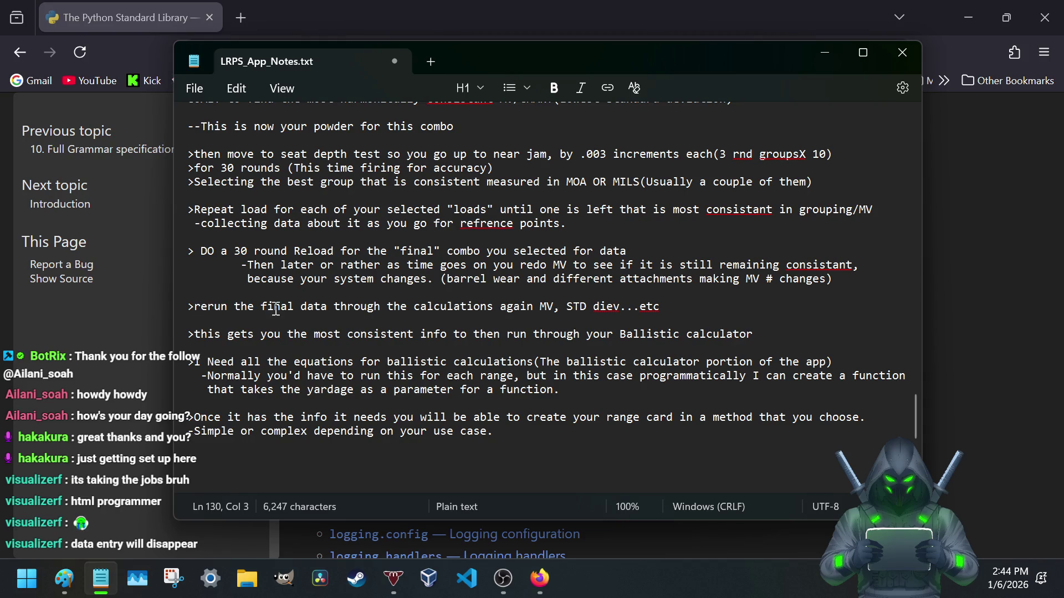
key("BackSpace")
type("t")
left_click_drag(195, 338, 155, 339)
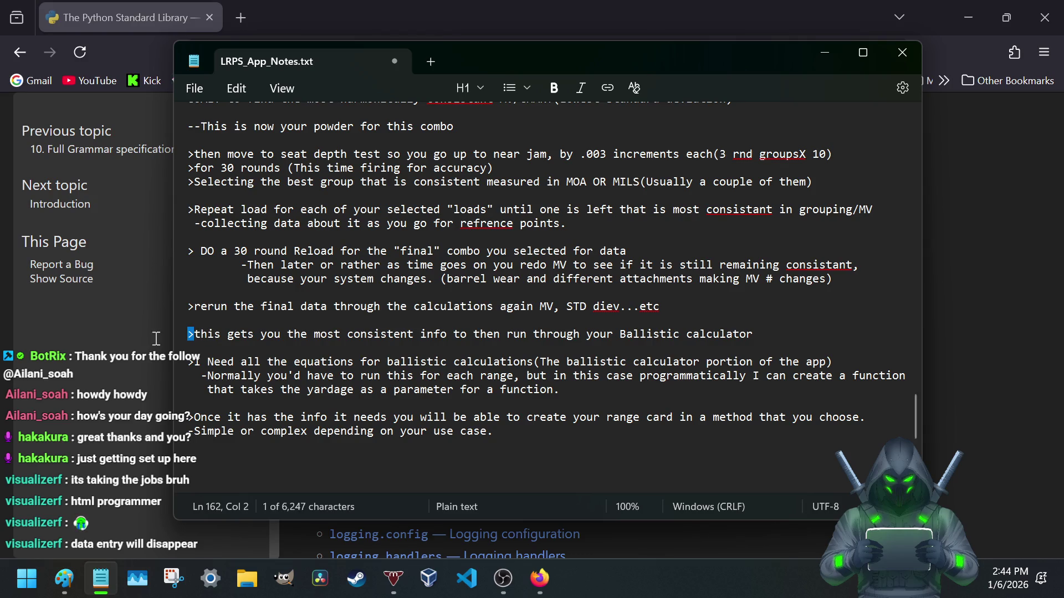
type("3.")
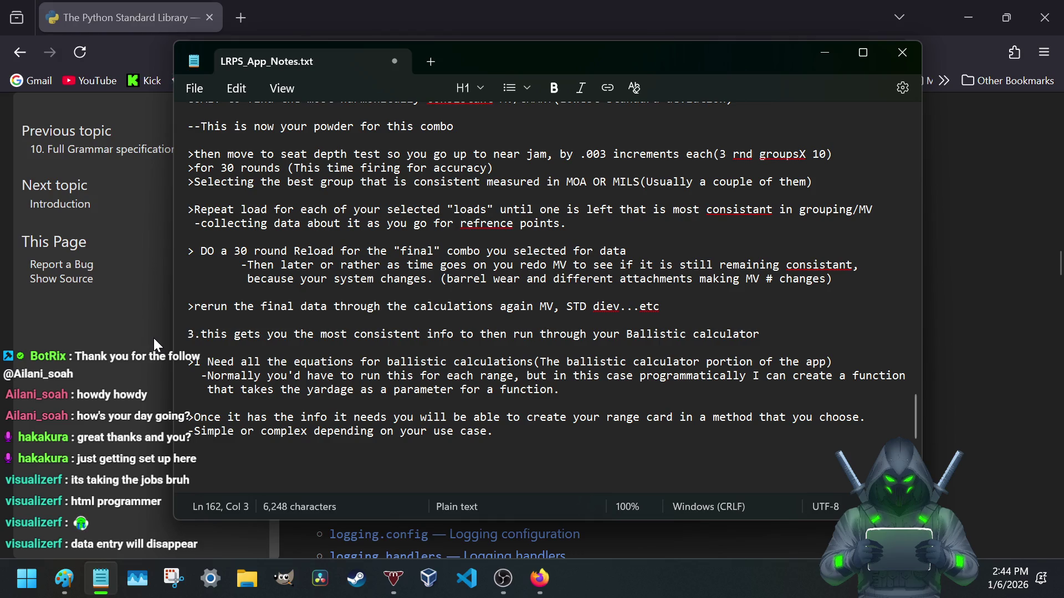
scroll(292, 385, "down", 2)
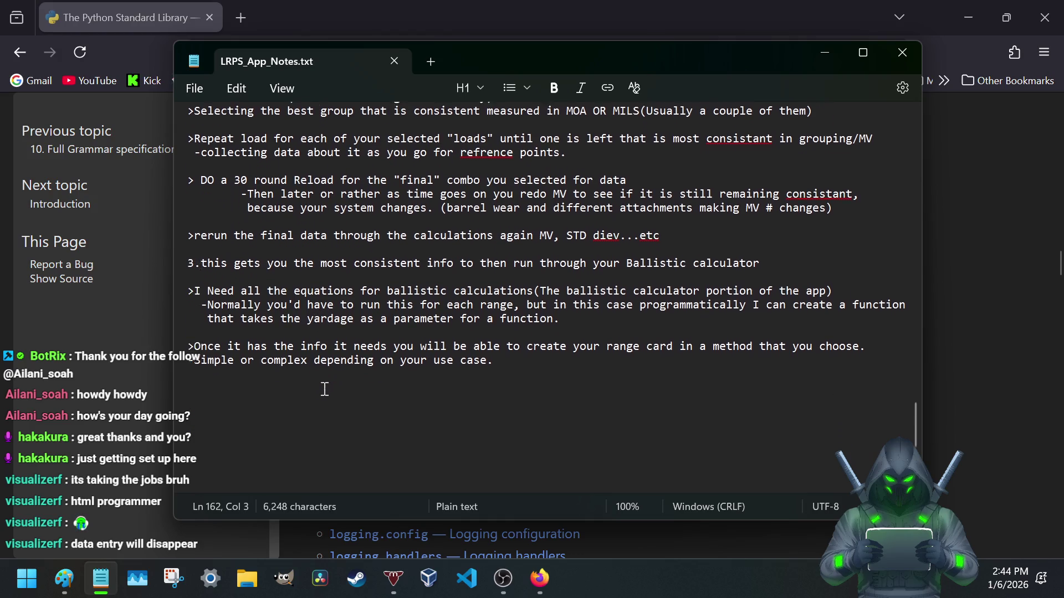
left_click(193, 337)
key("BackSpace")
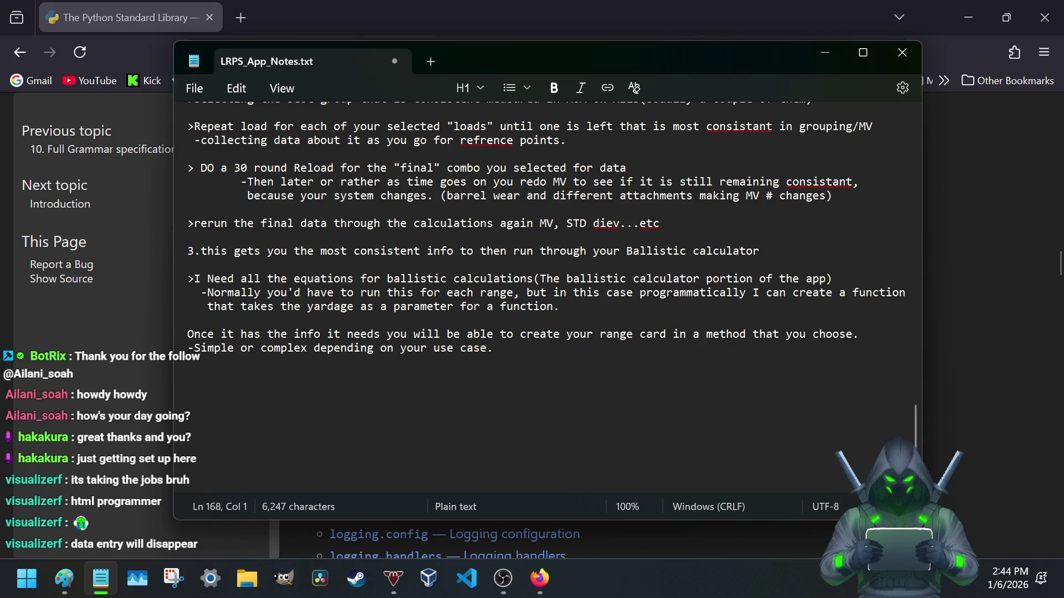
type("4.")
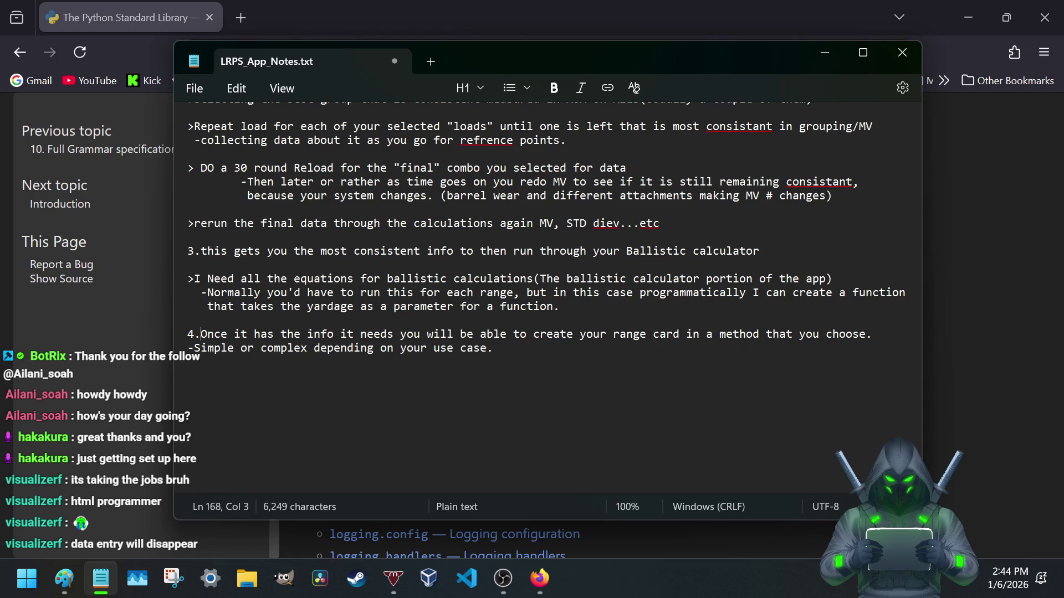
scroll(559, 350, "up", 1)
scroll(558, 350, "down", 1)
scroll(559, 350, "up", 2)
scroll(558, 350, "up", 7)
scroll(559, 350, "up", 2)
scroll(559, 350, "down", 8)
scroll(558, 350, "up", 1)
scroll(559, 350, "up", 7)
scroll(559, 350, "down", 1)
scroll(559, 351, "down", 1)
scroll(558, 350, "up", 2)
scroll(558, 350, "up", 4)
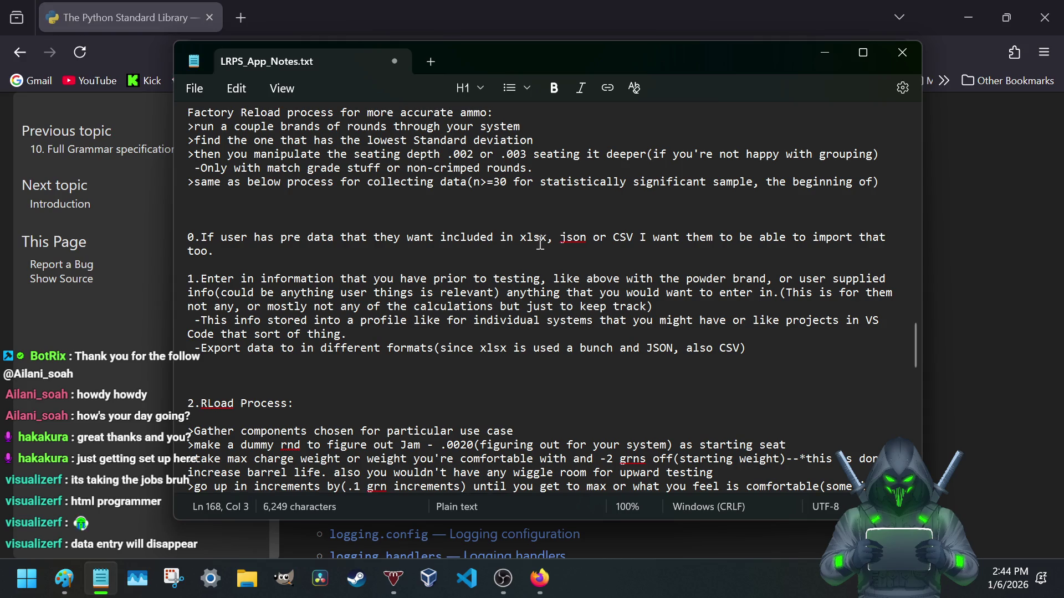
left_click_drag(520, 238, 636, 237)
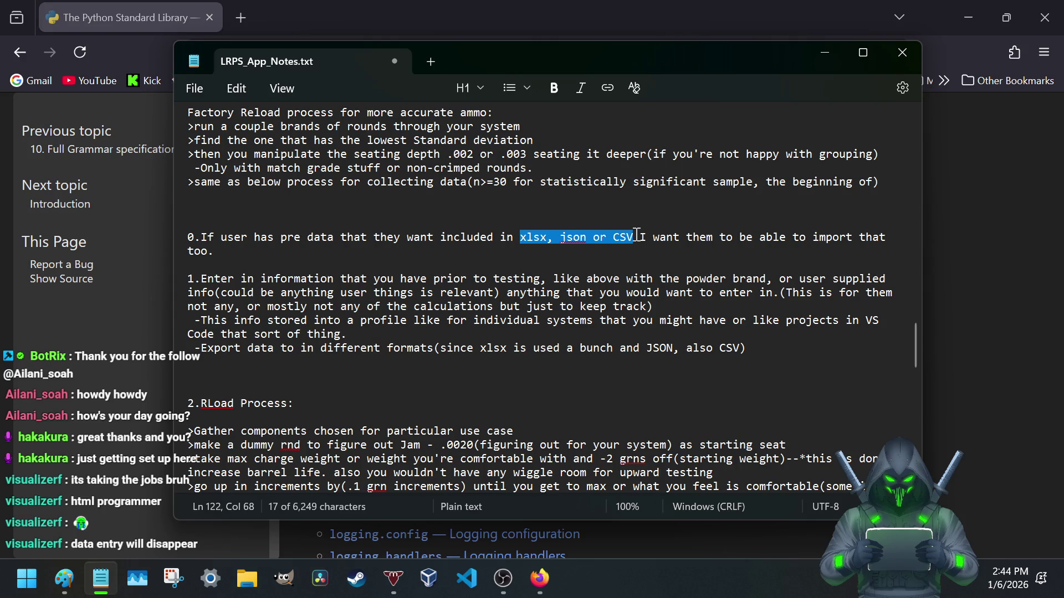
left_click(637, 238)
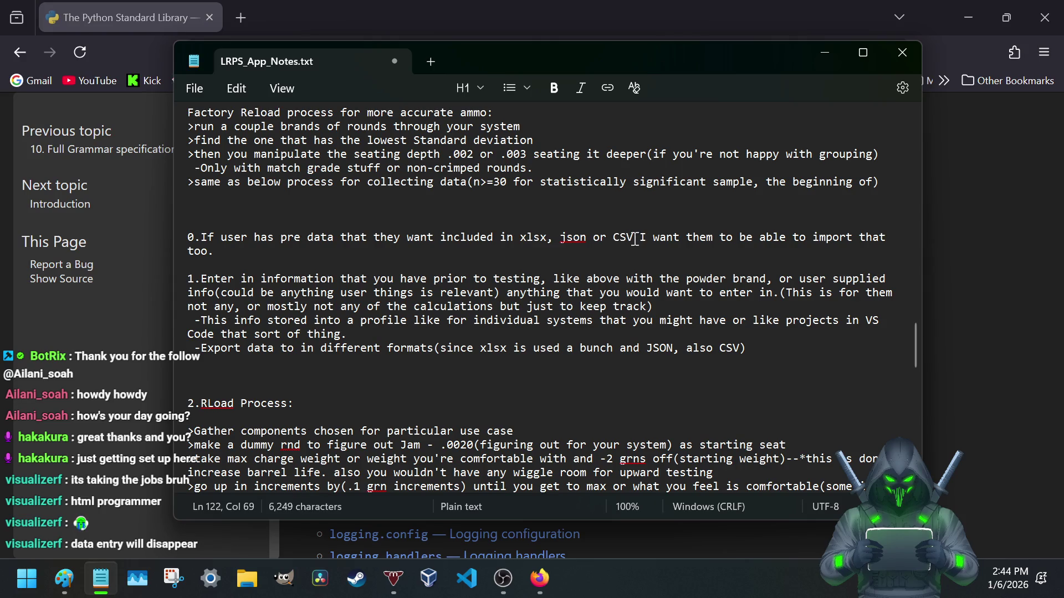
key("Left")
scroll(379, 330, "down", 5)
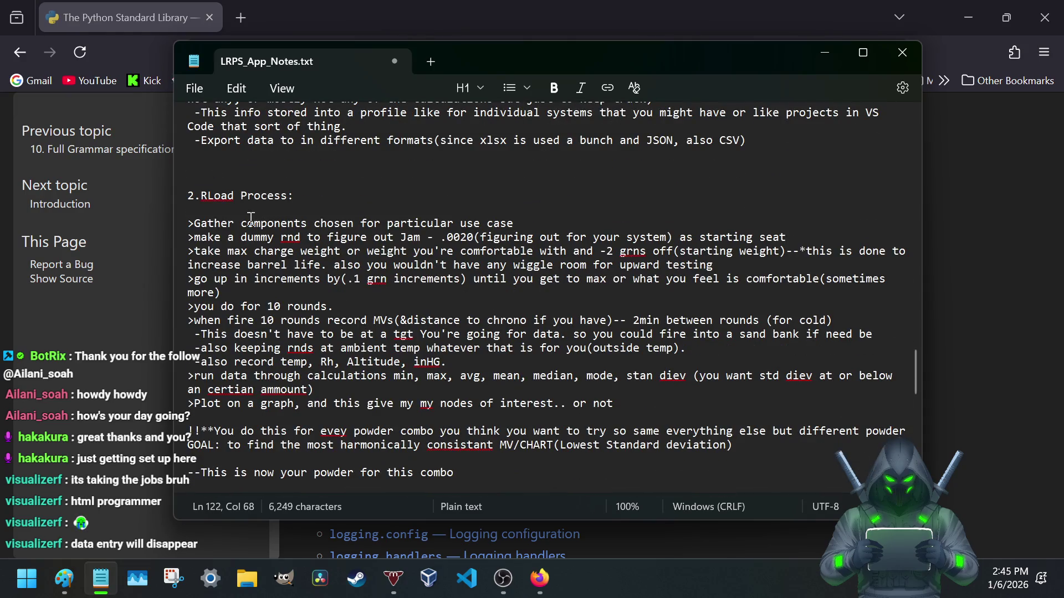
- Rename the heading to '2.RLoad Process data entry:' and save the file
left_click(286, 197)
type("data e")
type("ntry")
key("ctrl+s")
scroll(403, 191, "up", 1)
scroll(402, 191, "up", 1)
scroll(401, 189, "up", 1)
scroll(399, 190, "up", 2)
scroll(399, 190, "up", 2)
scroll(391, 200, "up", 1)
scroll(384, 210, "down", 3)
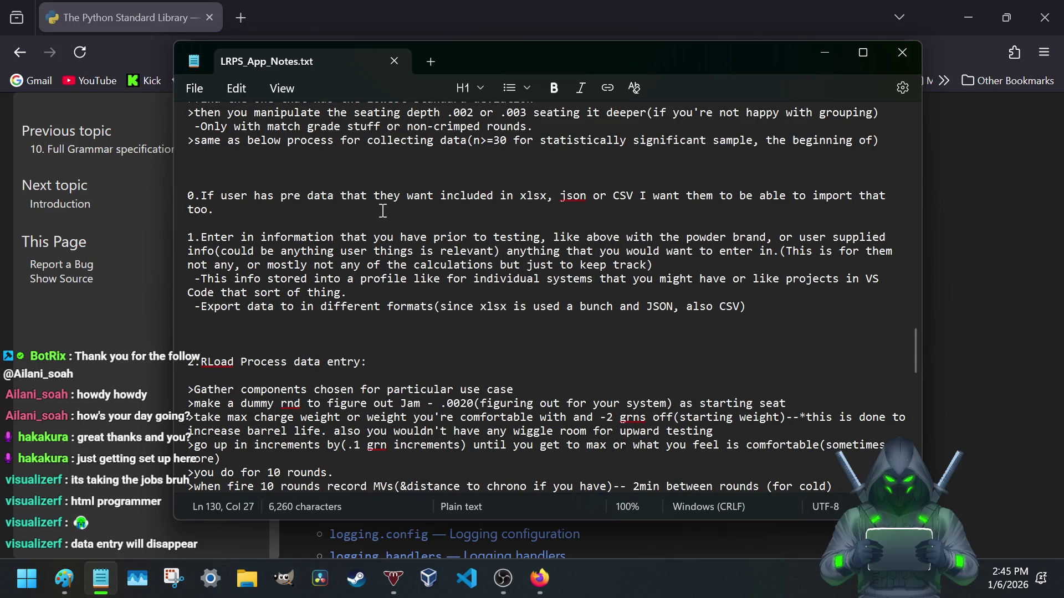
scroll(382, 212, "down", 3)
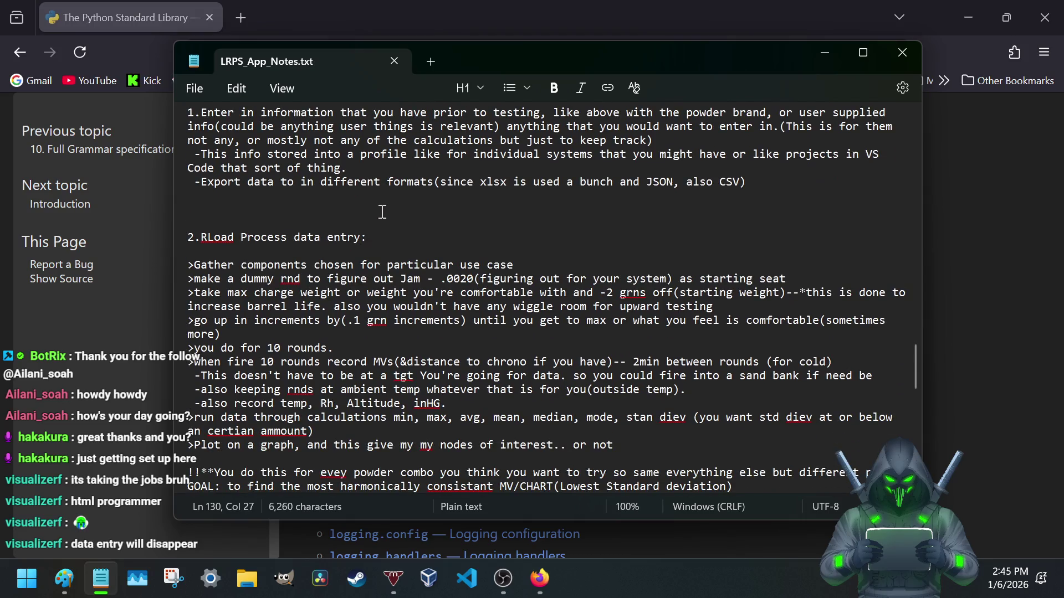
scroll(382, 212, "down", 3)
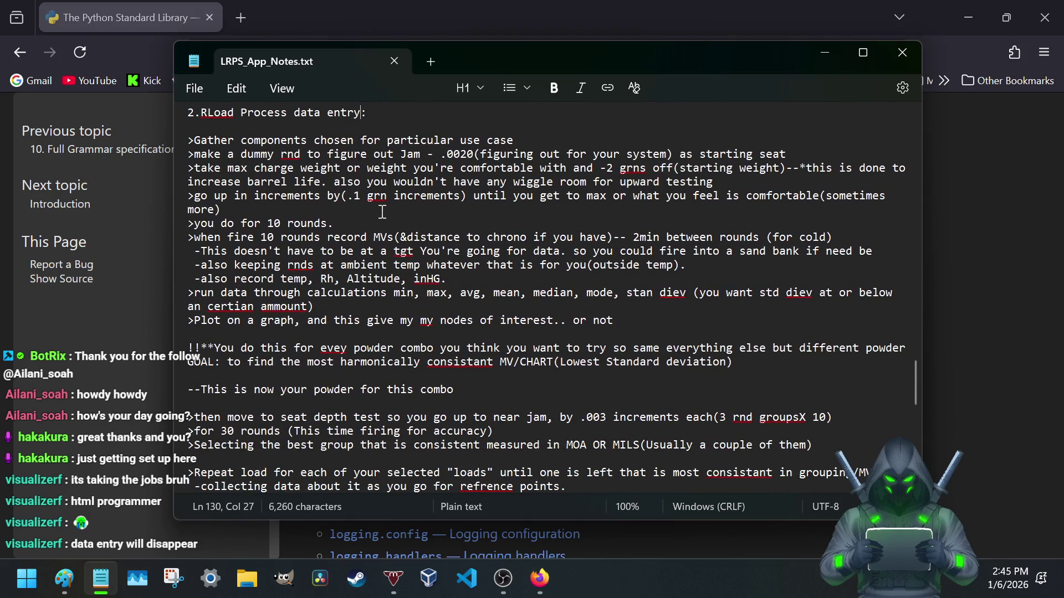
scroll(382, 212, "down", 1)
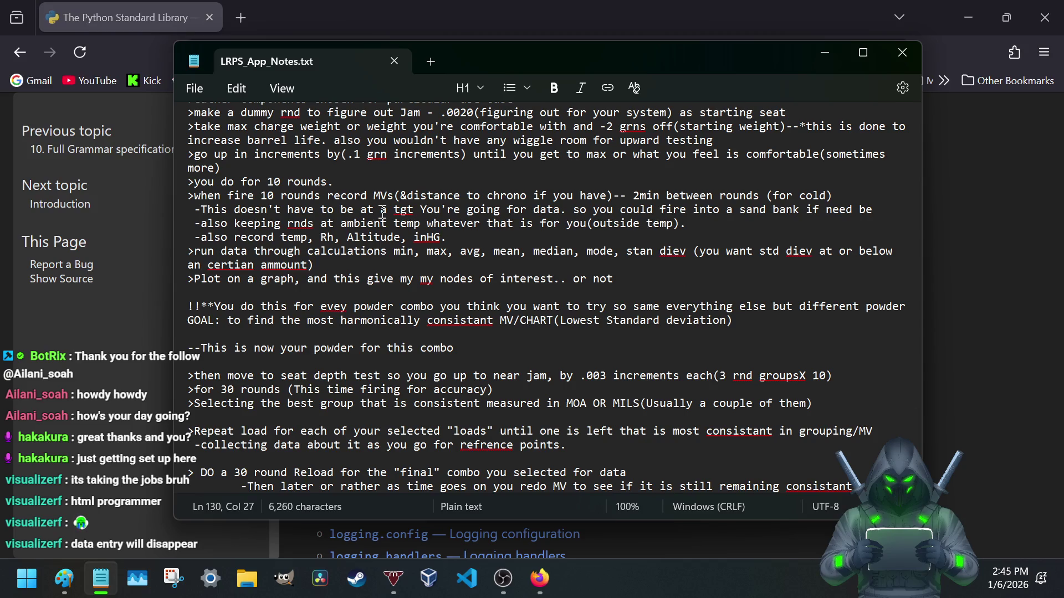
scroll(372, 218, "down", 2)
scroll(372, 219, "down", 2)
scroll(371, 218, "down", 2)
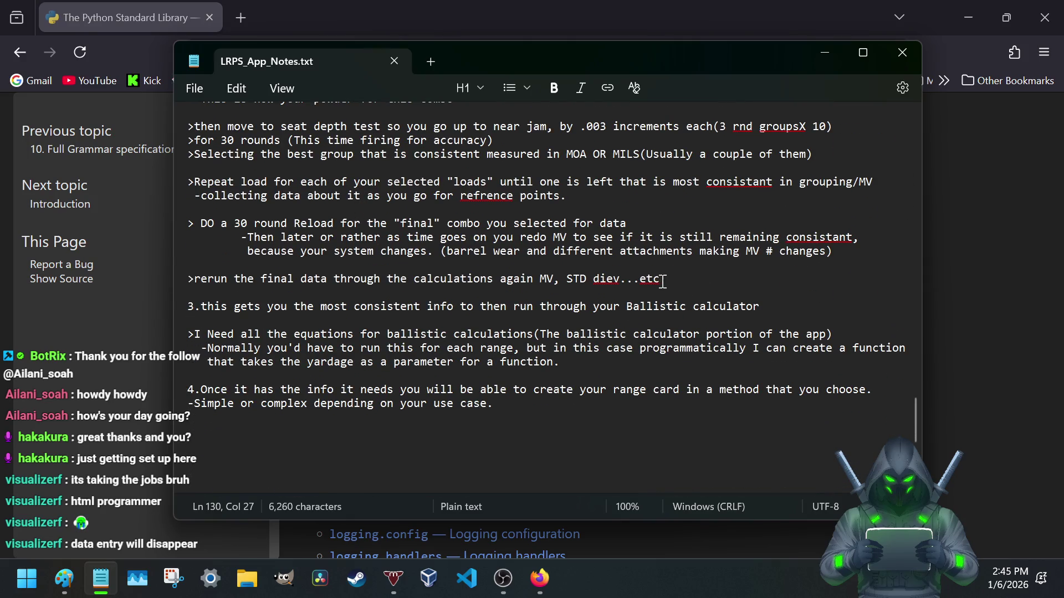
key("Return")
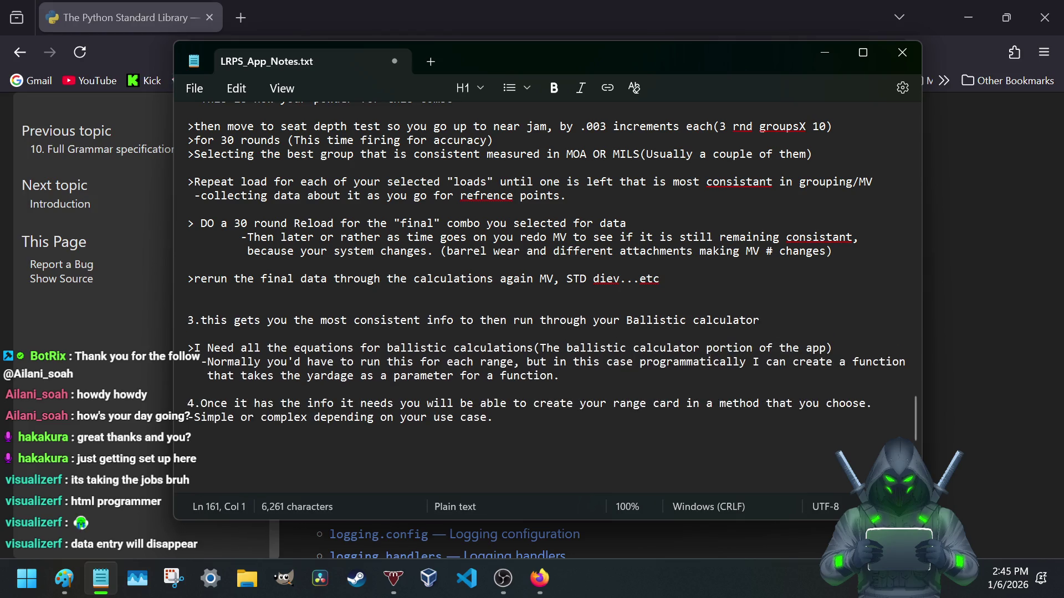
left_click(573, 382)
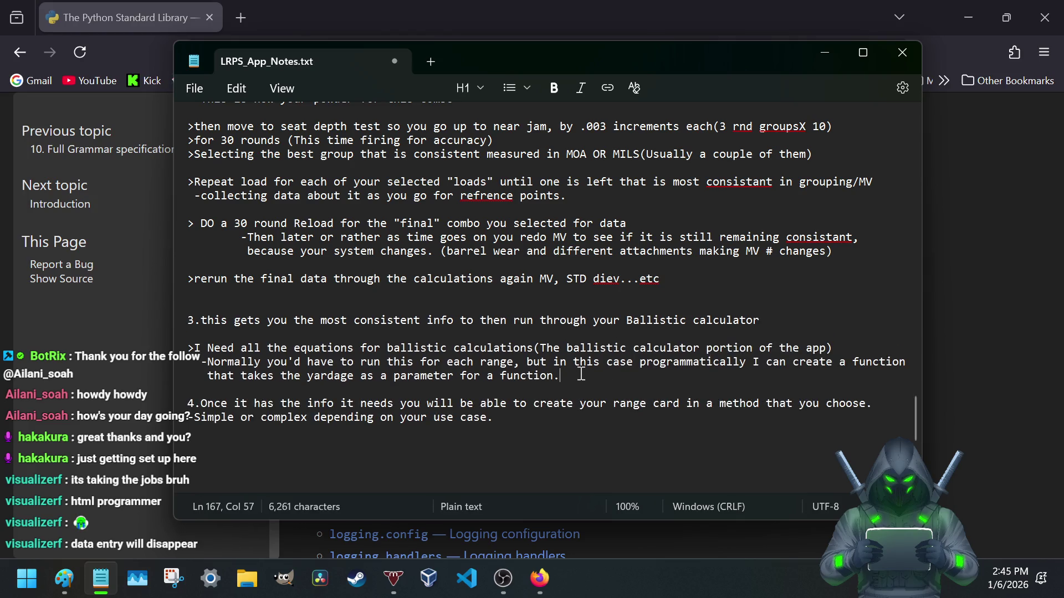
key("Return")
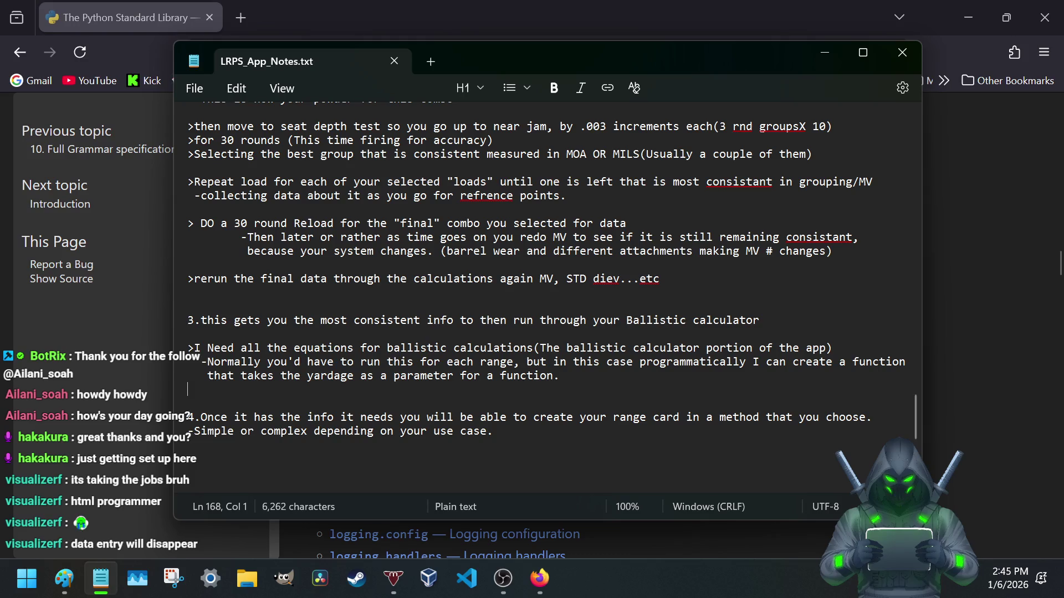
key("super+d")
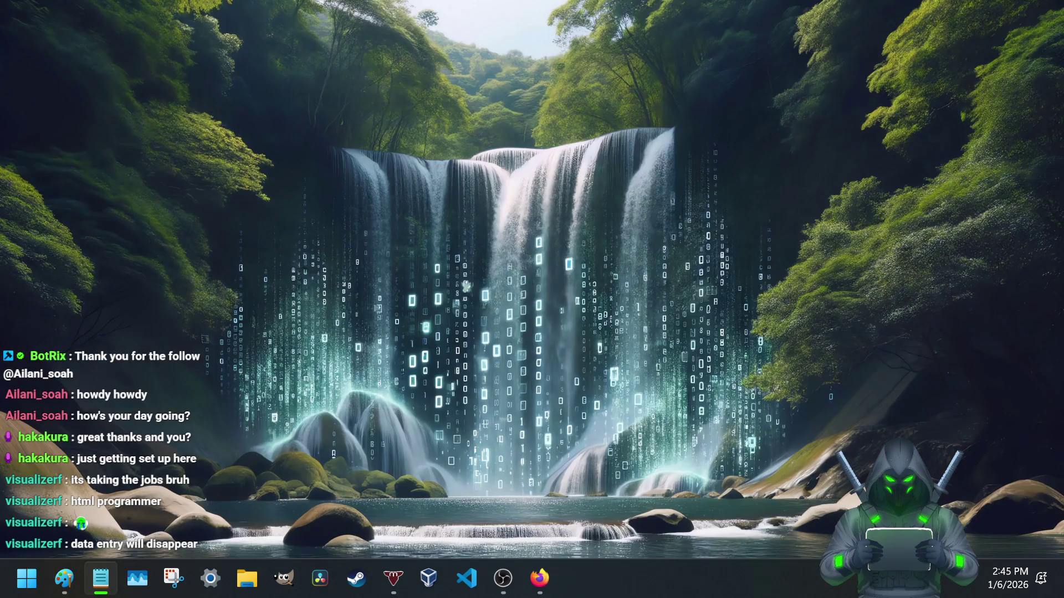
key("super+d")
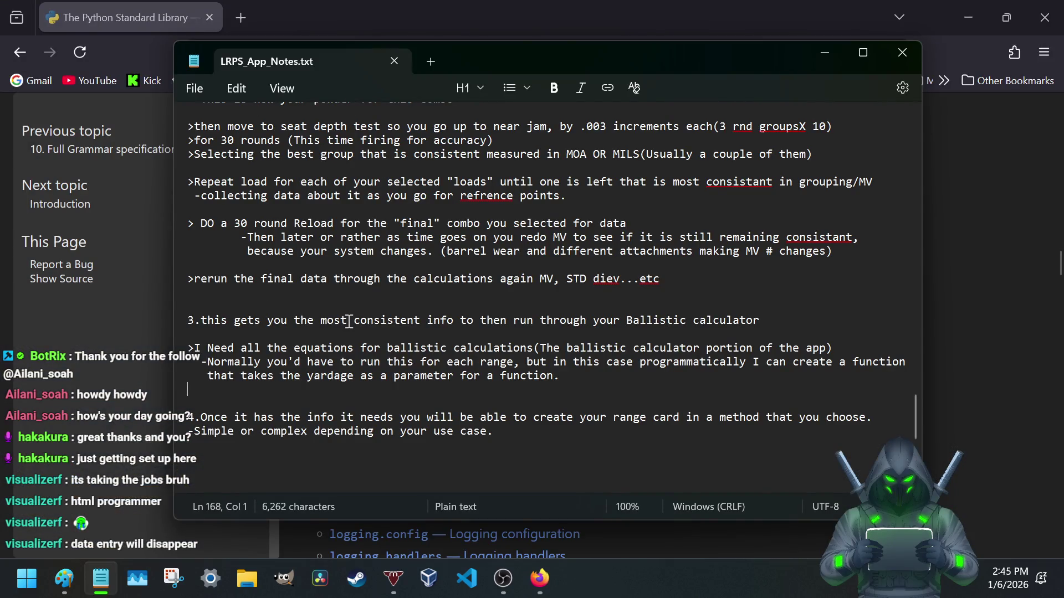
scroll(260, 297, "down", 1)
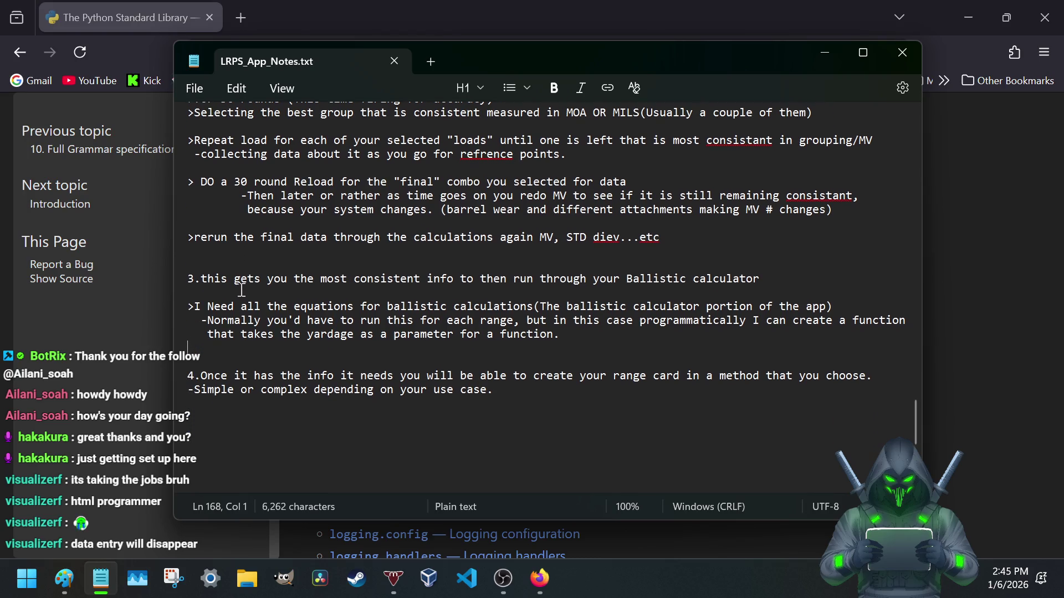
scroll(224, 177, "up", 2)
scroll(223, 177, "up", 2)
scroll(224, 176, "up", 2)
scroll(220, 180, "up", 1)
scroll(221, 180, "up", 2)
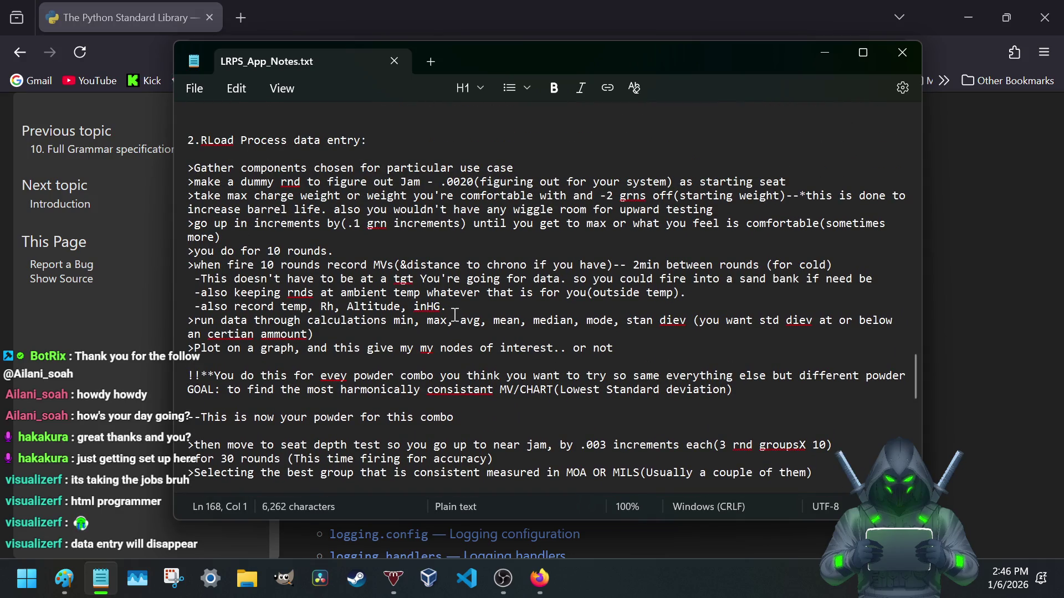
scroll(441, 314, "down", 1)
scroll(436, 316, "down", 3)
scroll(428, 317, "down", 3)
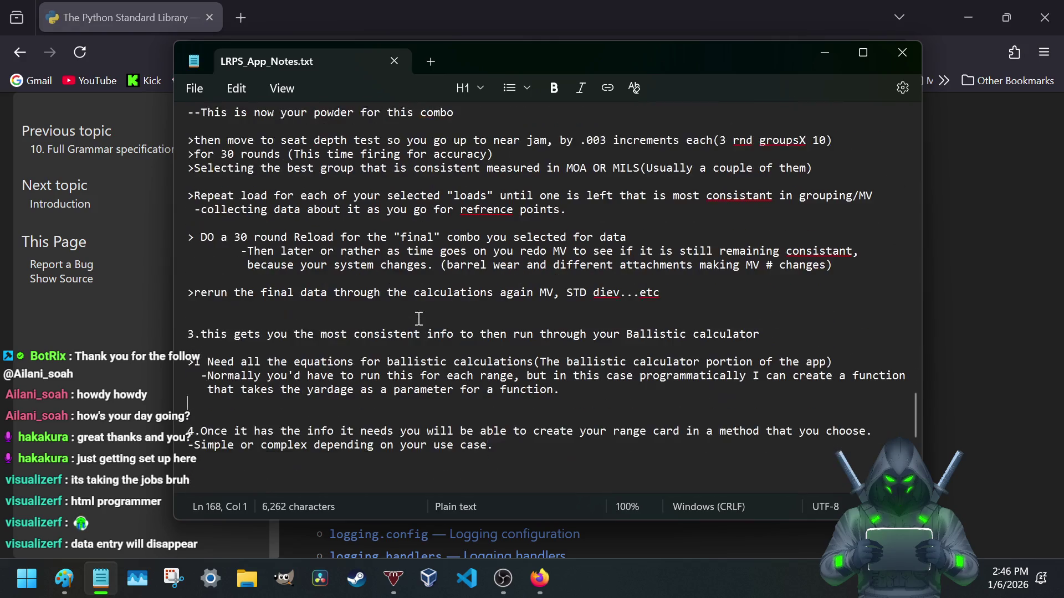
scroll(420, 318, "down", 3)
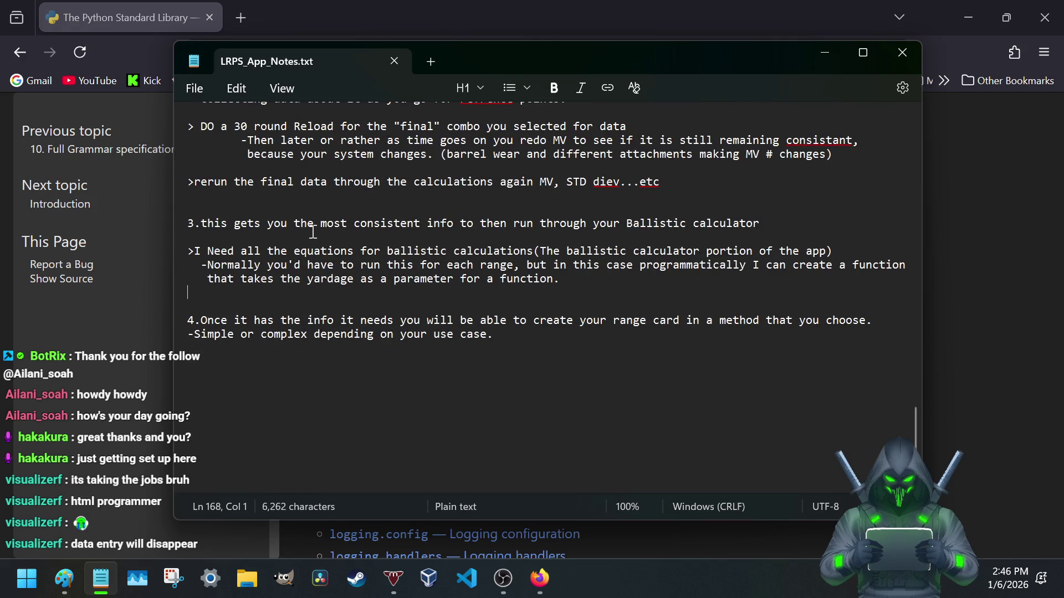
scroll(308, 222, "up", 3)
scroll(299, 225, "up", 3)
scroll(289, 225, "up", 3)
scroll(289, 225, "up", 3)
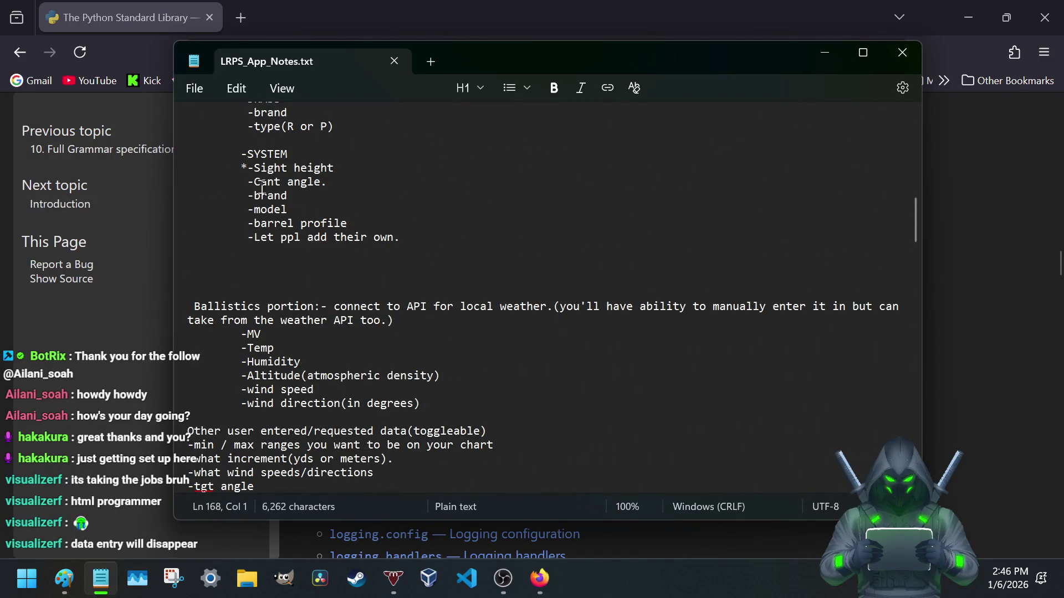
scroll(284, 204, "down", 5)
scroll(265, 198, "down", 5)
scroll(264, 198, "down", 5)
scroll(265, 199, "down", 3)
scroll(264, 201, "down", 3)
scroll(265, 202, "up", 2)
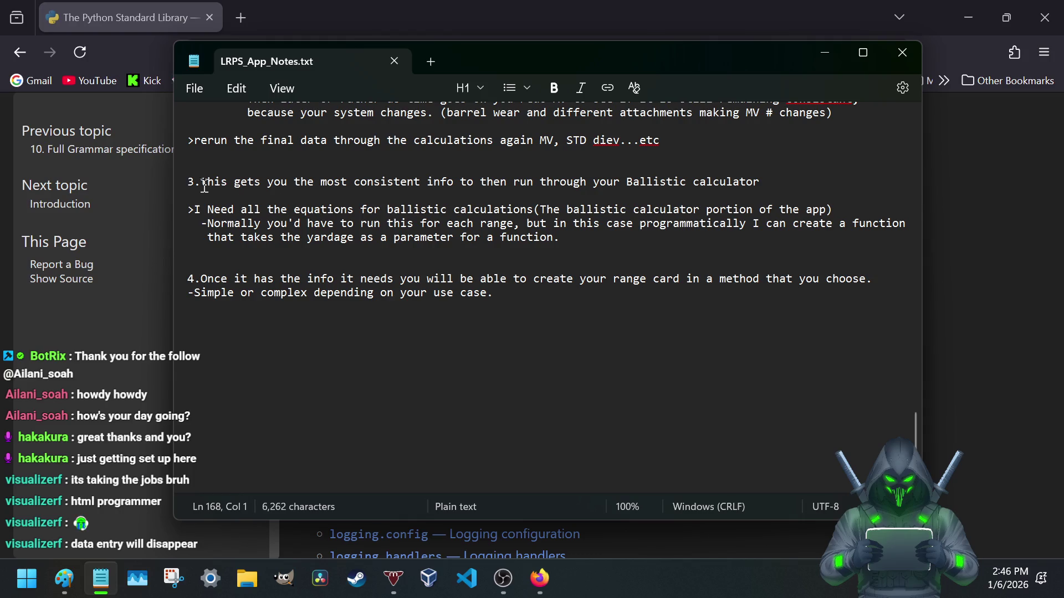
left_click_drag(213, 181, 516, 182)
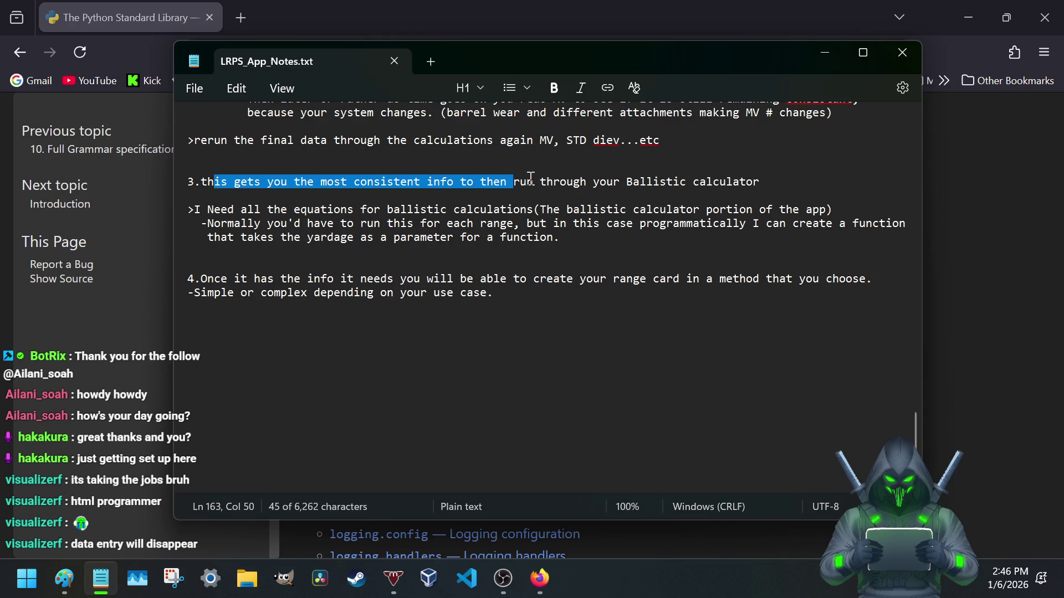
scroll(516, 181, "up", 2)
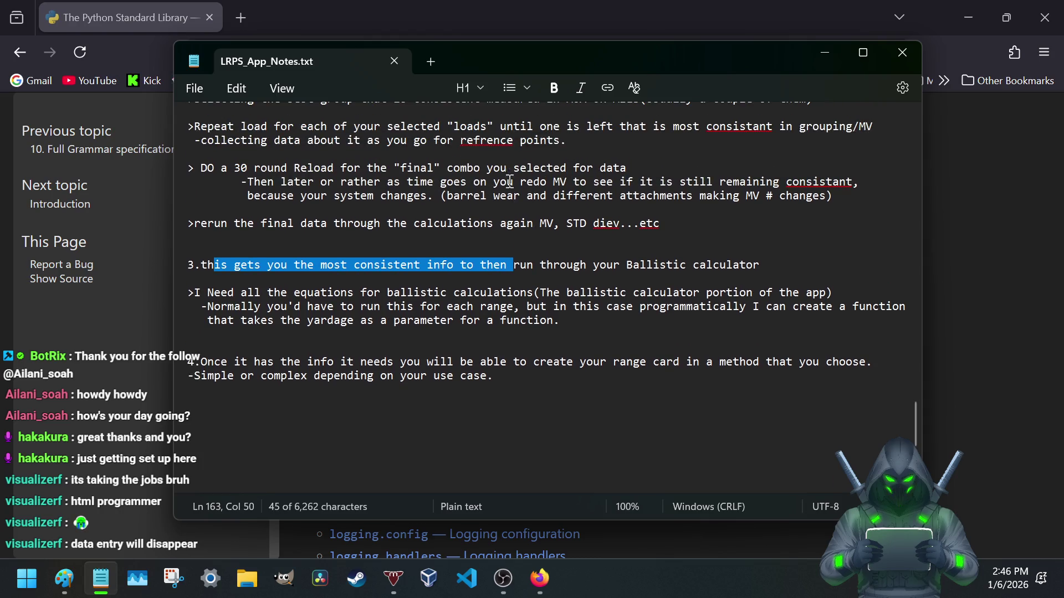
- Retitle section 3 as 'Ballistic Calc' and change 'this' to 'above'
left_click(540, 264)
mouse_move(513, 265)
left_mouse_down()
mouse_move(534, 265)
mouse_move(188, 264)
mouse_move(773, 267)
left_mouse_up()
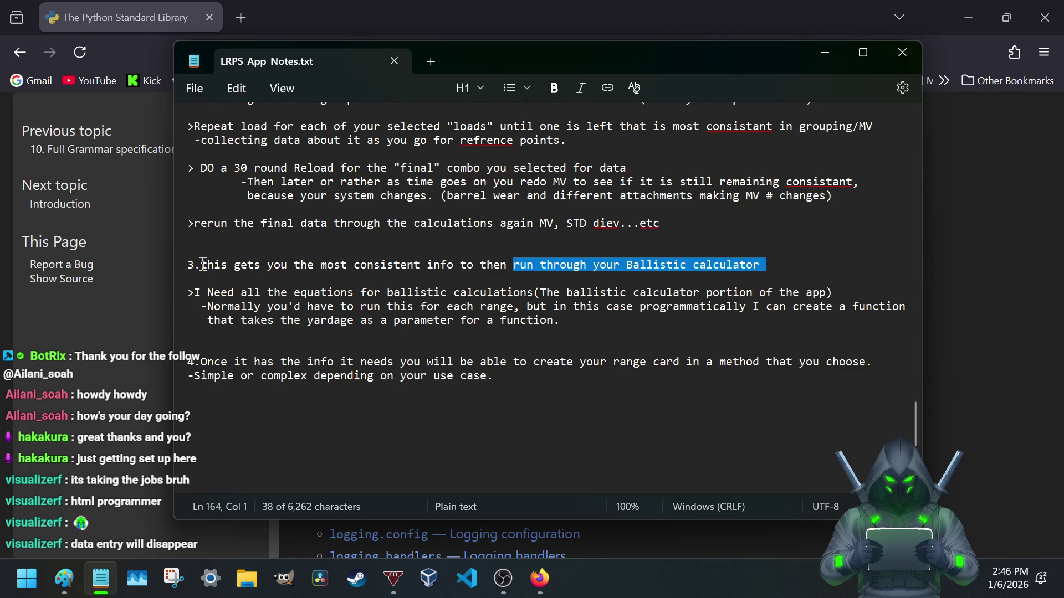
left_click(202, 264)
type("Ballistic ")
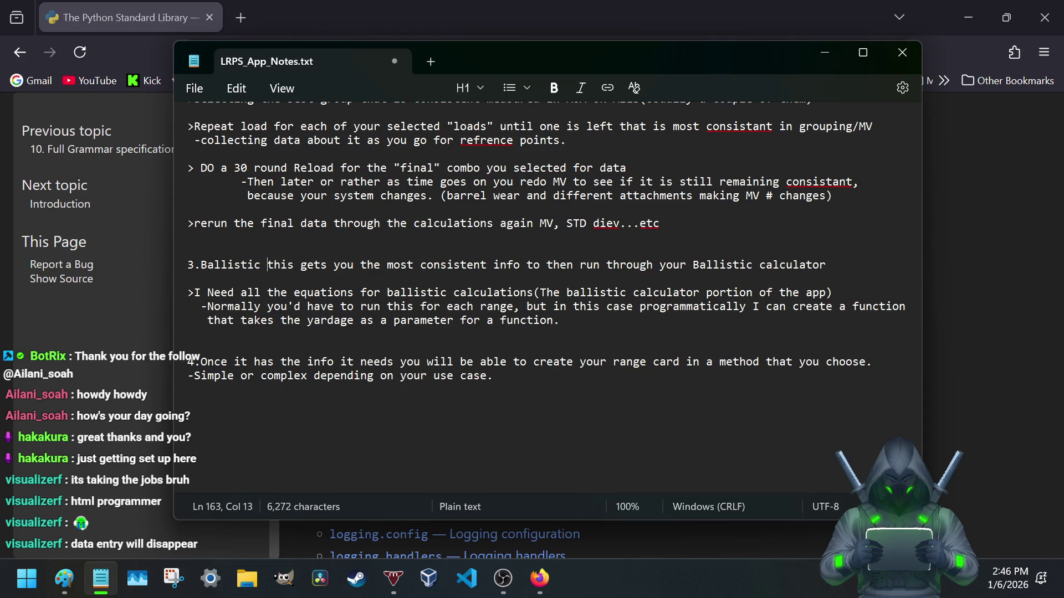
type("Ca")
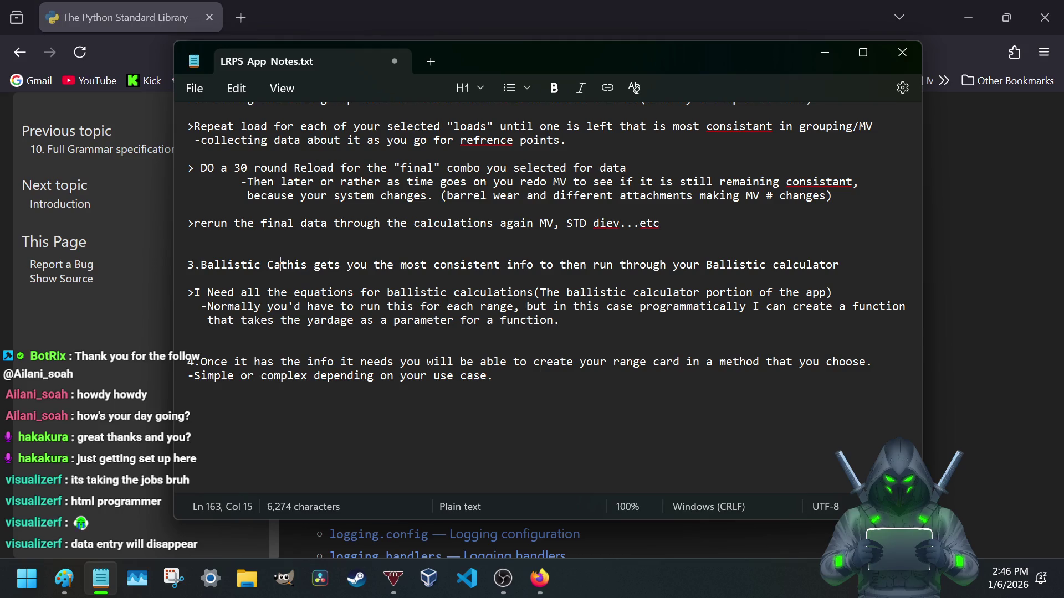
type("lc")
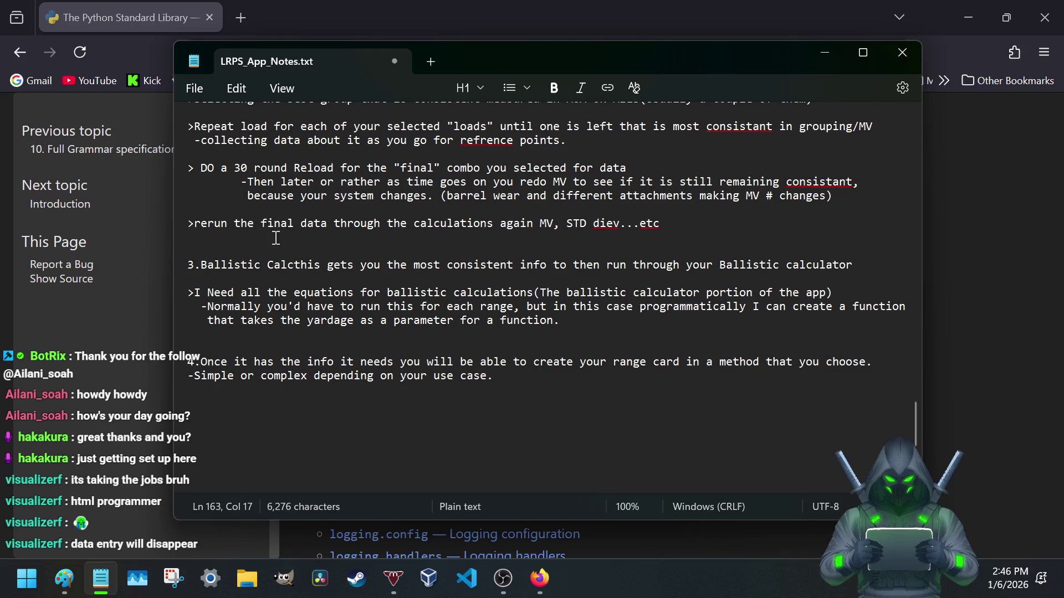
left_click_drag(296, 267, 324, 267)
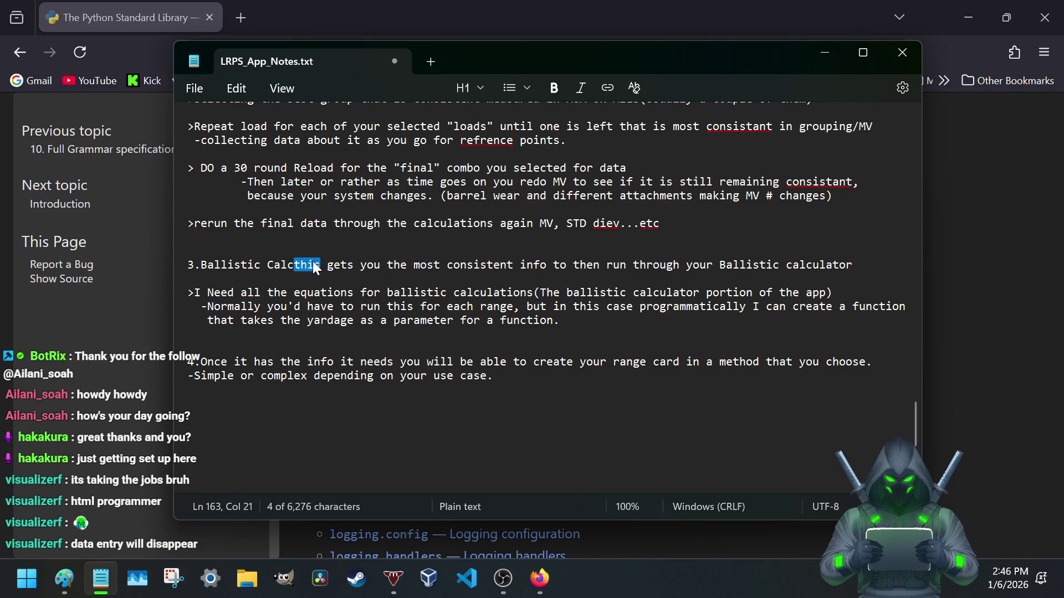
key("BackSpace")
type("avo")
key("BackSpace")
key("BackSpace")
type("bove")
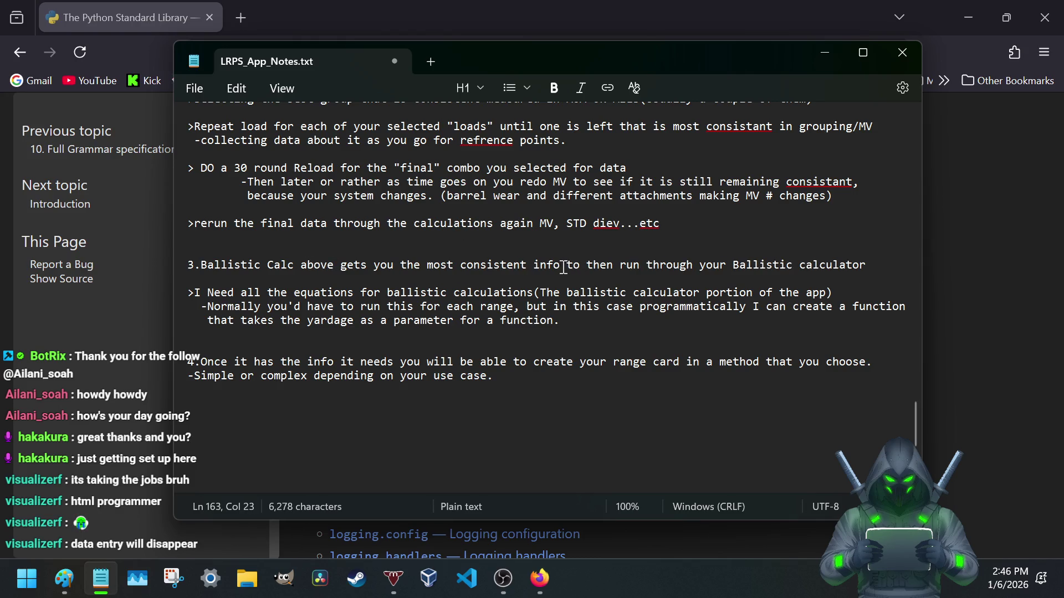
- Trim 'then' and 'your Ballistic calculator' so the sentence ends at 'run through', and save
left_click_drag(586, 264, 615, 265)
key("BackSpace")
key("BackSpace")
left_click_drag(665, 265, 835, 276)
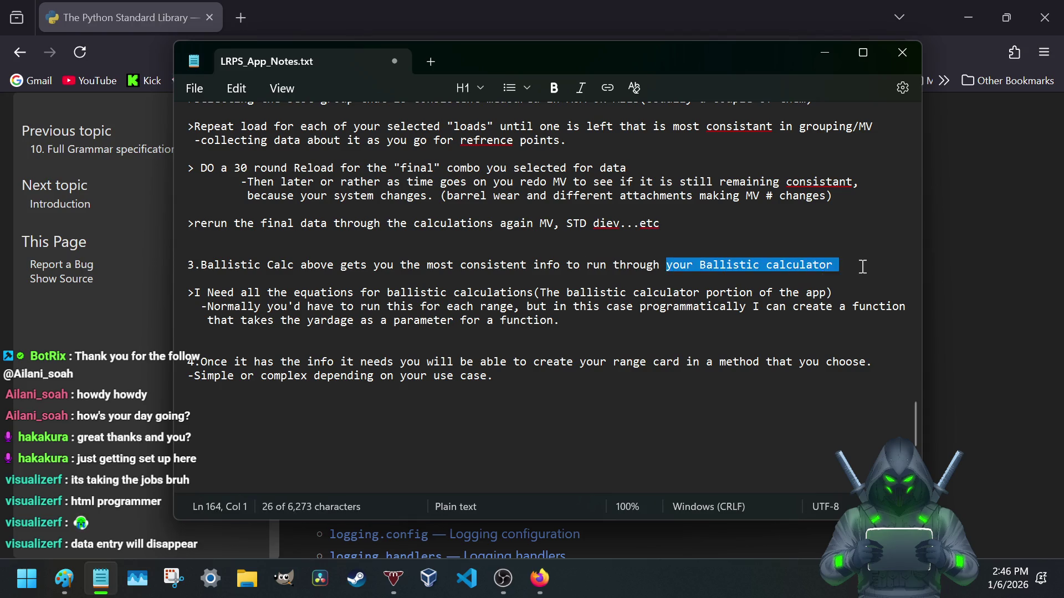
key("BackSpace")
key("Return")
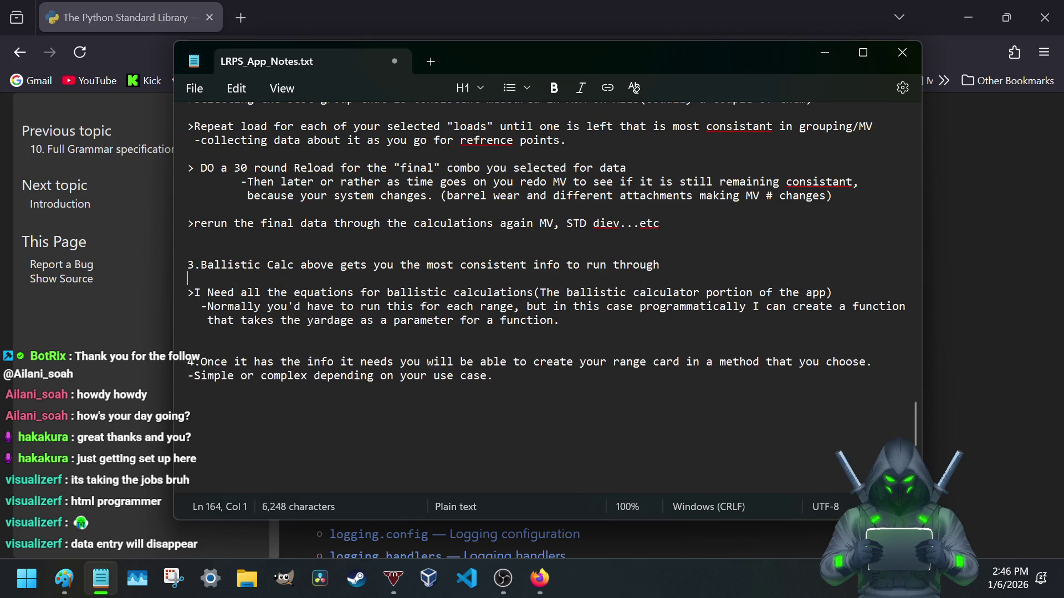
key("ctrl+s")
- Review the equations line and calculator parenthetical, ending at the close of section 4
mouse_move(195, 293)
left_mouse_down()
mouse_move(609, 286)
mouse_move(707, 306)
mouse_move(699, 293)
mouse_move(755, 292)
left_mouse_up()
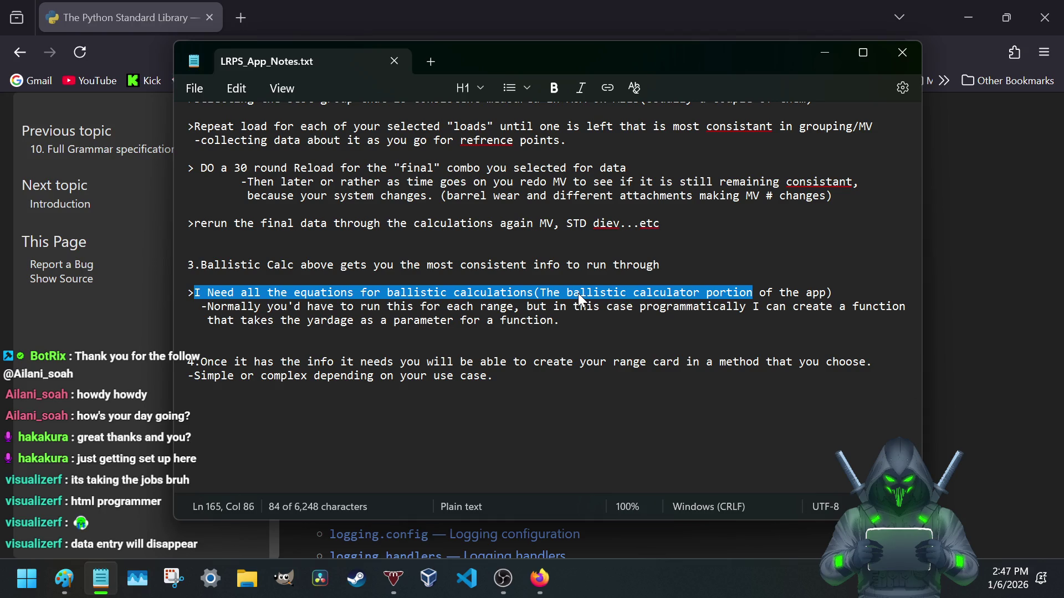
left_click(534, 293)
mouse_move(534, 293)
left_mouse_down()
mouse_move(843, 298)
mouse_move(439, 306)
mouse_move(535, 292)
left_mouse_up()
left_click(397, 307)
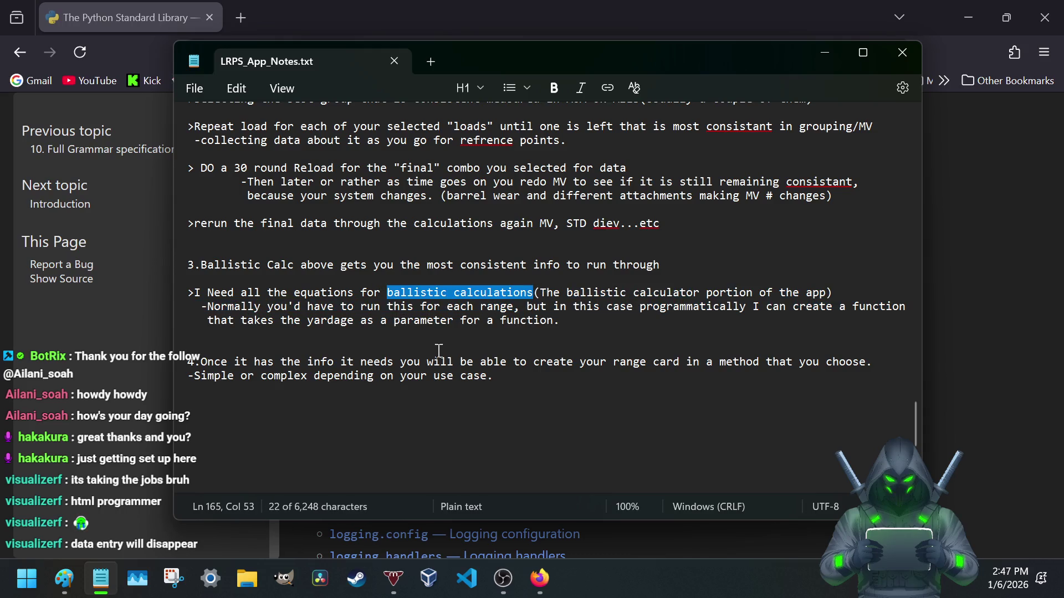
left_click(409, 321)
scroll(286, 360, "down", 2)
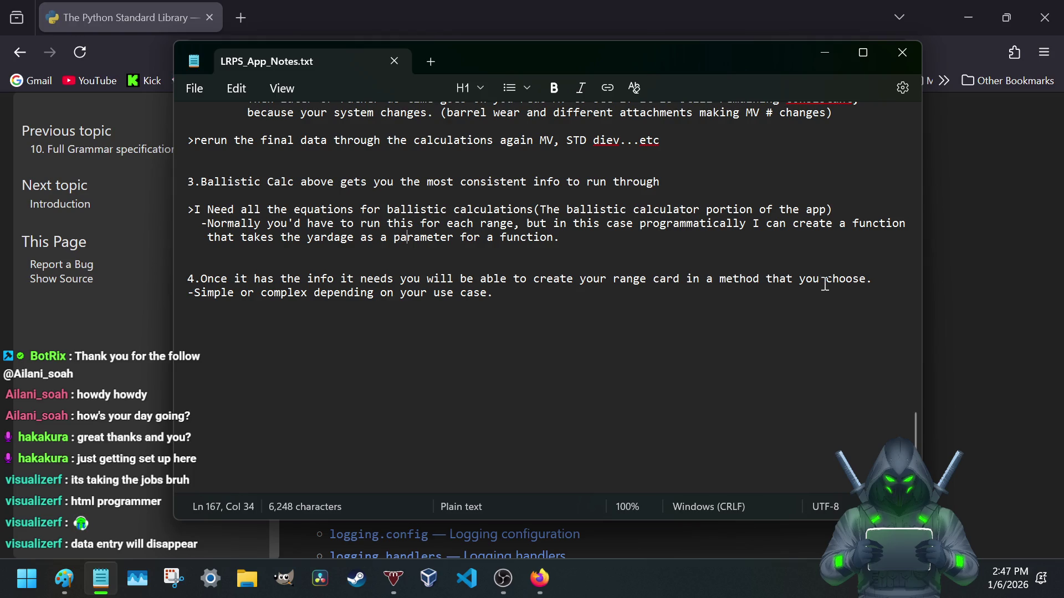
left_click(504, 293)
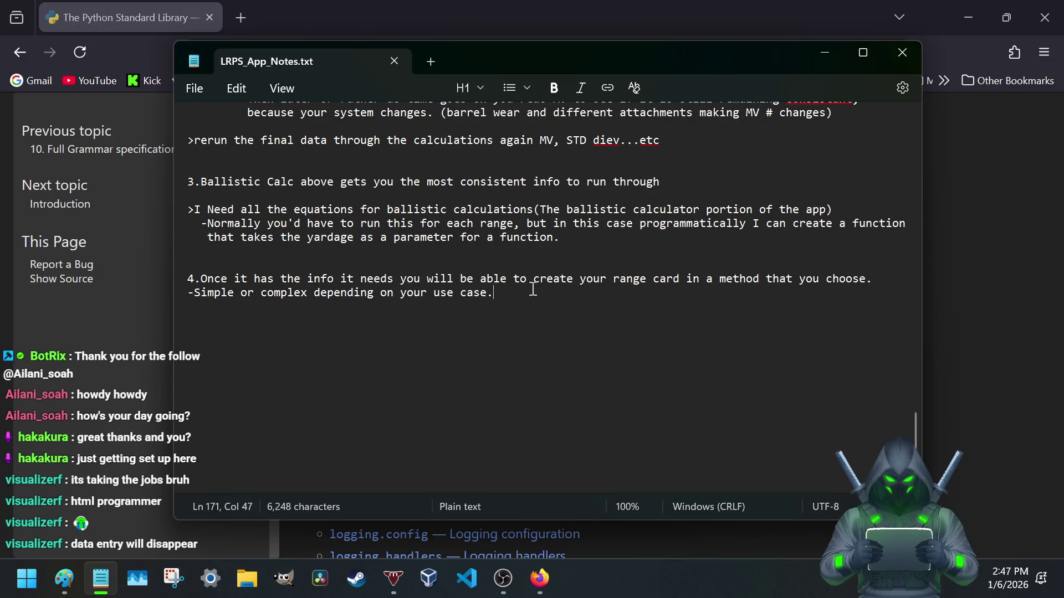
- Start item '5.If user needs they can export to different formats', fixing typos
key("Return")
key("Return")
type("5")
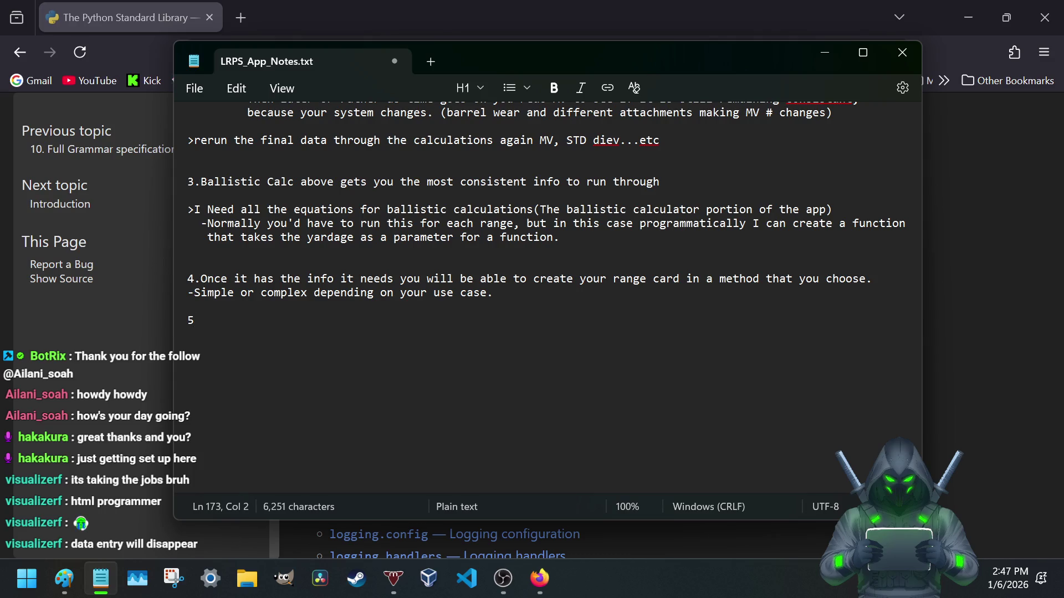
type(".I")
type("f ")
type("you need")
key("BackSpace")
key("BackSpace")
key("BackSpace")
key("BackSpace")
key("BackSpace")
key("BackSpace")
key("BackSpace")
type("user needs they can export to di")
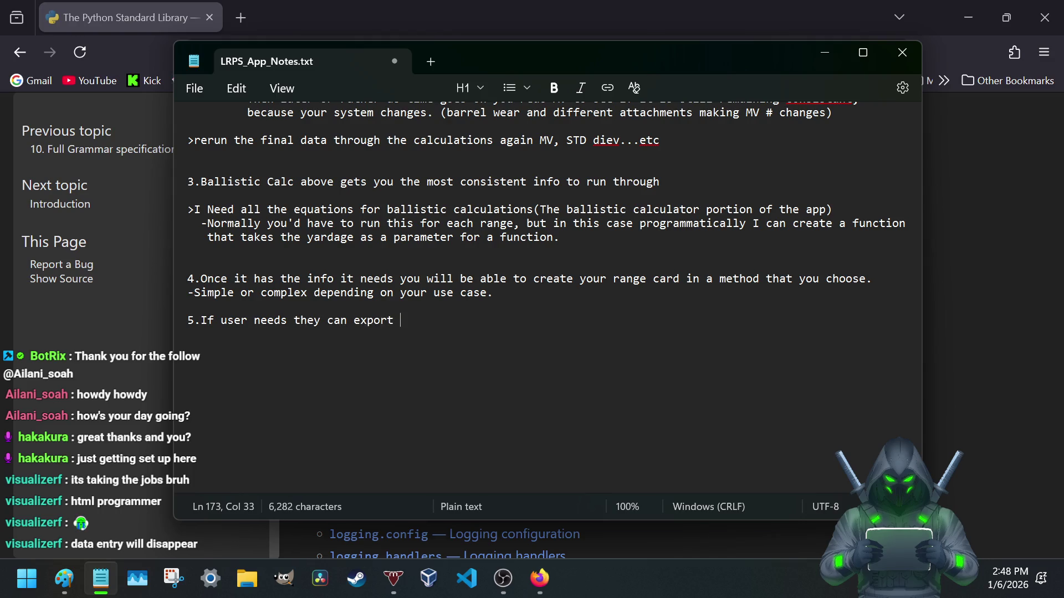
type("ffern")
key("BackSpace")
key("BackSpace")
key("BackSpace")
type("erent for")
type("mats ")
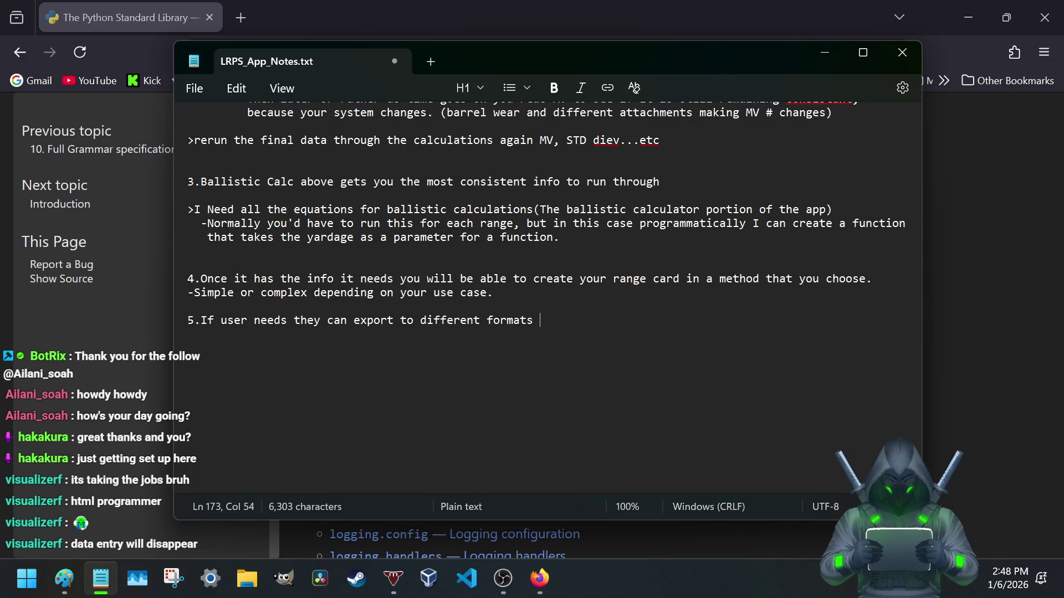
type("xlsx, JSON, C")
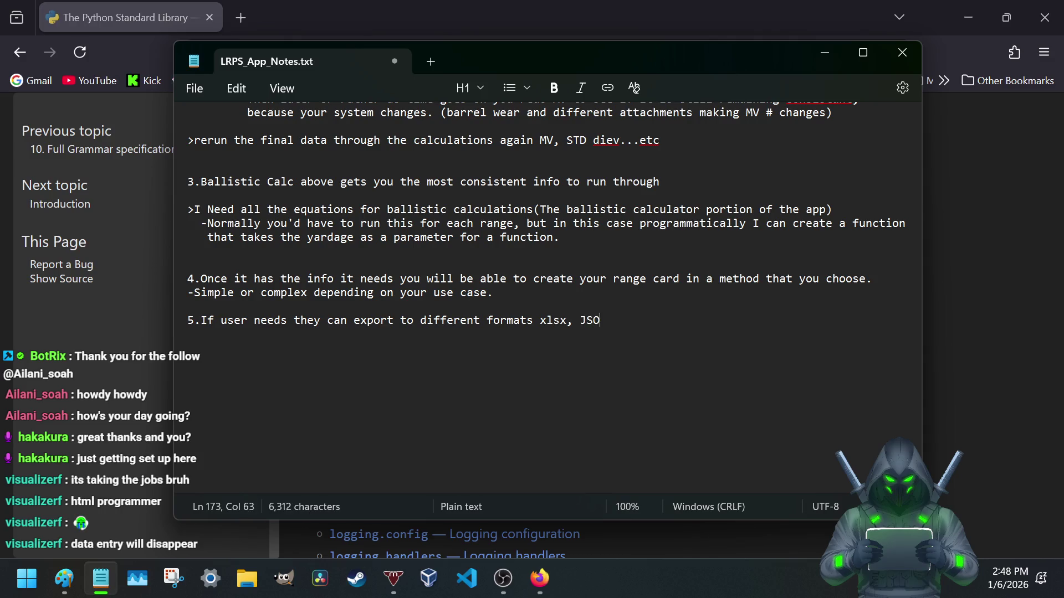
type("SV.")
- Finish the formats list 'xlsx, JSON, CSV.' and start a new note below item 5
left_click_drag(541, 321, 572, 321)
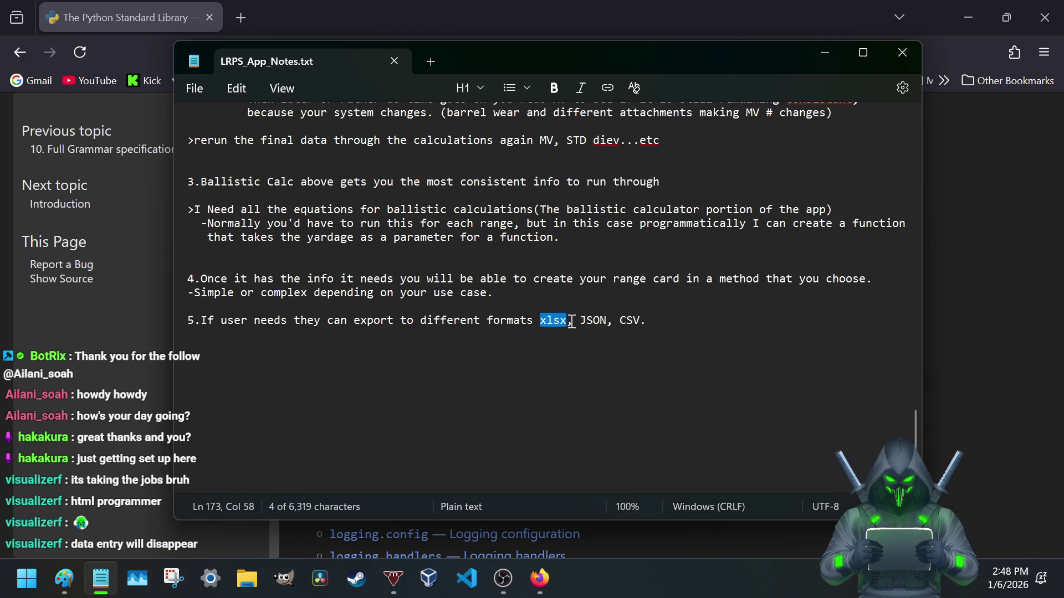
left_click(556, 323)
mouse_move(536, 324)
left_mouse_down()
mouse_move(570, 324)
mouse_move(476, 324)
left_mouse_up()
left_click(571, 323)
left_click_drag(476, 324, 539, 323)
left_click(567, 322)
left_click(670, 321)
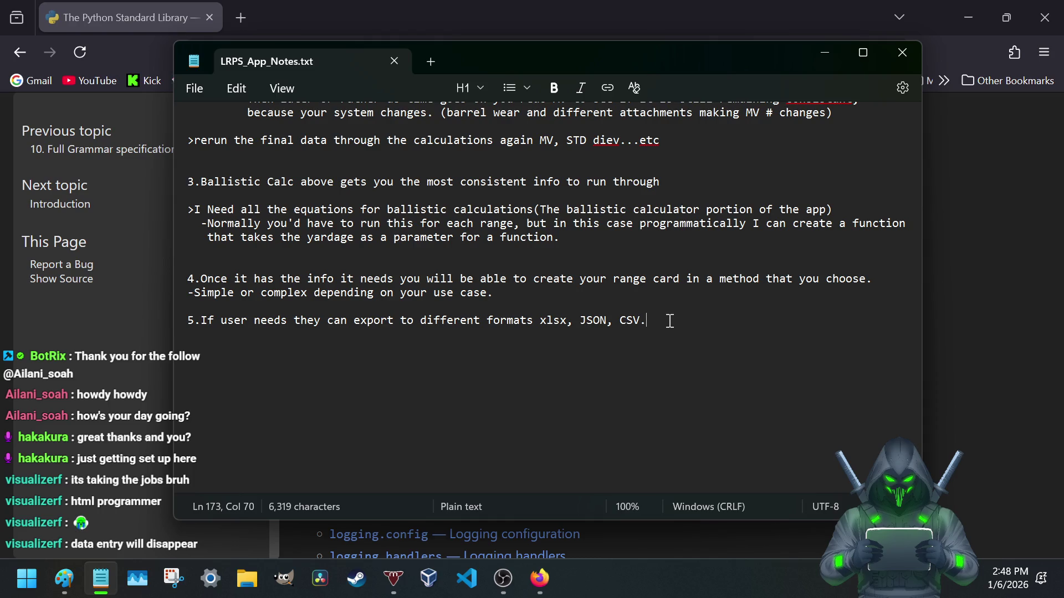
key("Return")
key("Return")
type("*B")
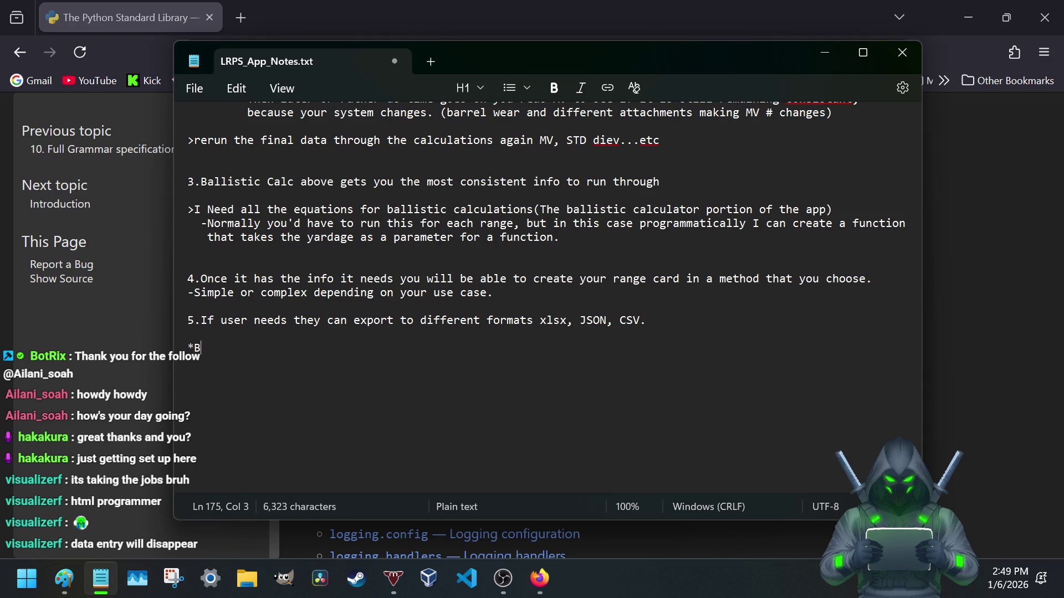
type("e for everyone, ")
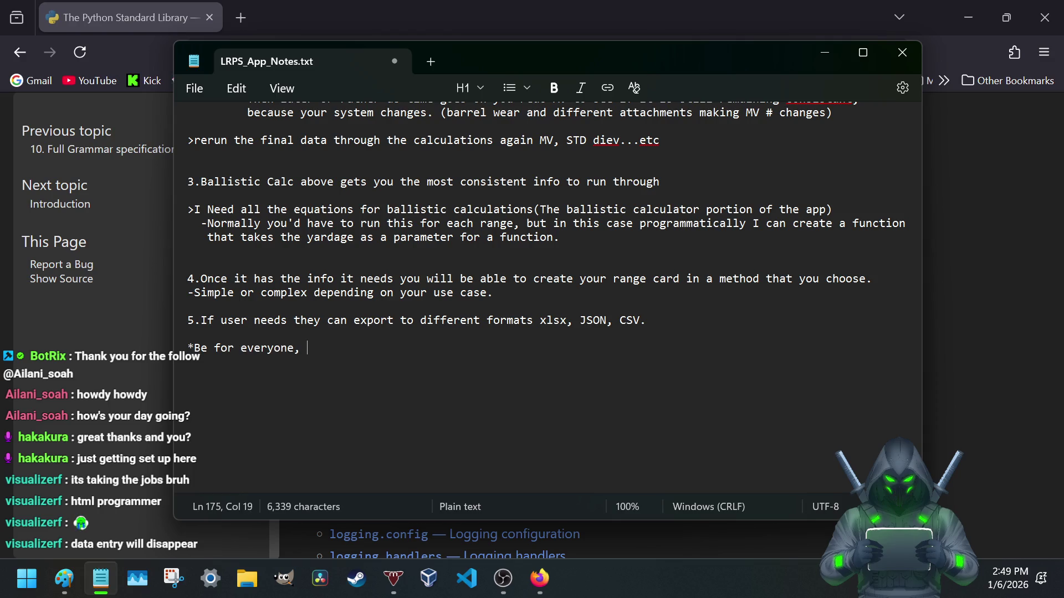
type("Layman")
- Write the '*Be for everyone' line from casual Layman all the way up to Pros or ELR ppl
key("BackSpace")
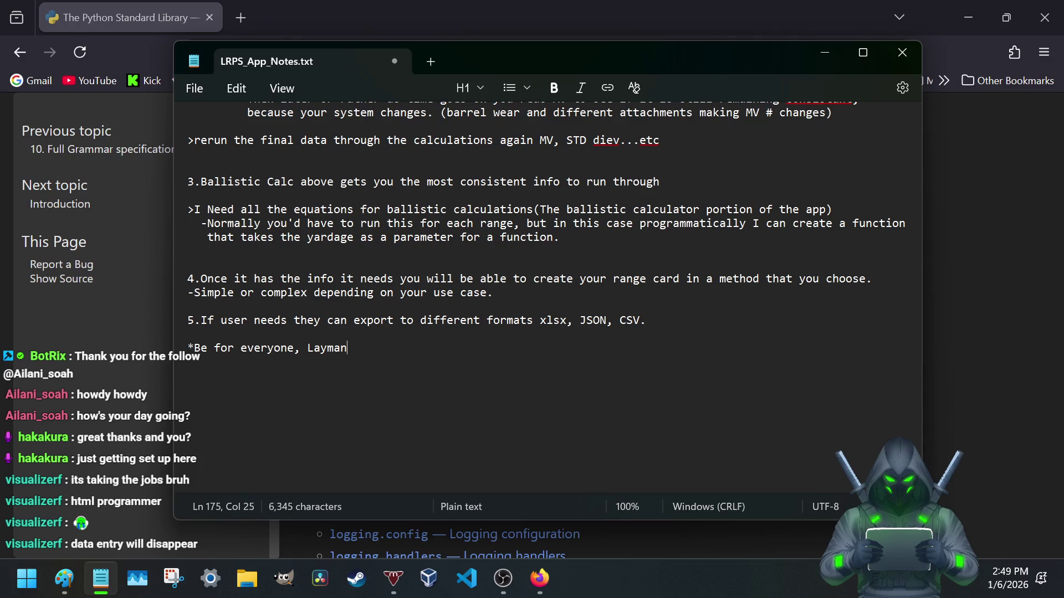
type("he casual guy, a")
type("ll ")
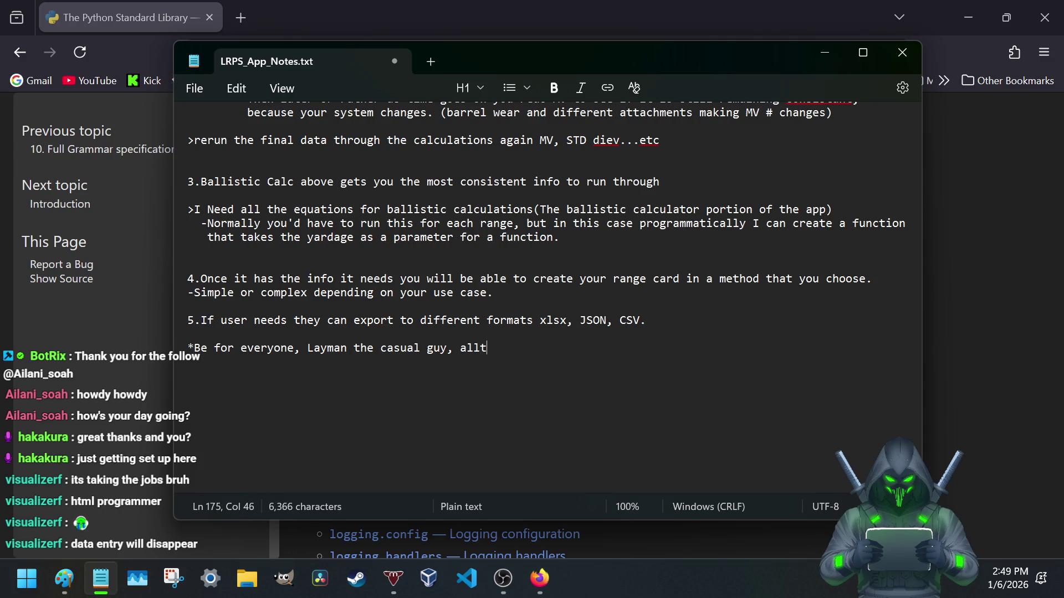
type("they")
key("BackSpace")
key("BackSpace")
type("way up to Pros or ELR ppl")
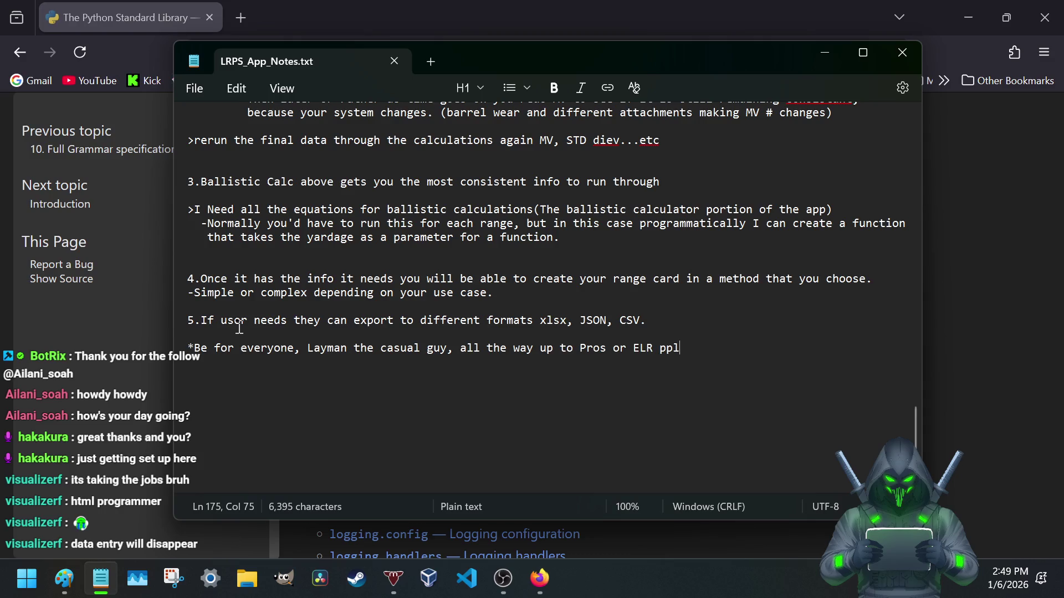
scroll(240, 326, "up", 2)
scroll(239, 327, "up", 5)
scroll(240, 327, "up", 5)
scroll(239, 327, "up", 5)
scroll(240, 327, "up", 5)
scroll(238, 327, "down", 3)
scroll(238, 327, "down", 5)
scroll(238, 327, "down", 5)
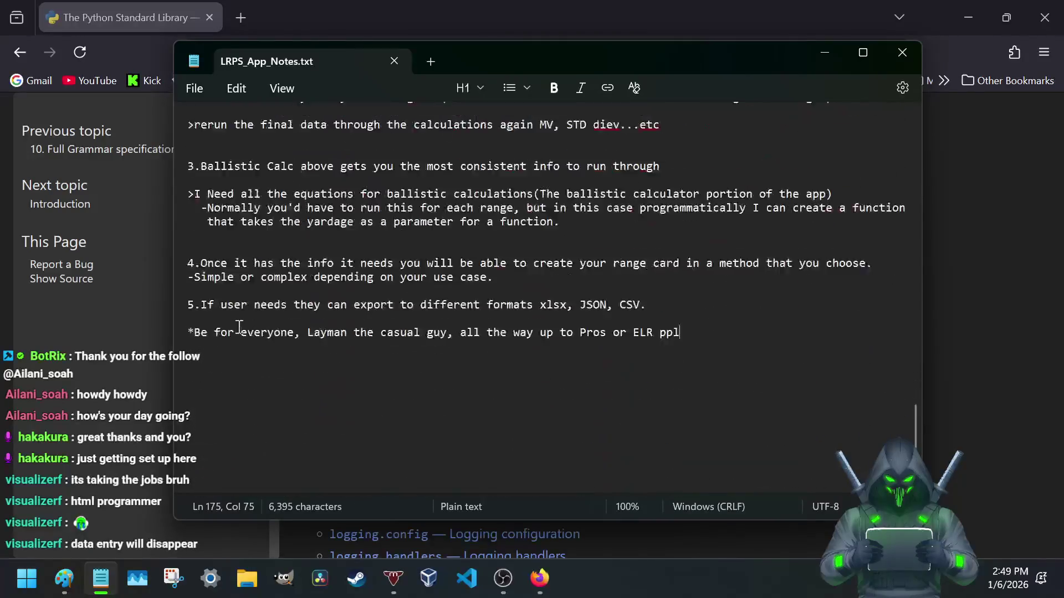
scroll(238, 327, "down", 2)
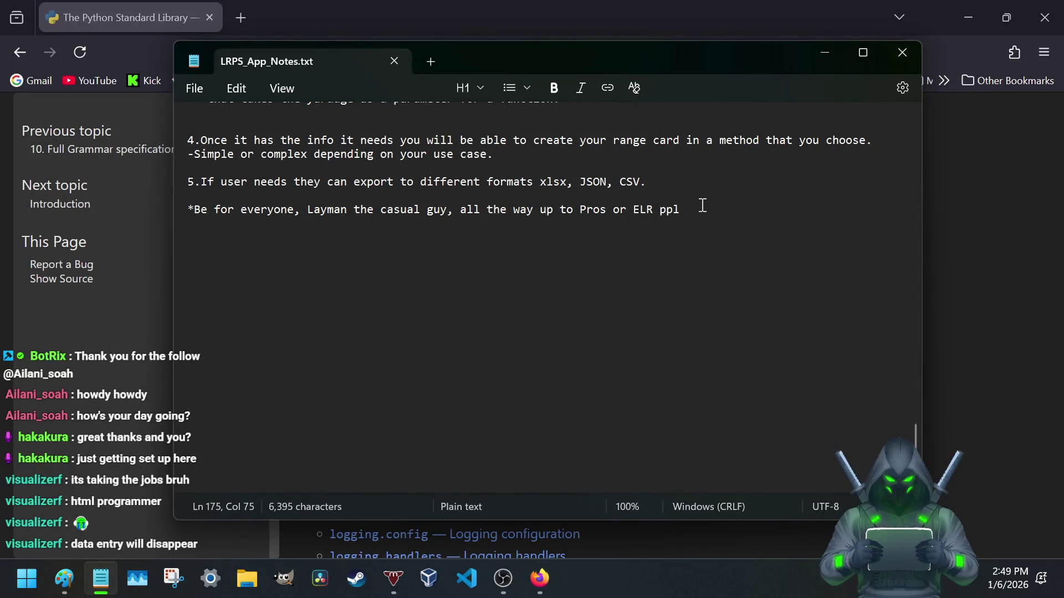
left_click_drag(681, 210, 188, 211)
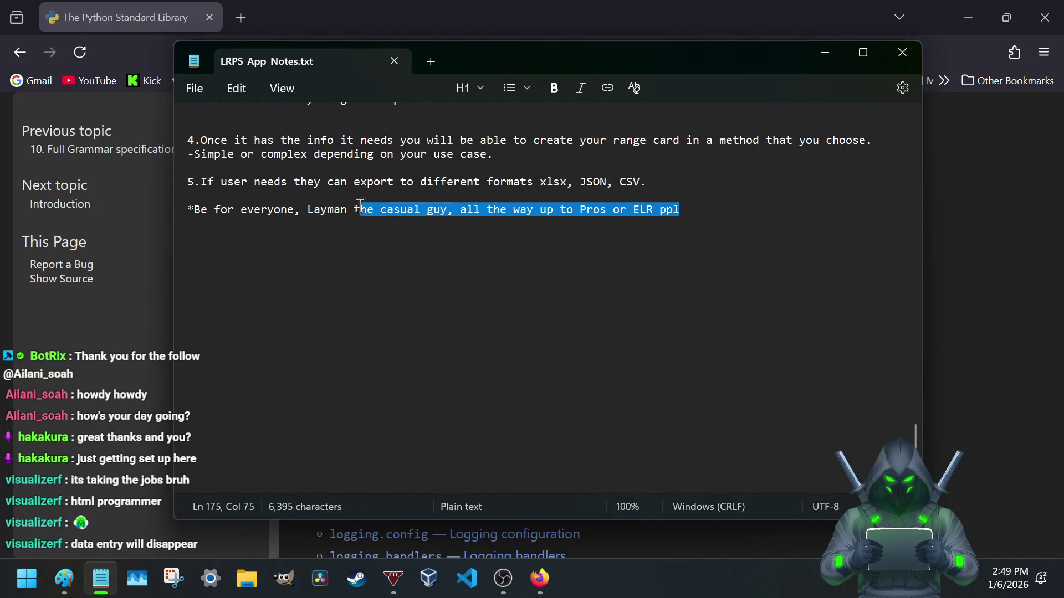
left_click(199, 210)
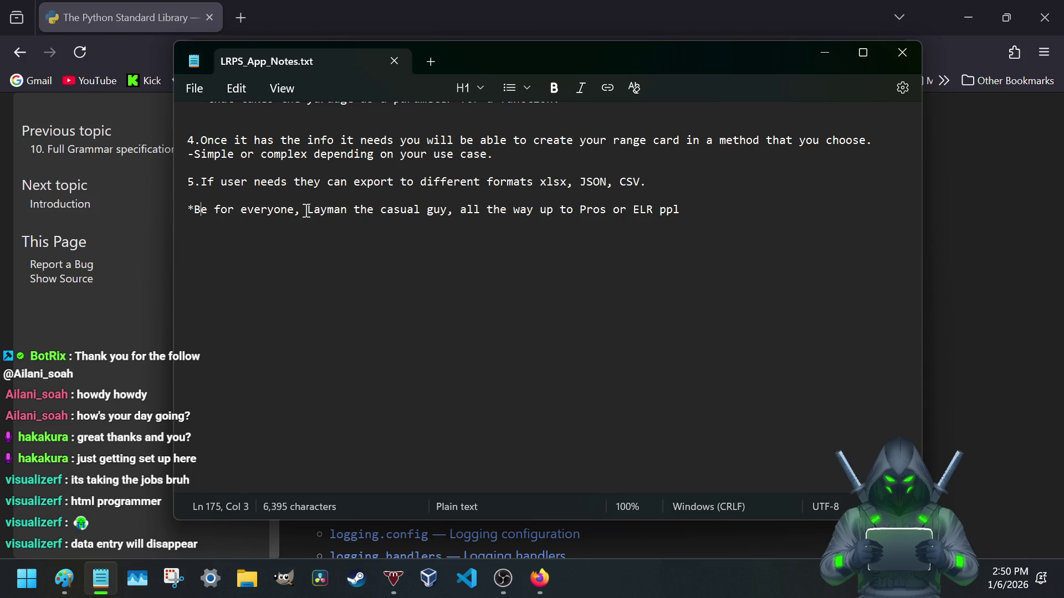
scroll(306, 210, "up", 3)
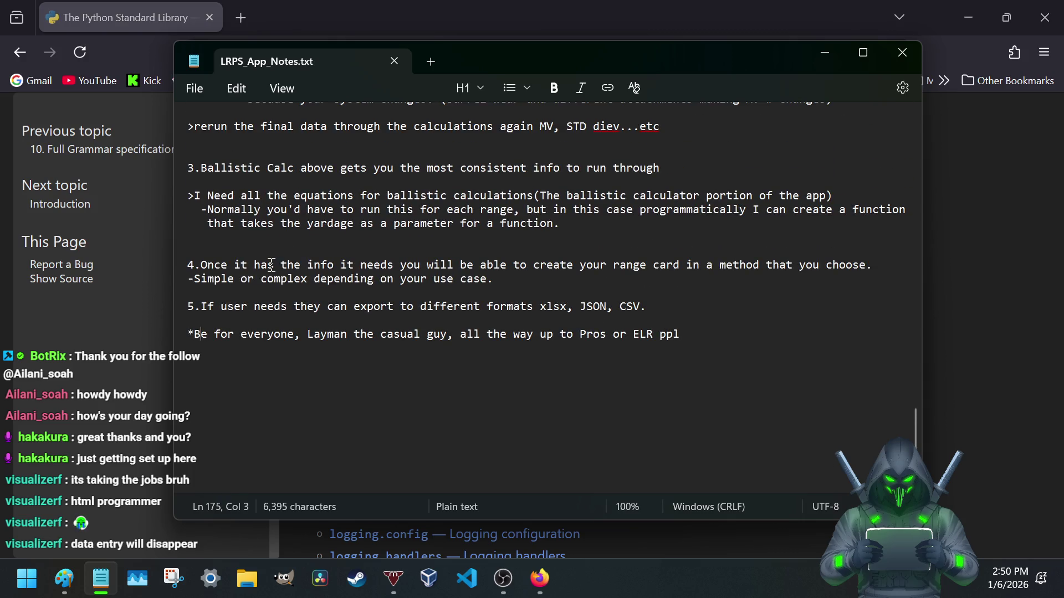
scroll(271, 265, "down", 3)
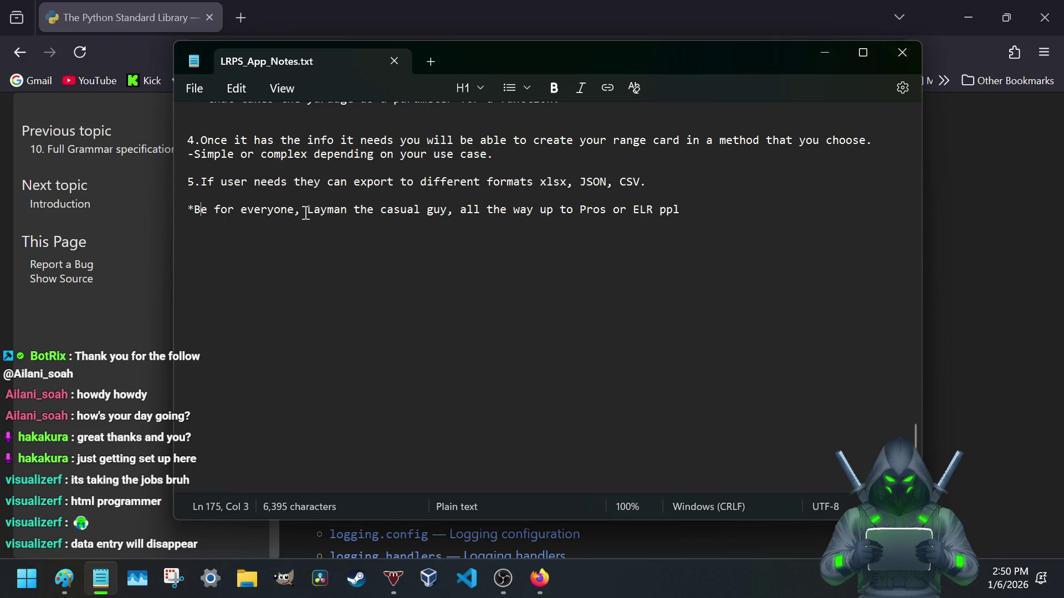
- Reread the closing line phrase by phrase and end it with a period after 'ppl'
left_click(287, 209)
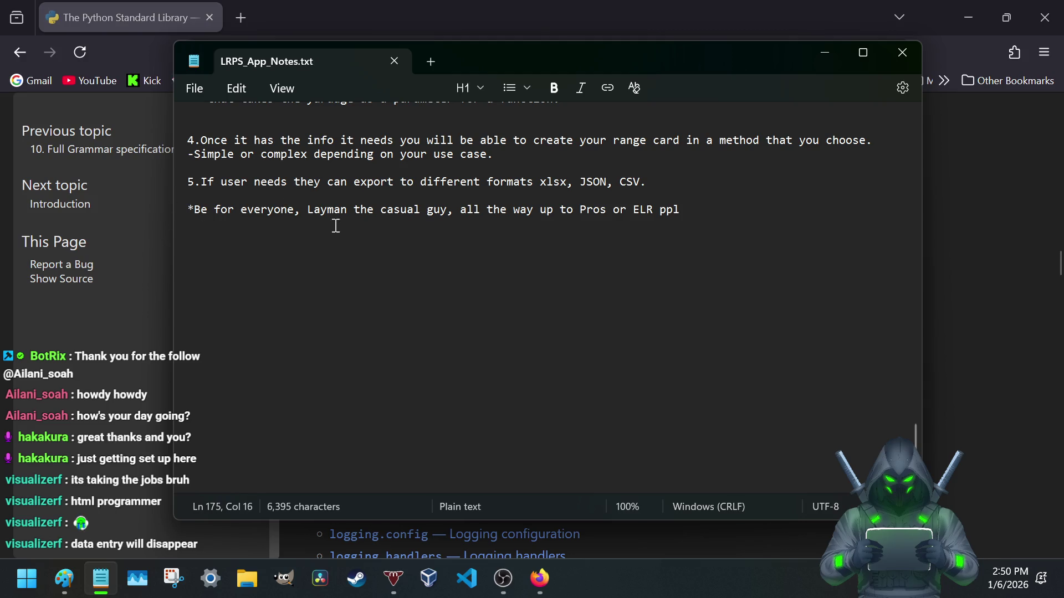
left_click_drag(303, 209, 420, 220)
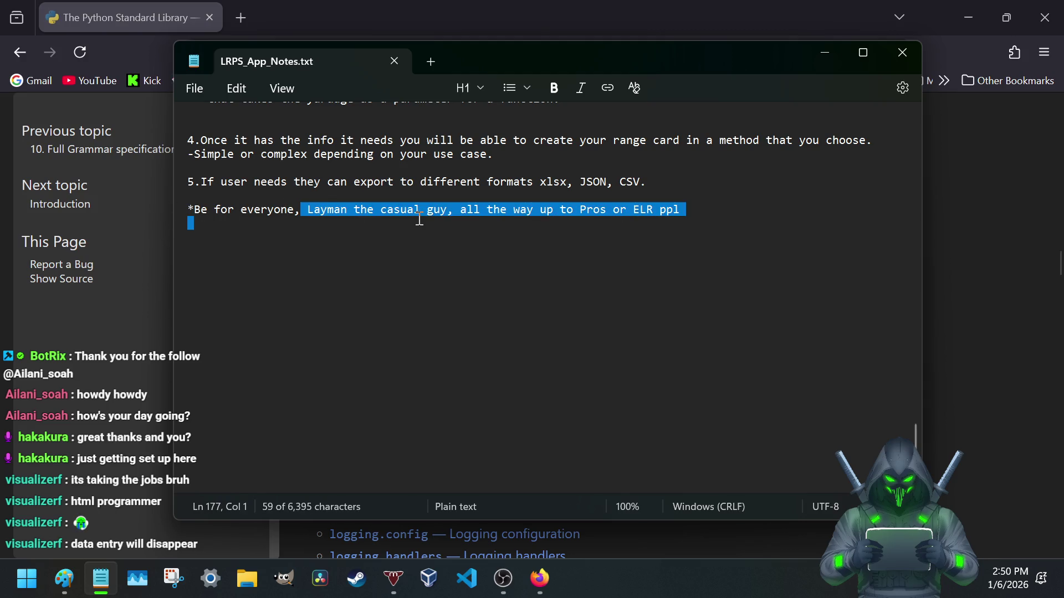
left_click(448, 226)
left_click_drag(488, 210, 683, 218)
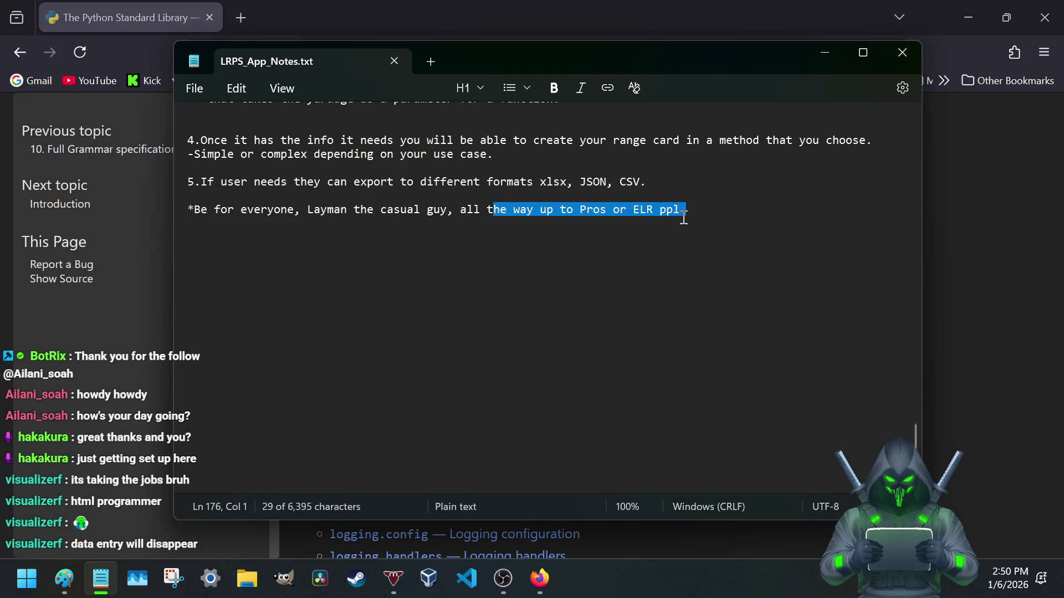
left_click(557, 250)
left_click(690, 215)
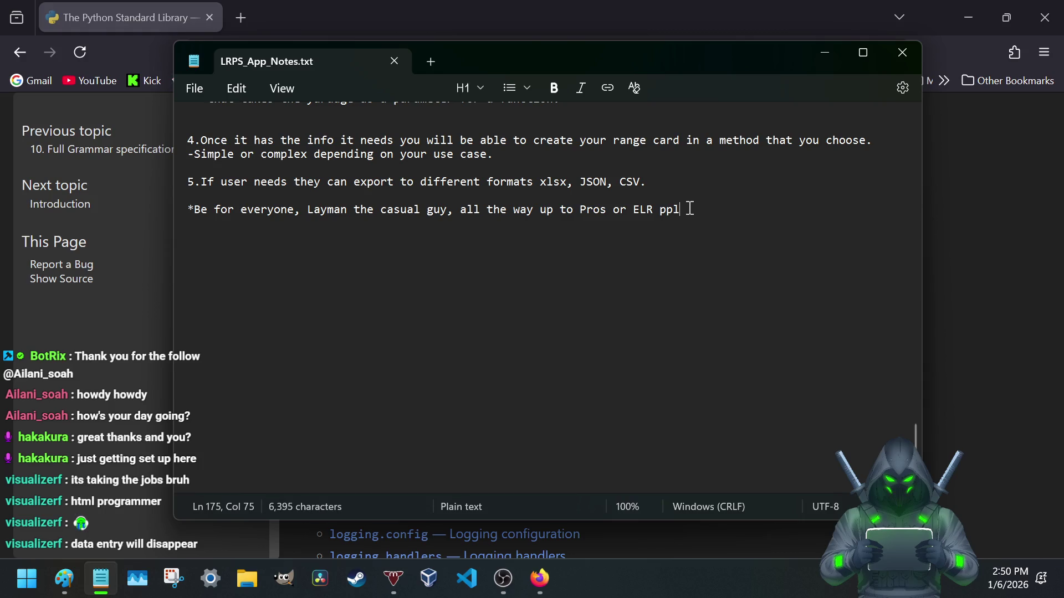
type(".")
scroll(346, 202, "up", 5)
scroll(345, 202, "up", 5)
scroll(344, 202, "up", 3)
scroll(345, 203, "down", 10)
scroll(340, 197, "down", 6)
scroll(336, 196, "down", 6)
scroll(335, 196, "up", 9)
scroll(336, 196, "up", 5)
scroll(336, 196, "up", 5)
scroll(335, 196, "up", 5)
scroll(334, 195, "up", 3)
scroll(334, 196, "up", 5)
scroll(335, 196, "up", 5)
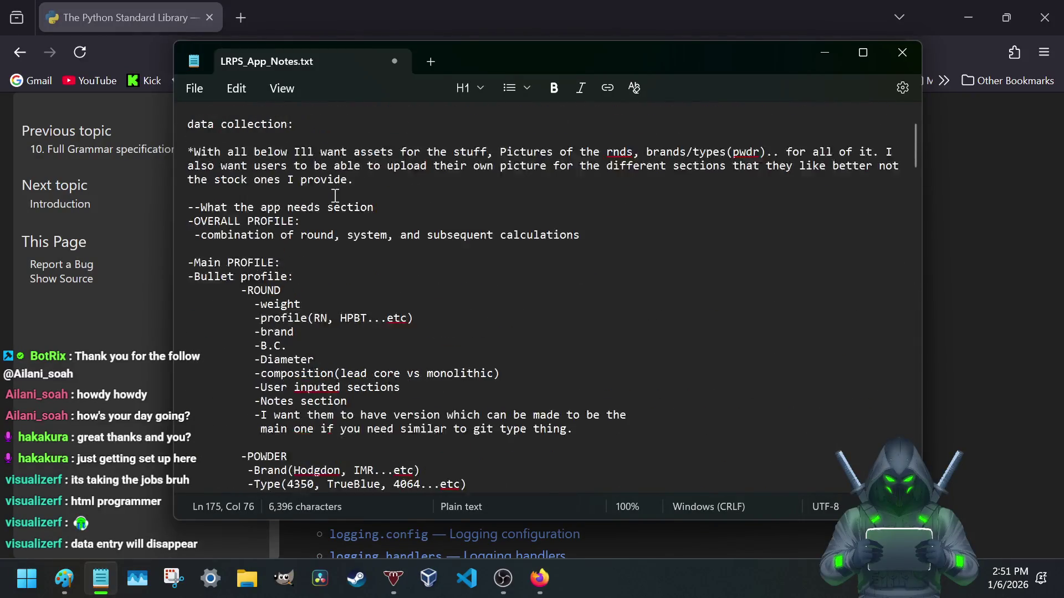
scroll(334, 195, "up", 3)
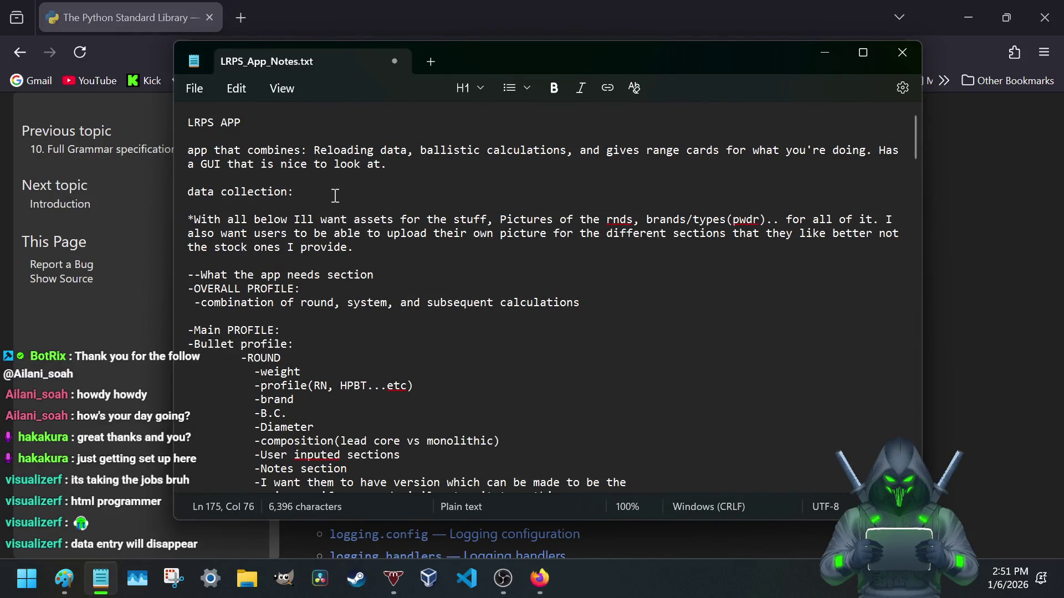
scroll(334, 196, "down", 2)
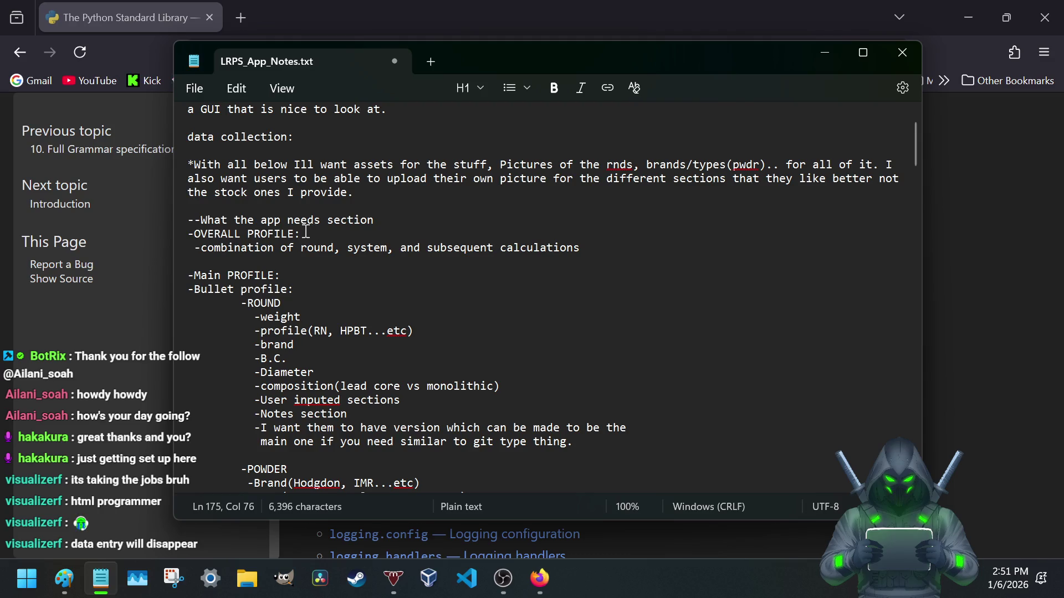
scroll(305, 234, "down", 2)
scroll(254, 249, "down", 1)
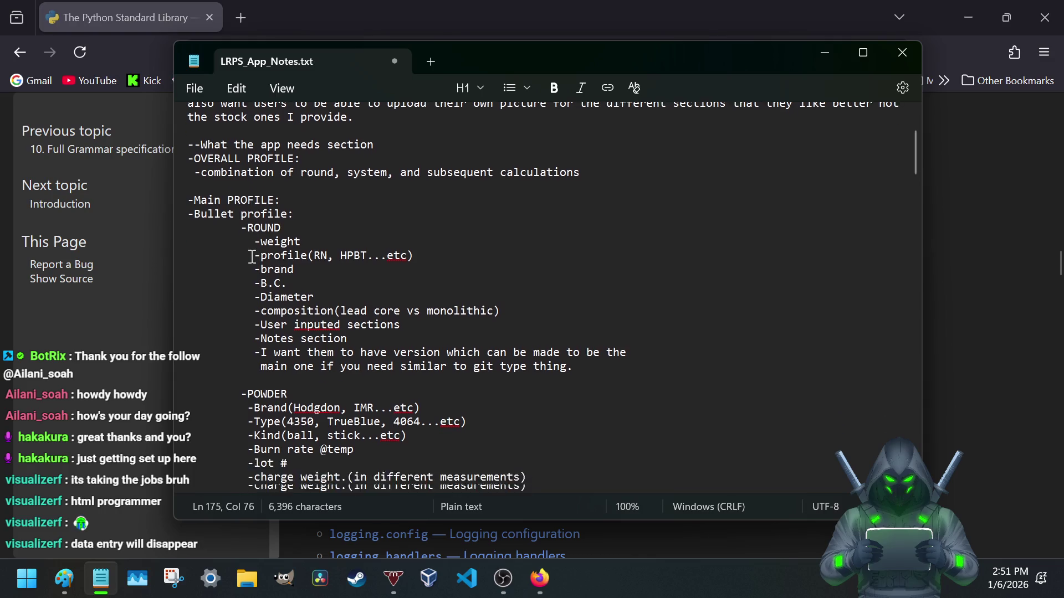
- Review the ROUND weight and bullet profile entries near the top of the notes
double_click(250, 197)
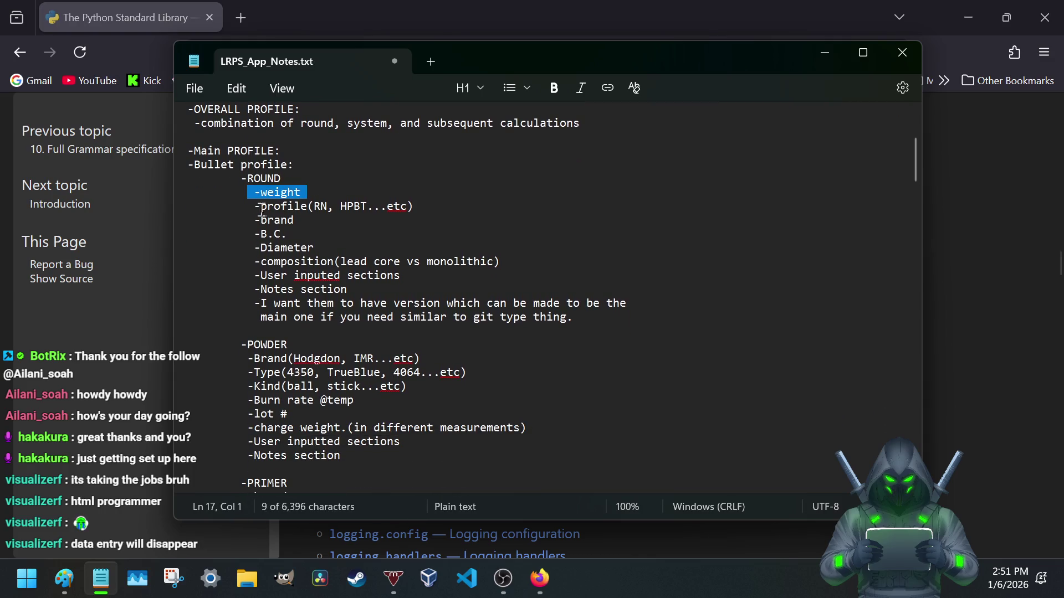
key("Down")
mouse_move(247, 178)
left_mouse_down()
mouse_move(332, 324)
mouse_move(282, 179)
left_mouse_up()
left_click(292, 176)
scroll(290, 183, "down", 2)
scroll(290, 182, "down", 2)
scroll(287, 199, "down", 2)
scroll(283, 224, "down", 2)
scroll(283, 223, "up", 2)
scroll(283, 223, "up", 5)
scroll(274, 225, "down", 3)
scroll(265, 228, "down", 3)
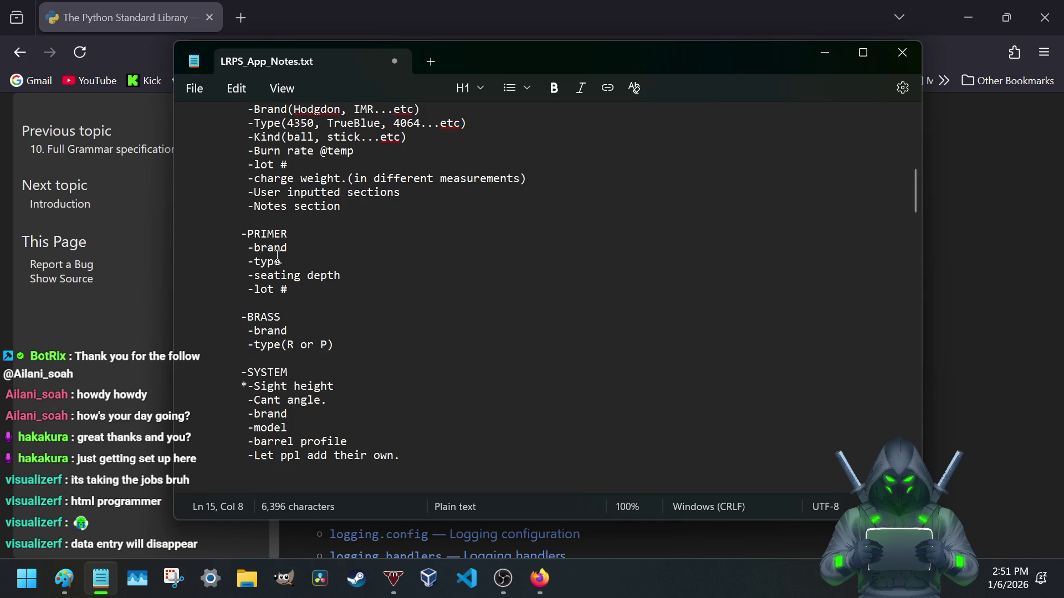
scroll(276, 259, "down", 1)
scroll(277, 259, "down", 2)
scroll(277, 260, "down", 2)
scroll(276, 264, "down", 1)
scroll(277, 262, "down", 4)
scroll(258, 279, "down", 3)
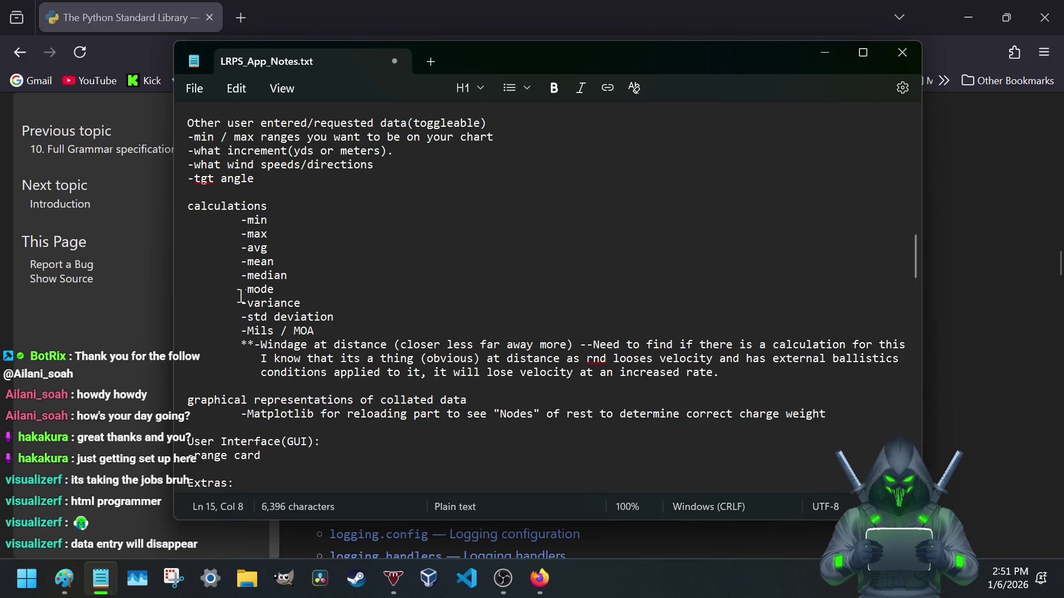
scroll(239, 295, "down", 1)
scroll(240, 296, "down", 1)
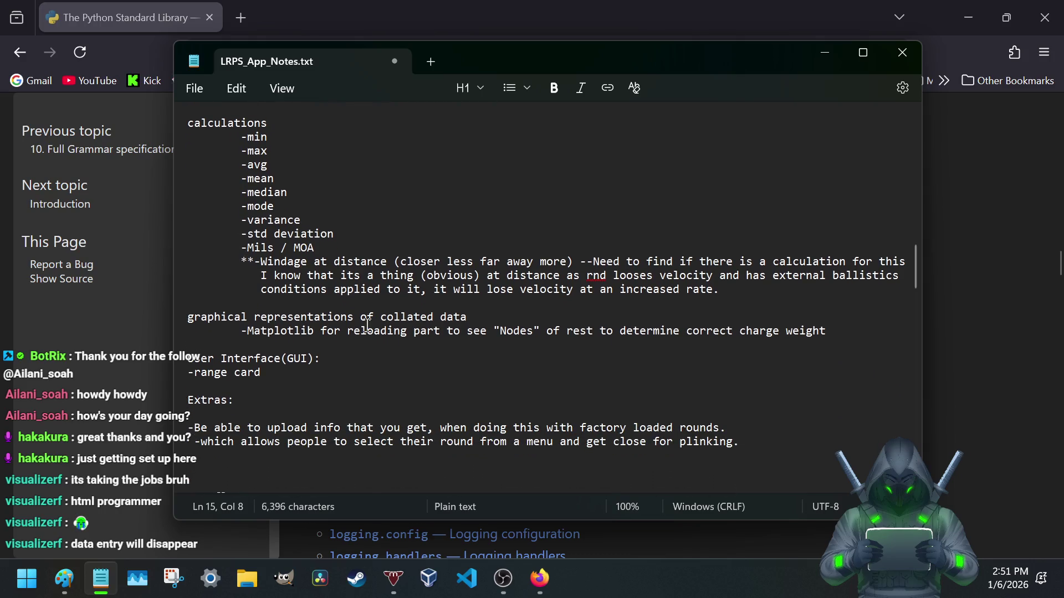
scroll(366, 323, "down", 2)
- Review the Windage-at-distance note and calculations heading, then bring Firefox forward
mouse_move(254, 178)
left_mouse_down()
mouse_move(390, 191)
mouse_move(490, 178)
left_mouse_up()
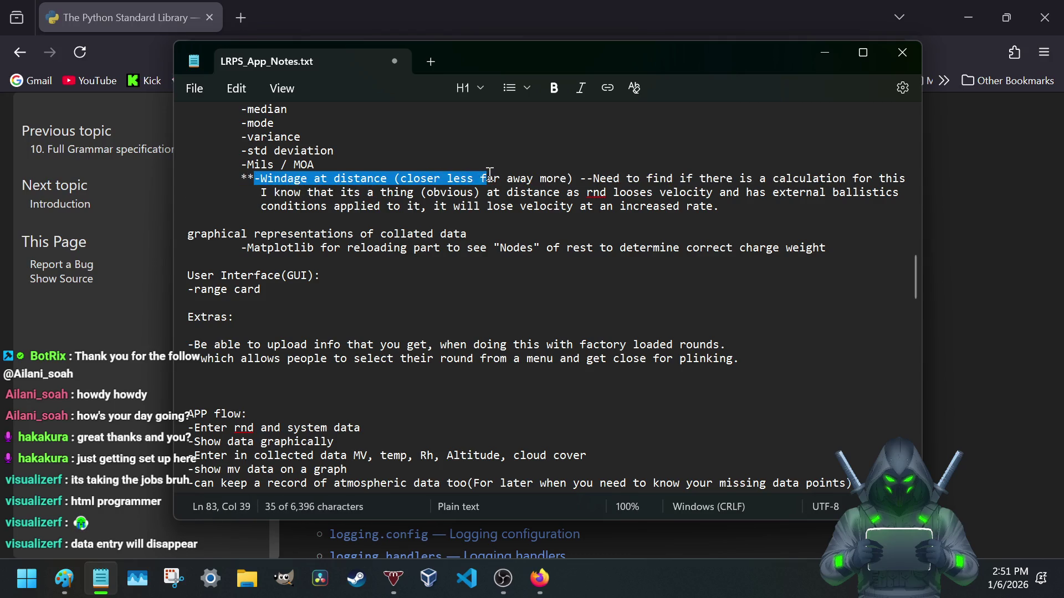
left_click(281, 178)
scroll(223, 193, "up", 3)
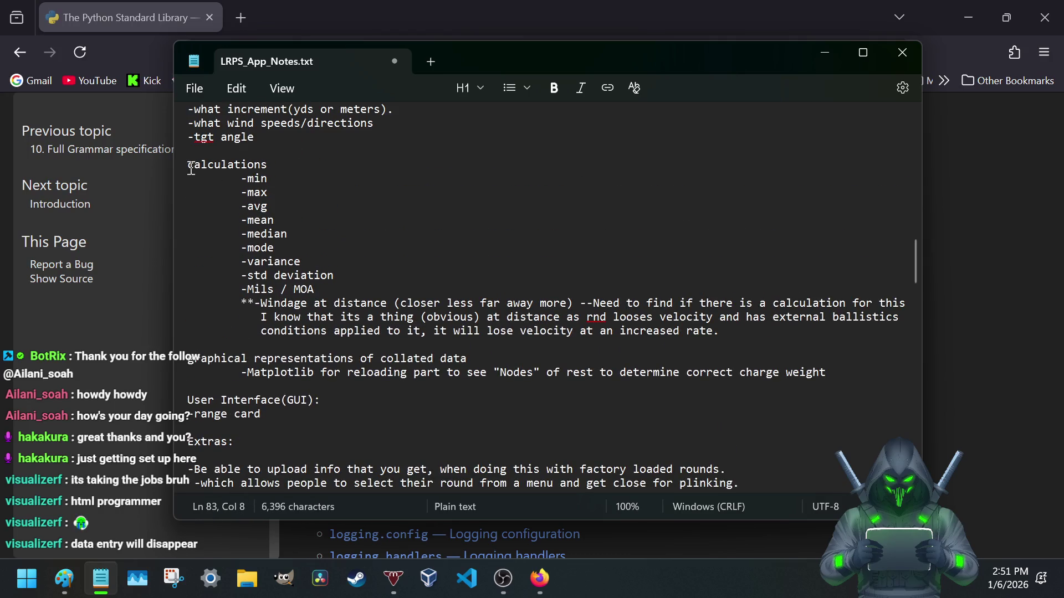
left_click_drag(194, 169, 290, 171)
scroll(295, 283, "down", 3)
scroll(291, 282, "down", 1)
scroll(287, 281, "down", 4)
scroll(283, 281, "down", 3)
scroll(284, 279, "down", 2)
scroll(283, 279, "down", 2)
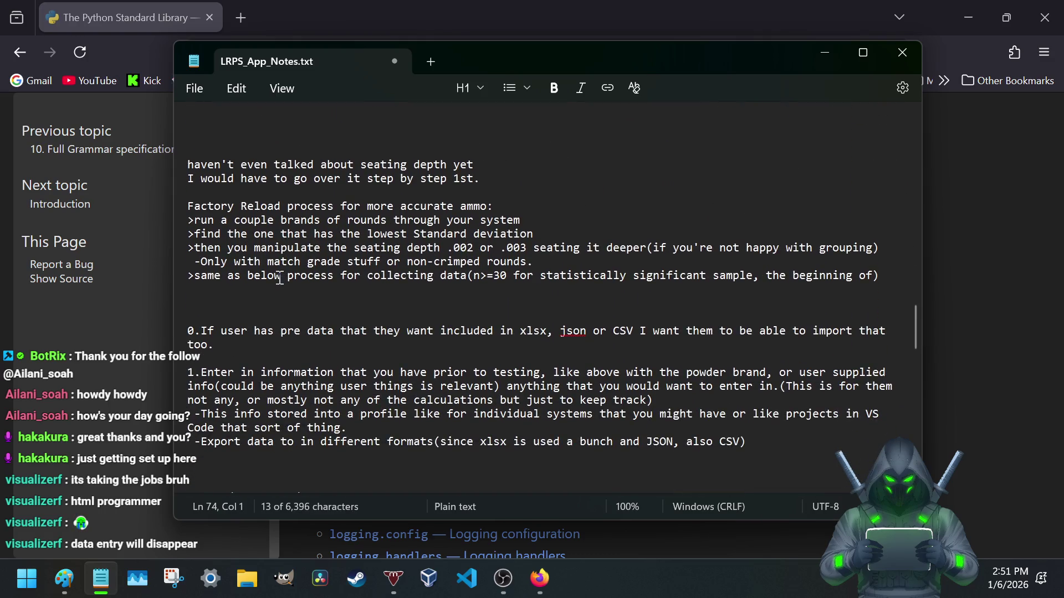
scroll(281, 278, "down", 5)
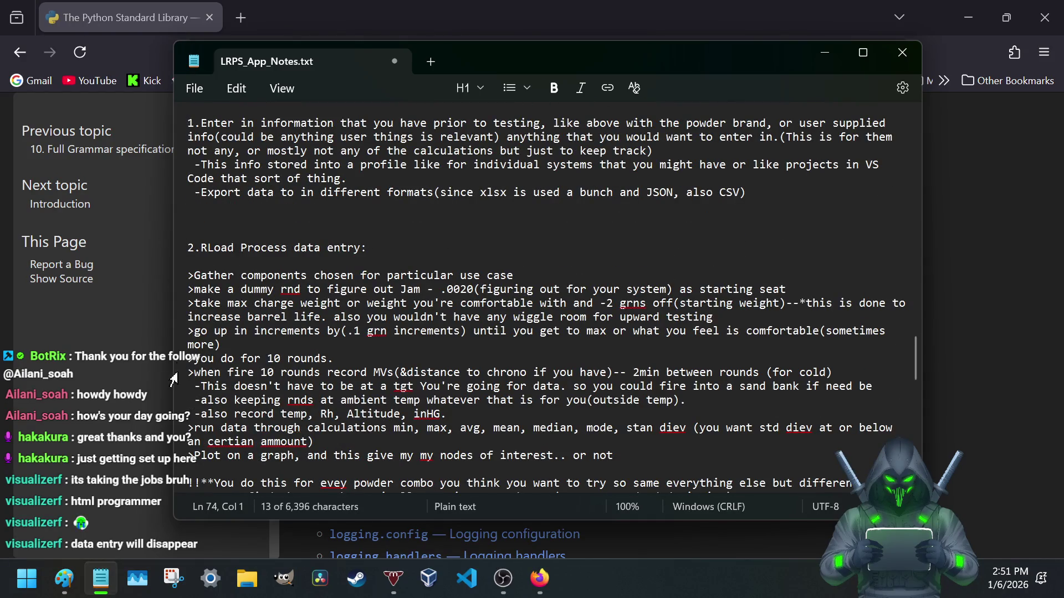
scroll(274, 279, "down", 4)
scroll(249, 308, "down", 5)
scroll(153, 338, "down", 1)
left_click(158, 324)
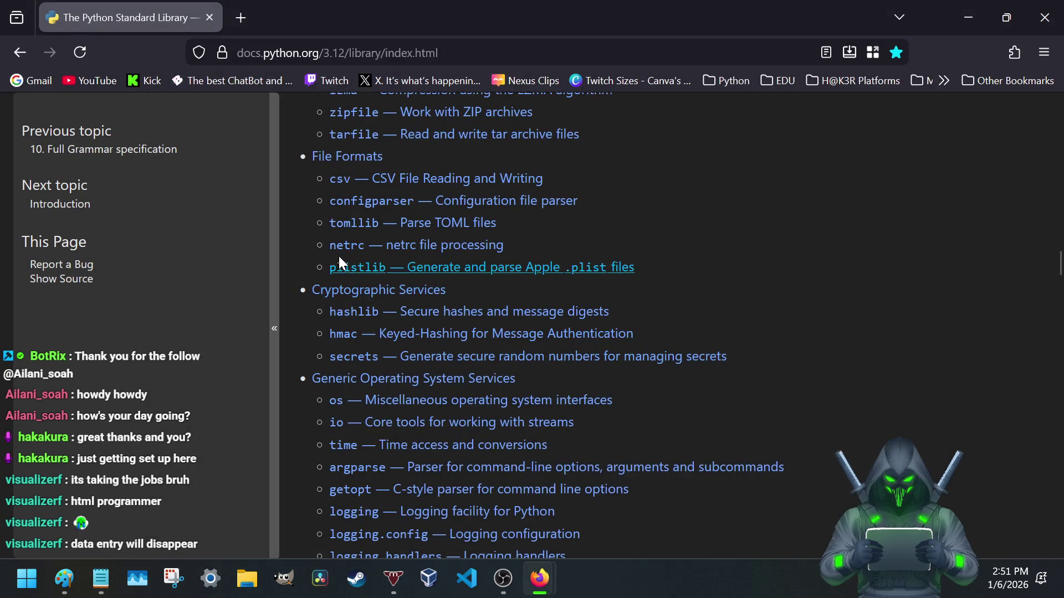
scroll(303, 332, "down", 3)
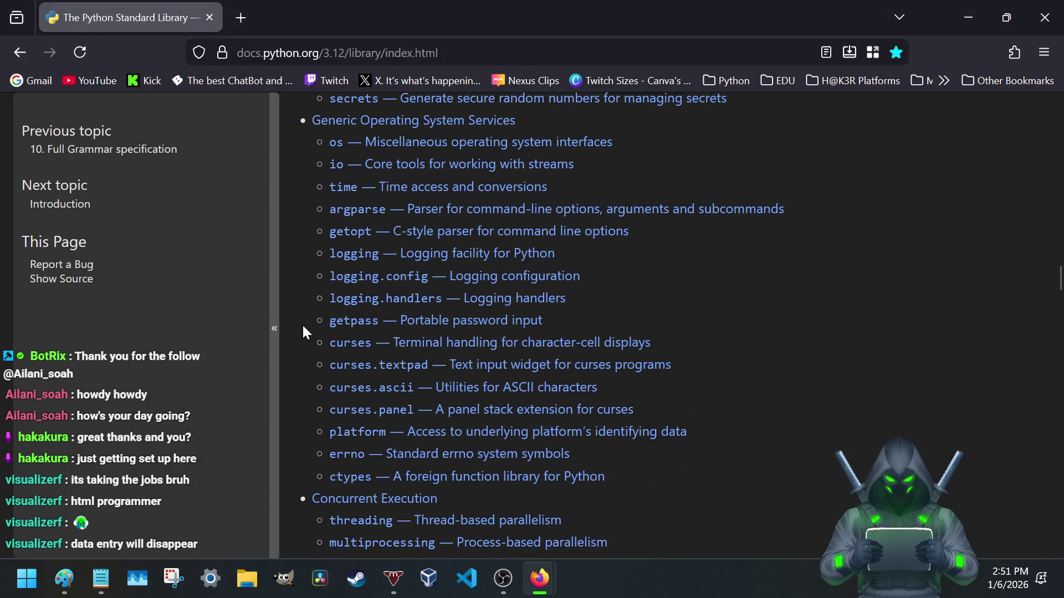
scroll(303, 333, "up", 1)
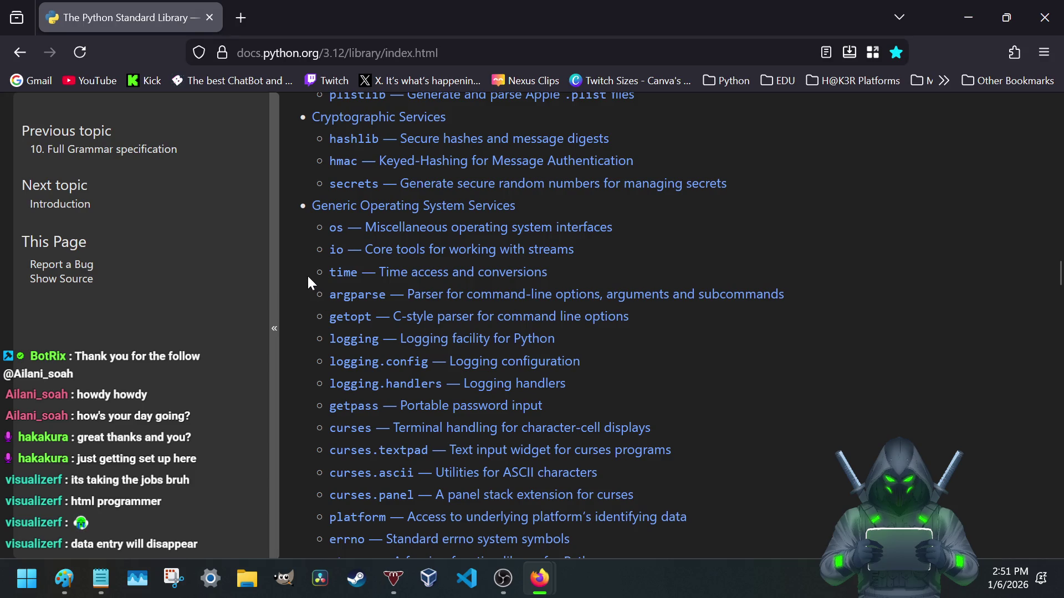
scroll(306, 274, "down", 1)
scroll(306, 275, "down", 1)
scroll(307, 275, "down", 2)
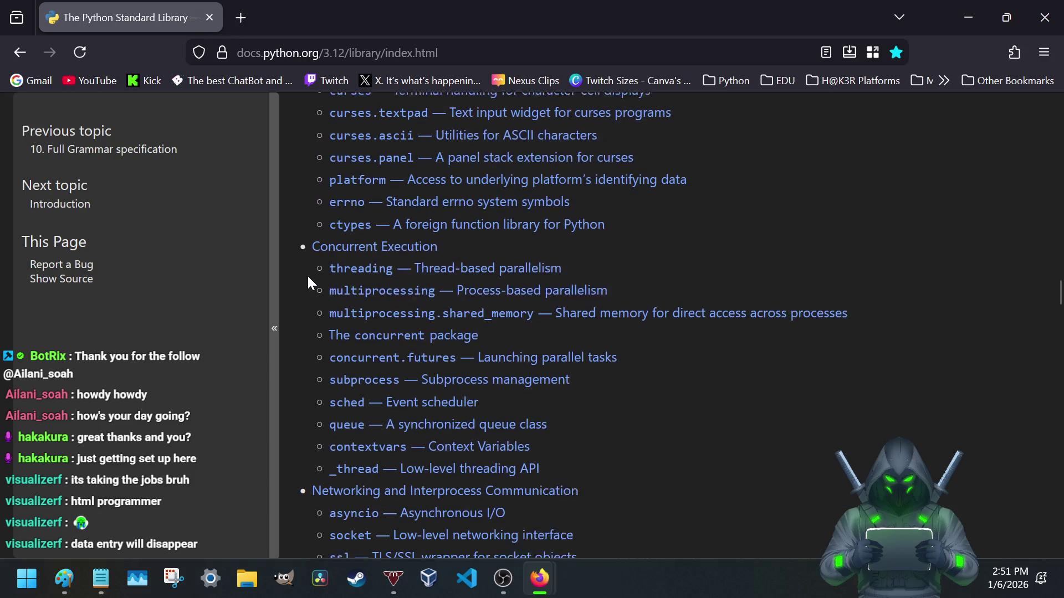
scroll(307, 274, "down", 2)
scroll(308, 276, "down", 1)
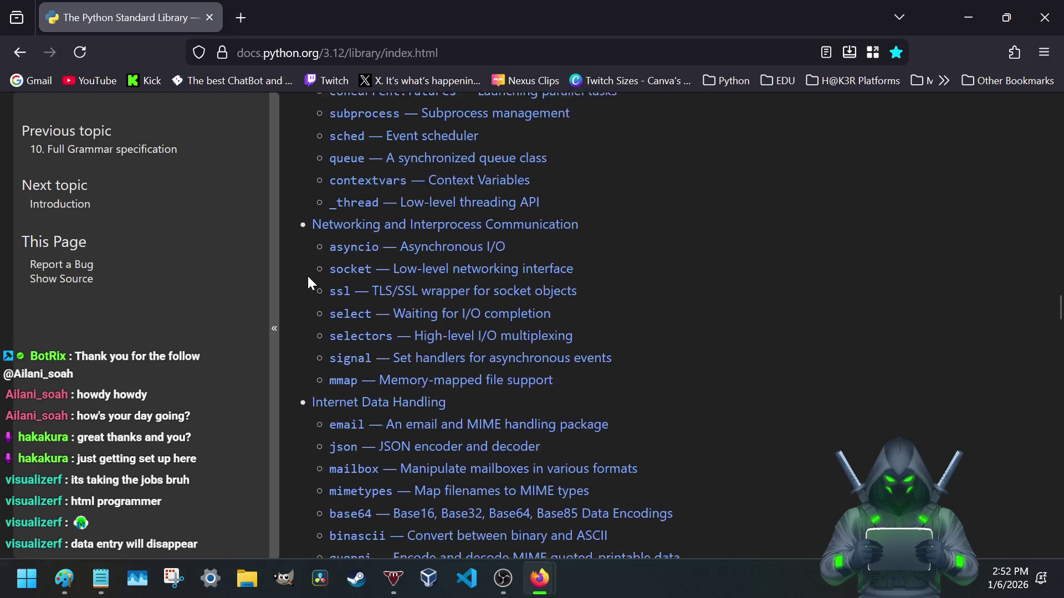
scroll(308, 276, "down", 1)
scroll(307, 281, "down", 1)
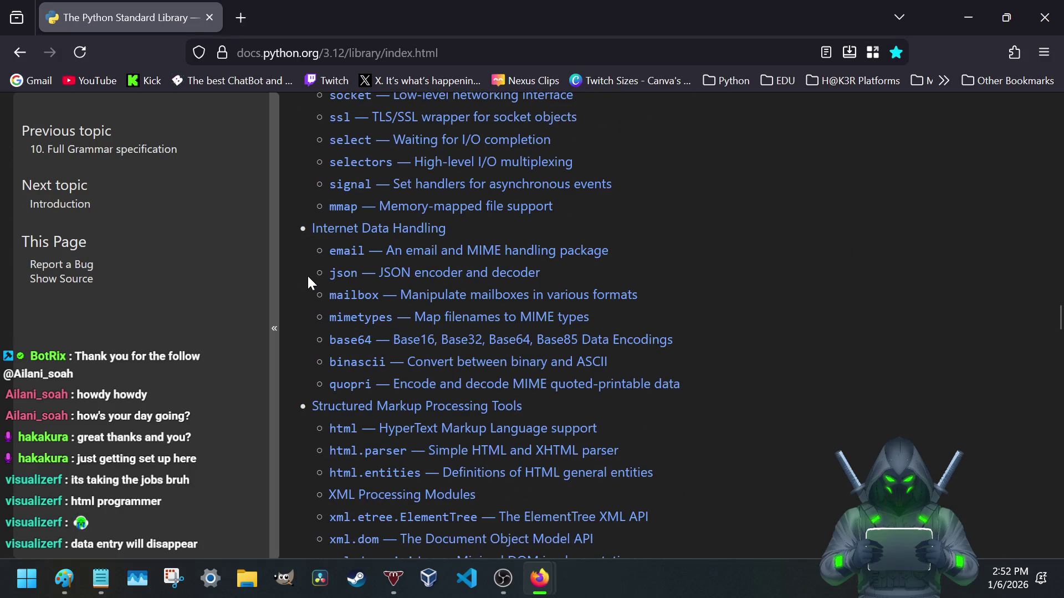
- Open the json encoder and decoder docs in a new tab and switch to it
right_click(464, 274)
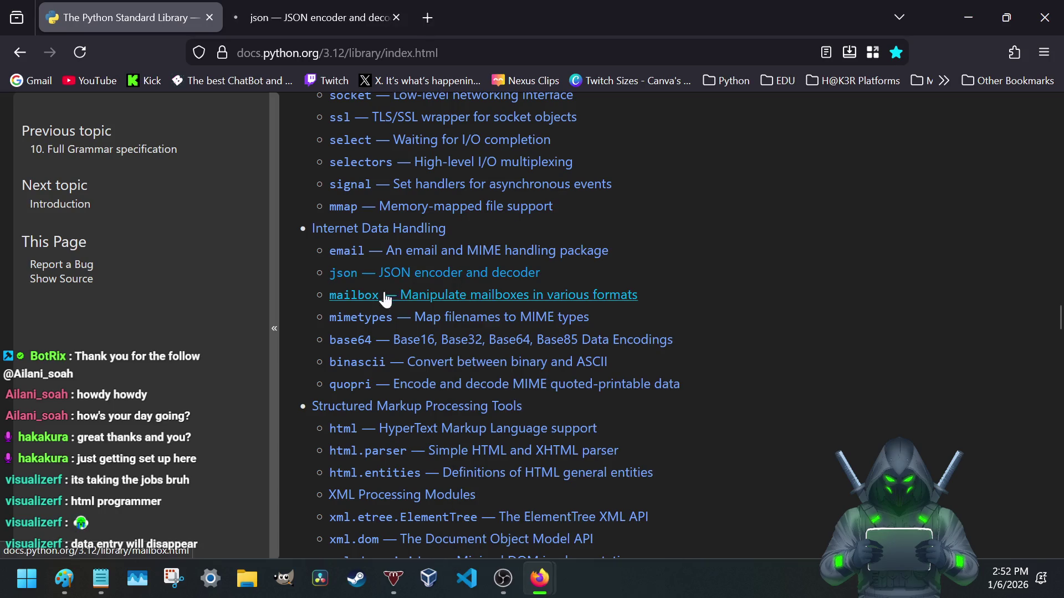
scroll(366, 298, "down", 2)
scroll(366, 298, "down", 3)
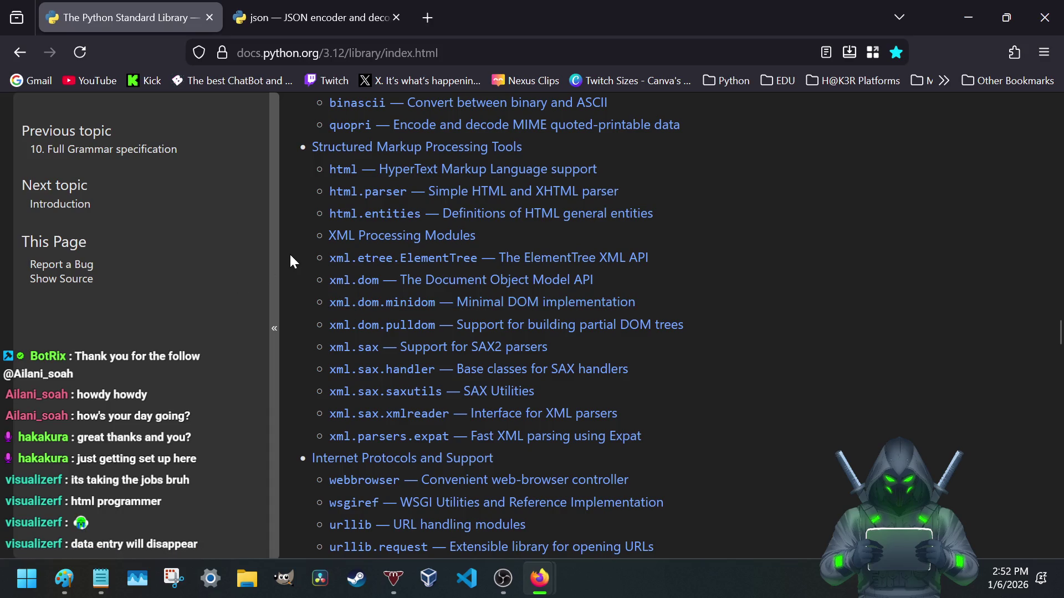
scroll(290, 260, "down", 3)
scroll(290, 259, "down", 2)
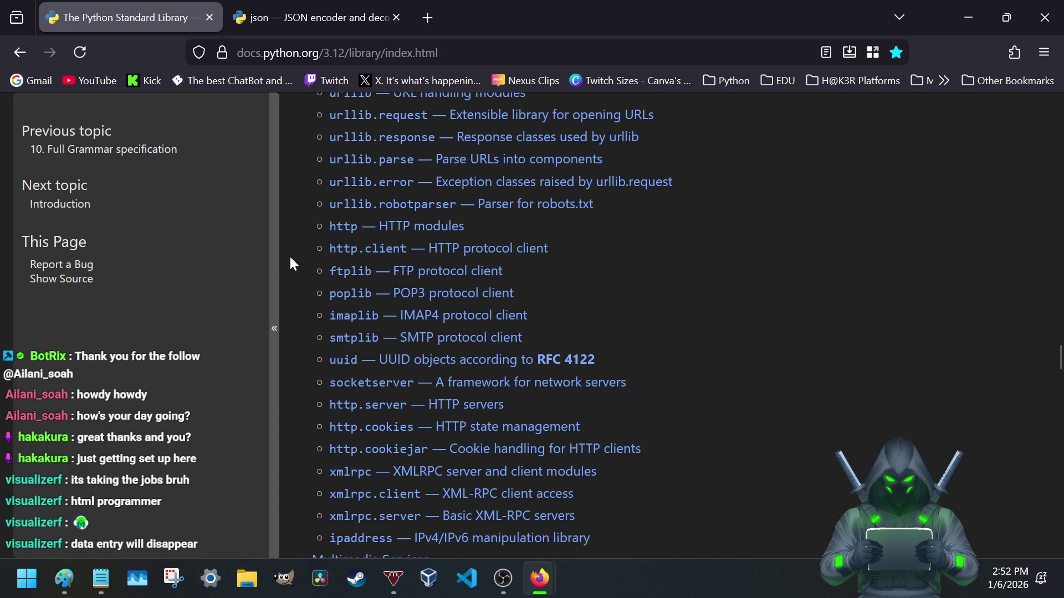
scroll(289, 260, "down", 1)
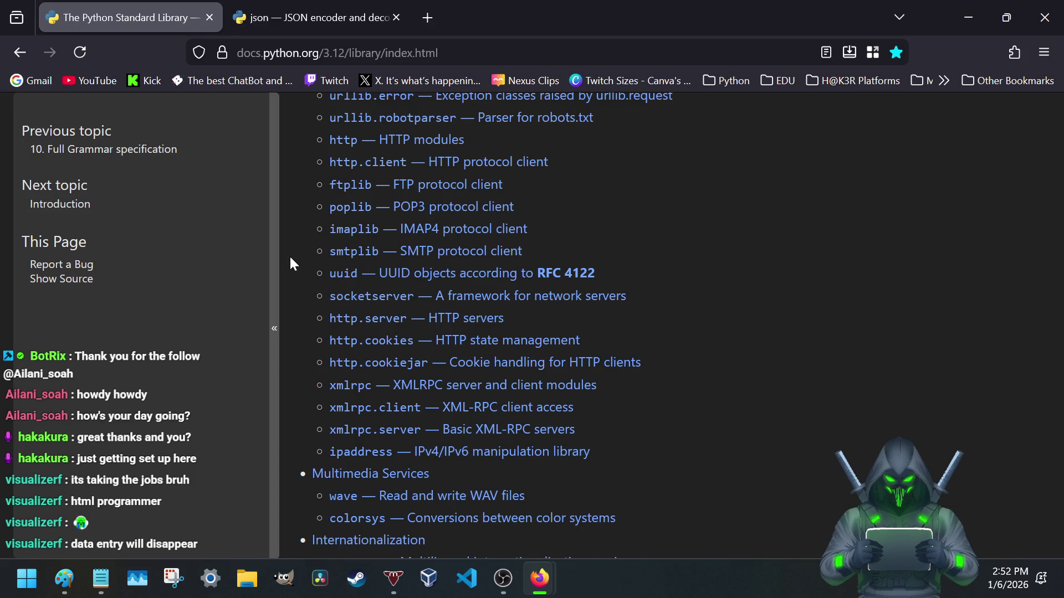
left_click(310, 17)
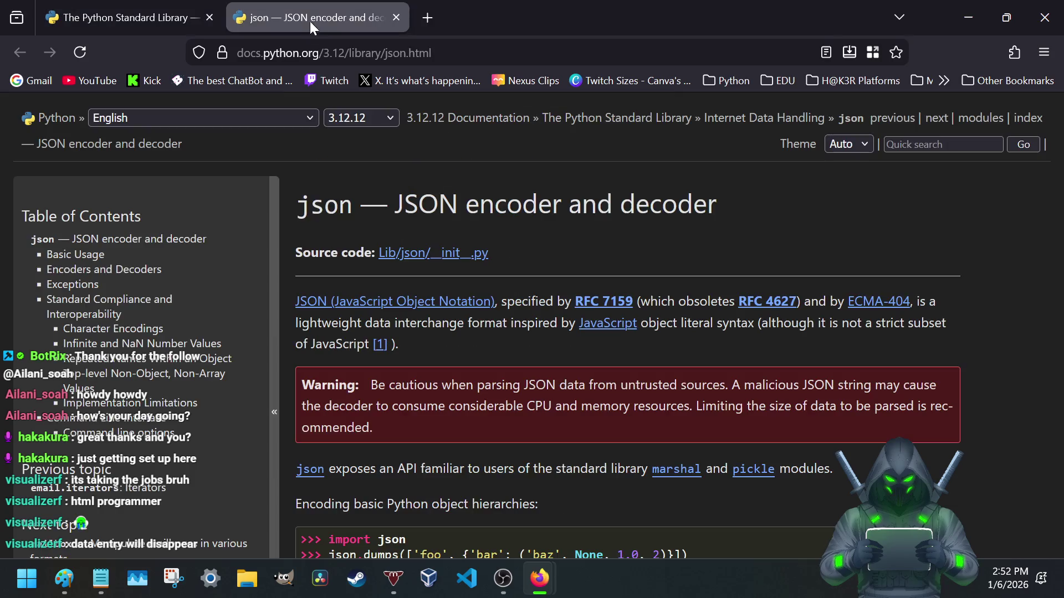
scroll(478, 316, "down", 3)
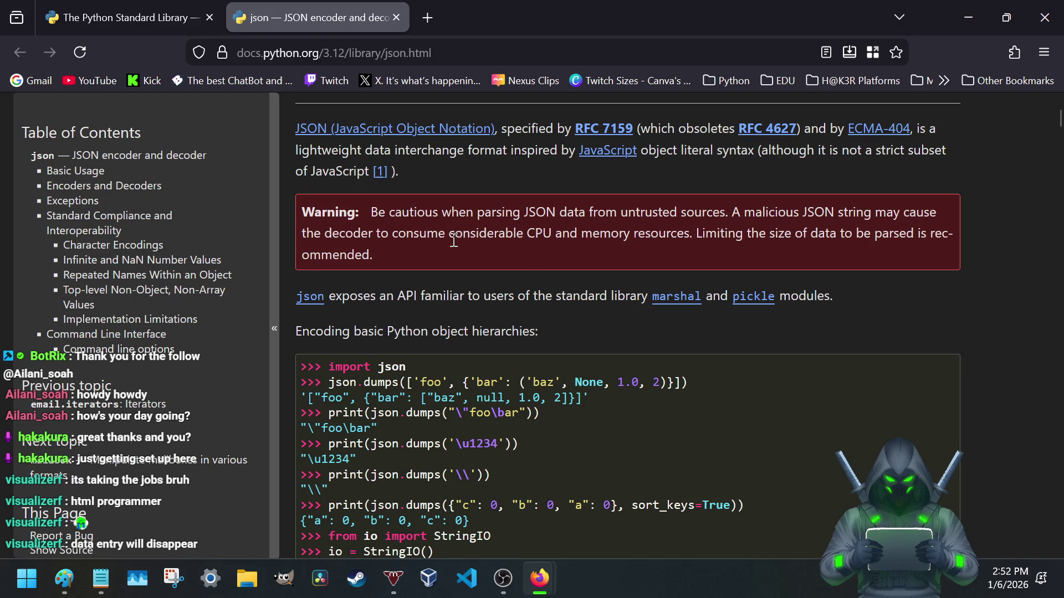
scroll(453, 241, "down", 3)
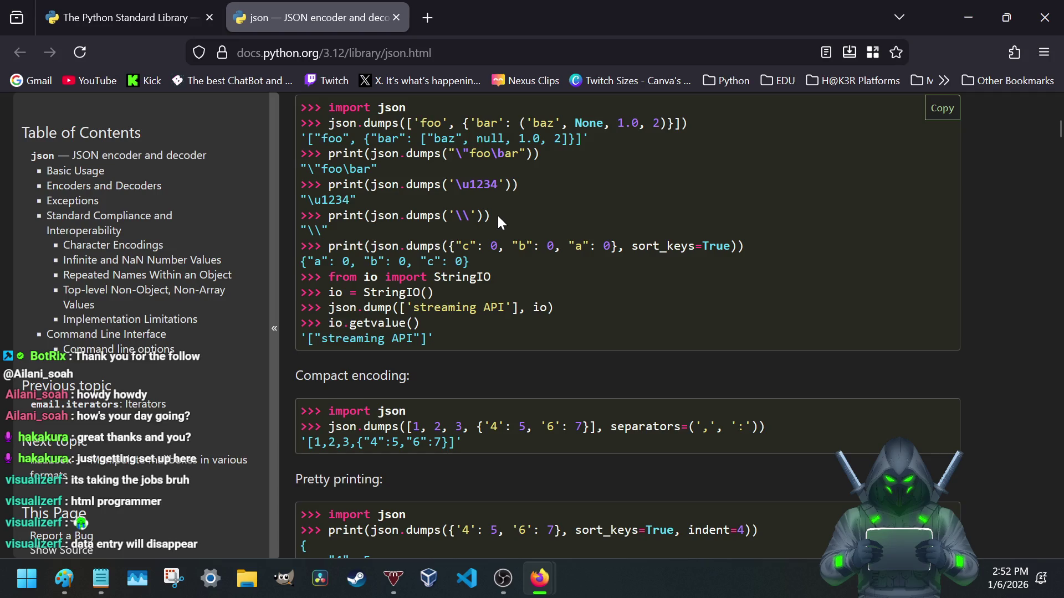
scroll(498, 213, "down", 3)
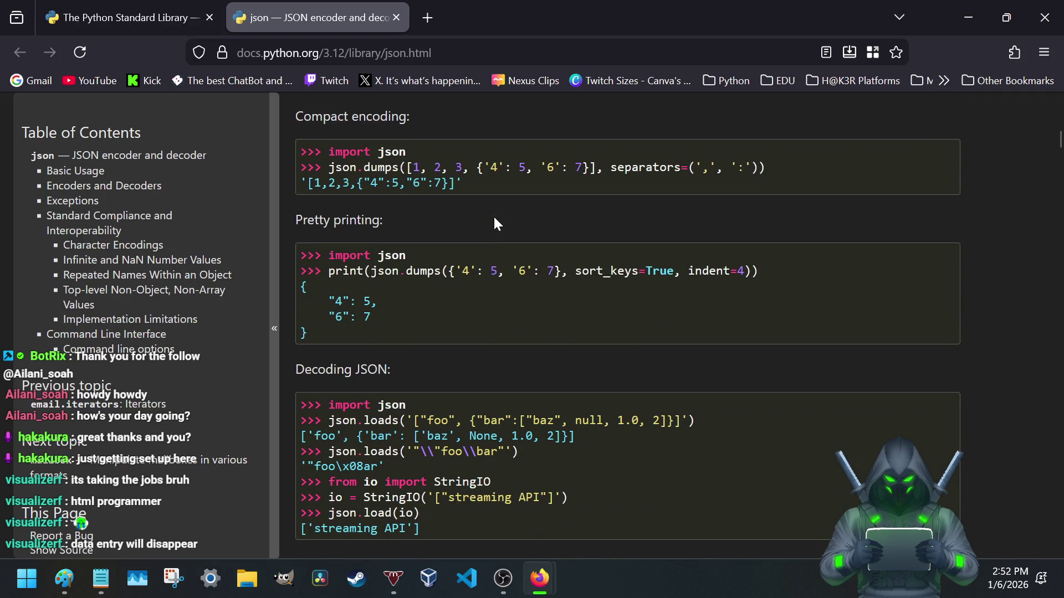
scroll(493, 215, "down", 3)
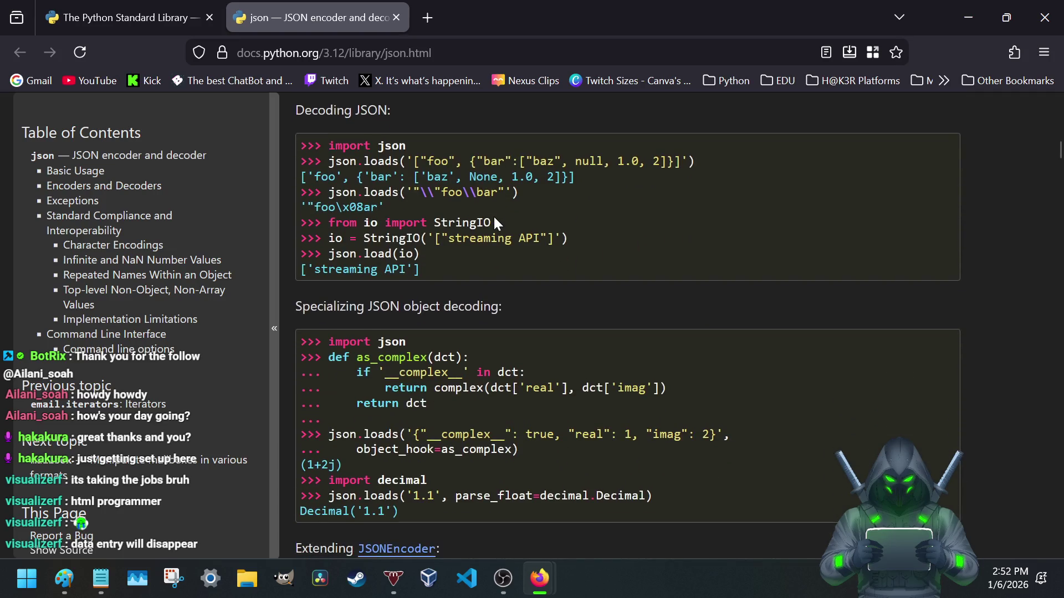
scroll(493, 215, "down", 1)
scroll(494, 218, "down", 1)
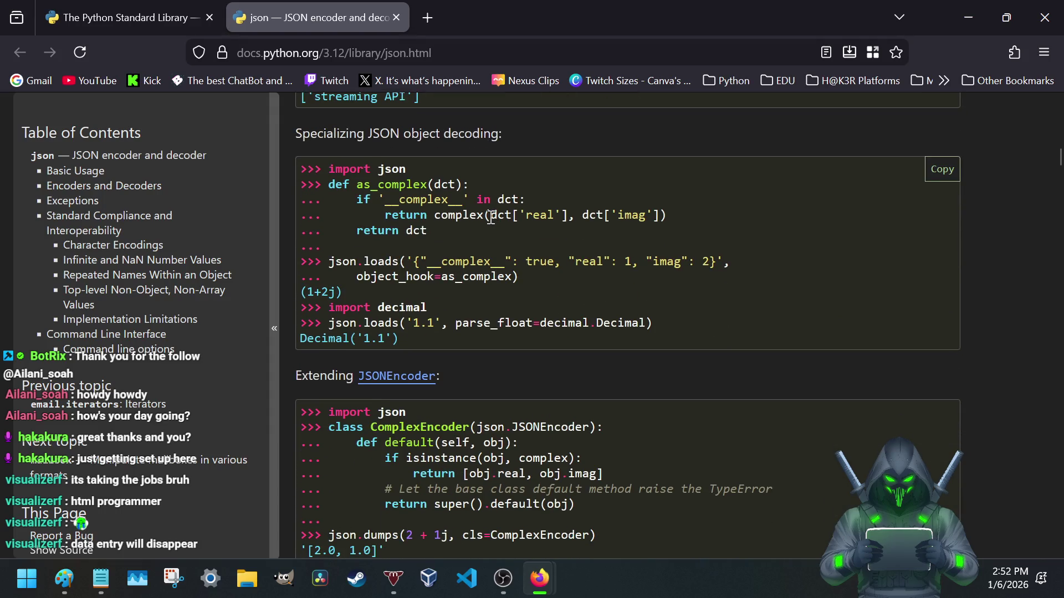
scroll(474, 221, "up", 4)
scroll(443, 223, "up", 2)
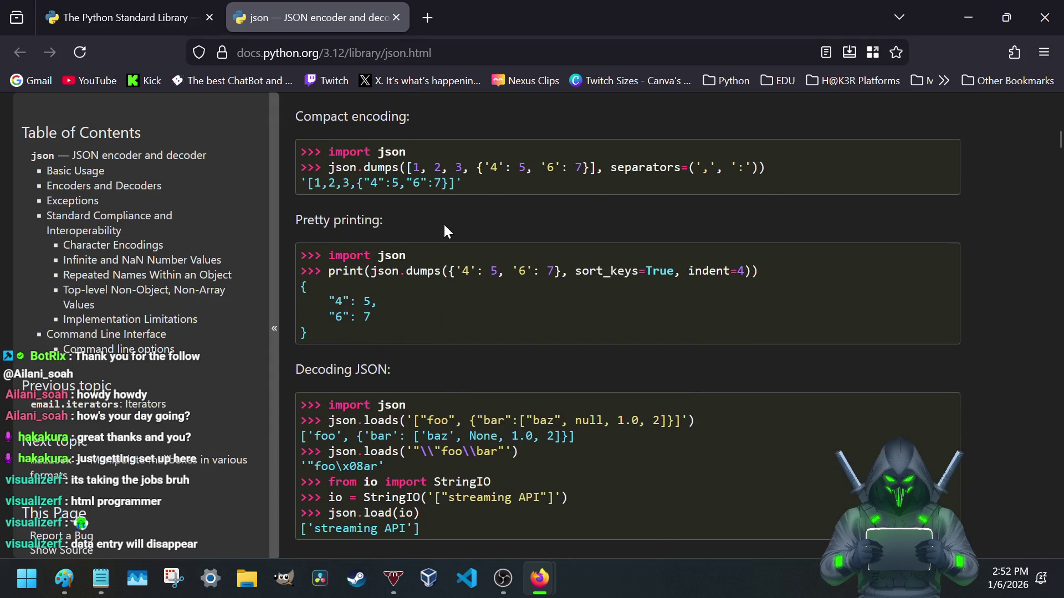
mouse_move(327, 253)
left_click_drag(327, 254, 433, 264)
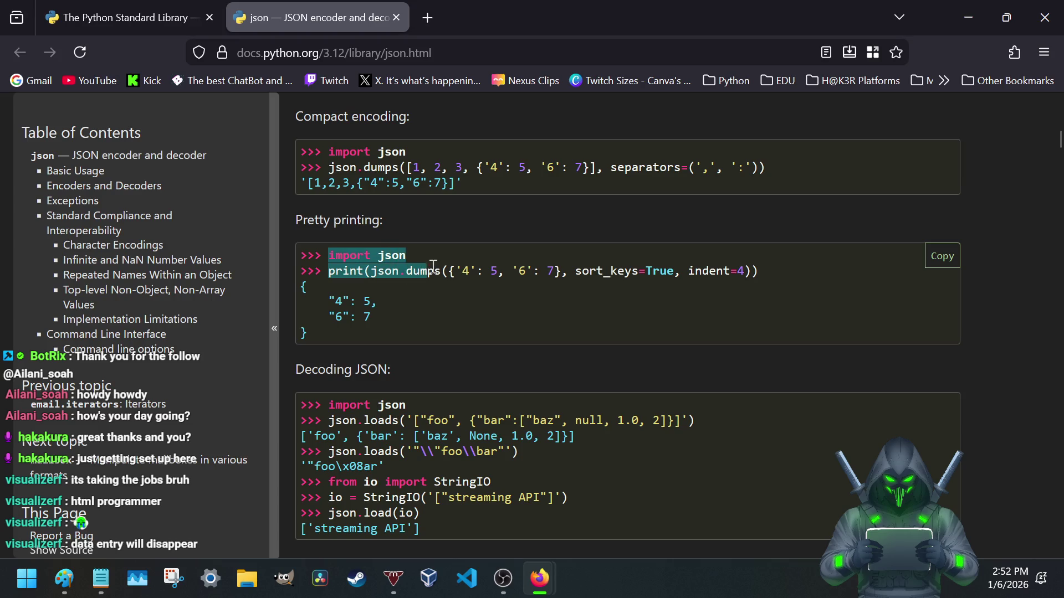
left_click(399, 270)
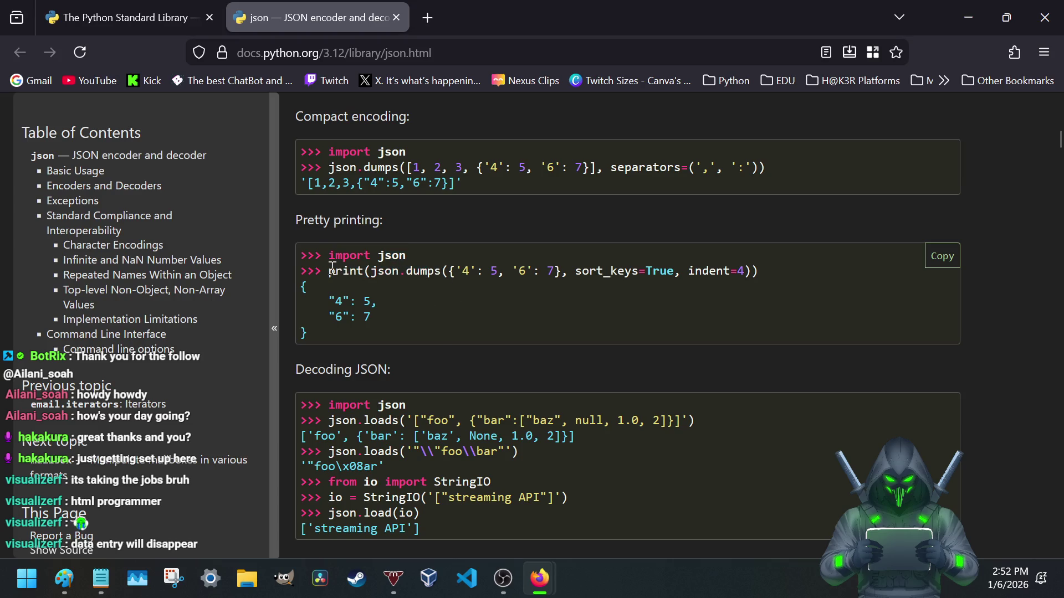
left_click_drag(330, 271, 442, 271)
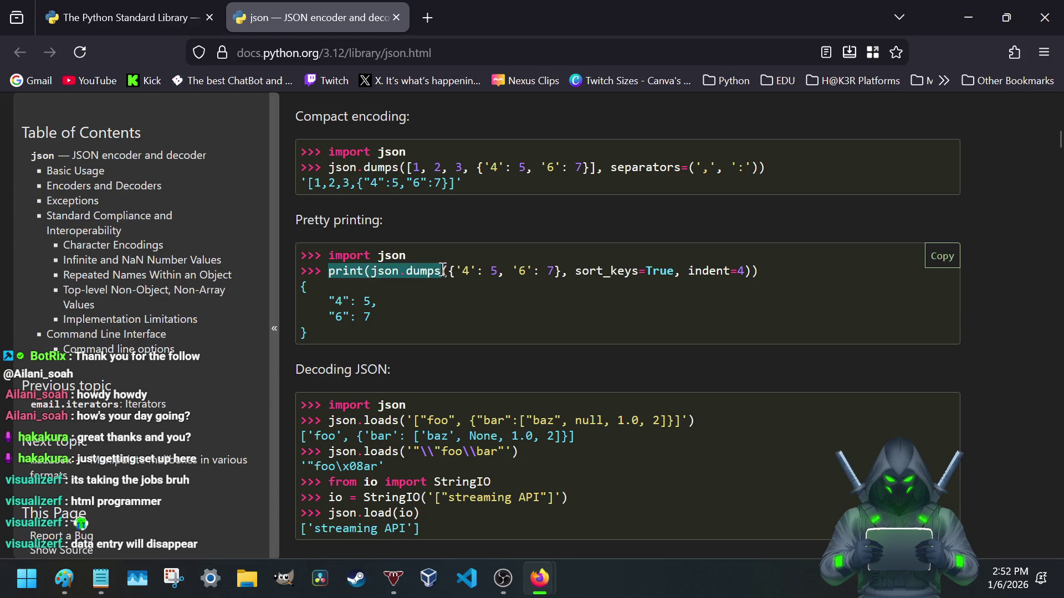
left_click_drag(300, 316, 385, 316)
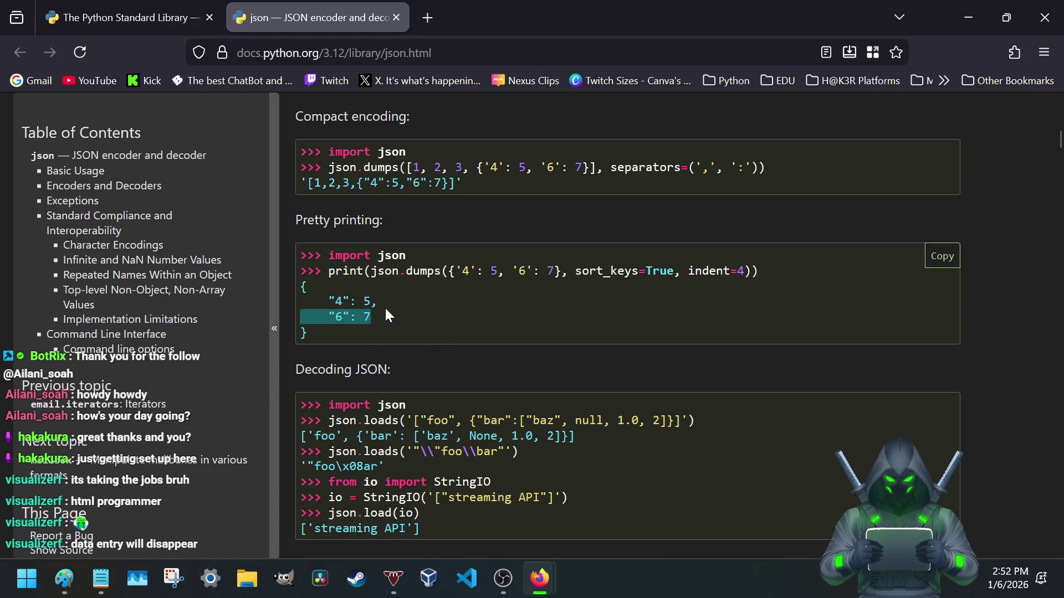
left_click(385, 307)
scroll(383, 296, "down", 10)
scroll(376, 299, "up", 4)
scroll(376, 299, "up", 3)
scroll(376, 299, "down", 1)
scroll(379, 301, "down", 3)
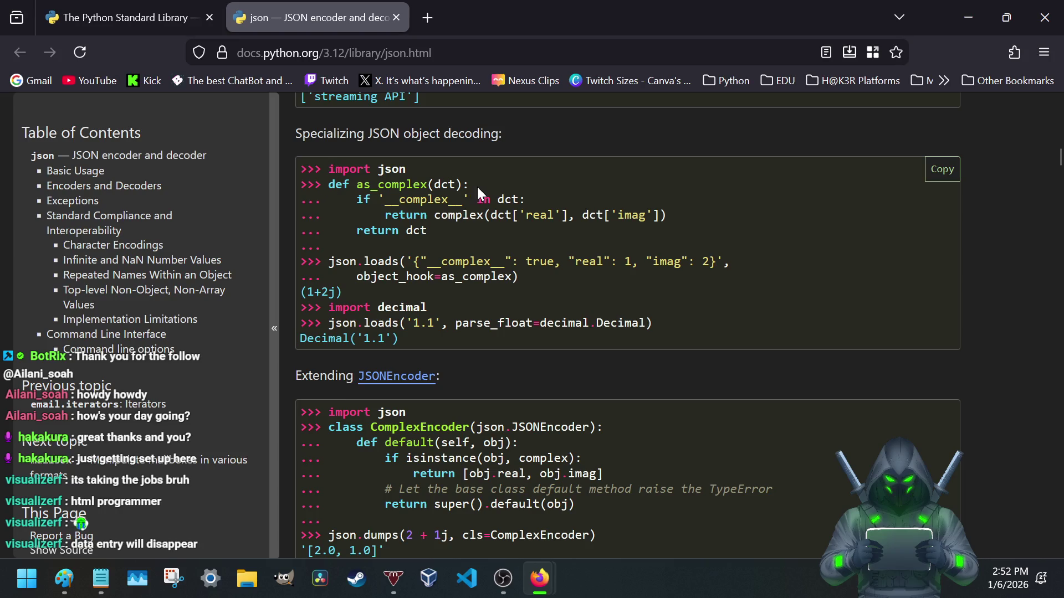
left_click_drag(315, 183, 663, 226)
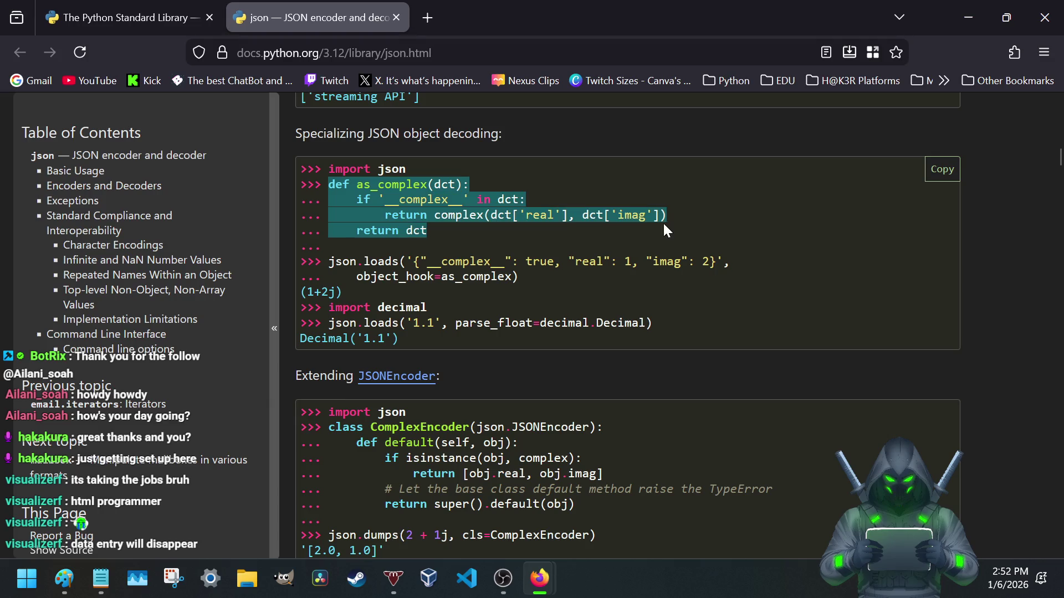
left_click(330, 263)
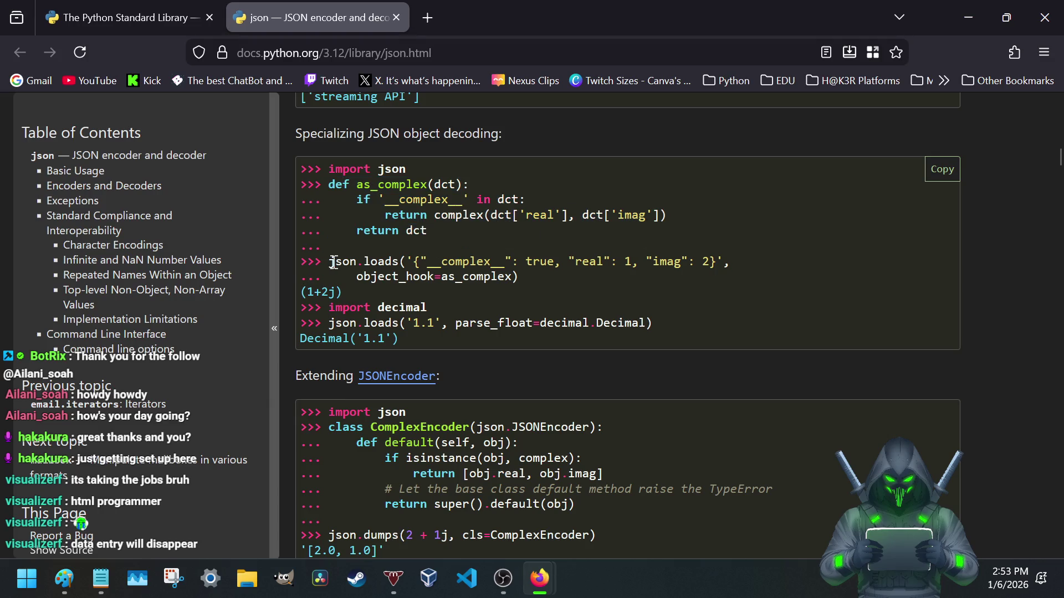
left_click_drag(329, 262, 582, 288)
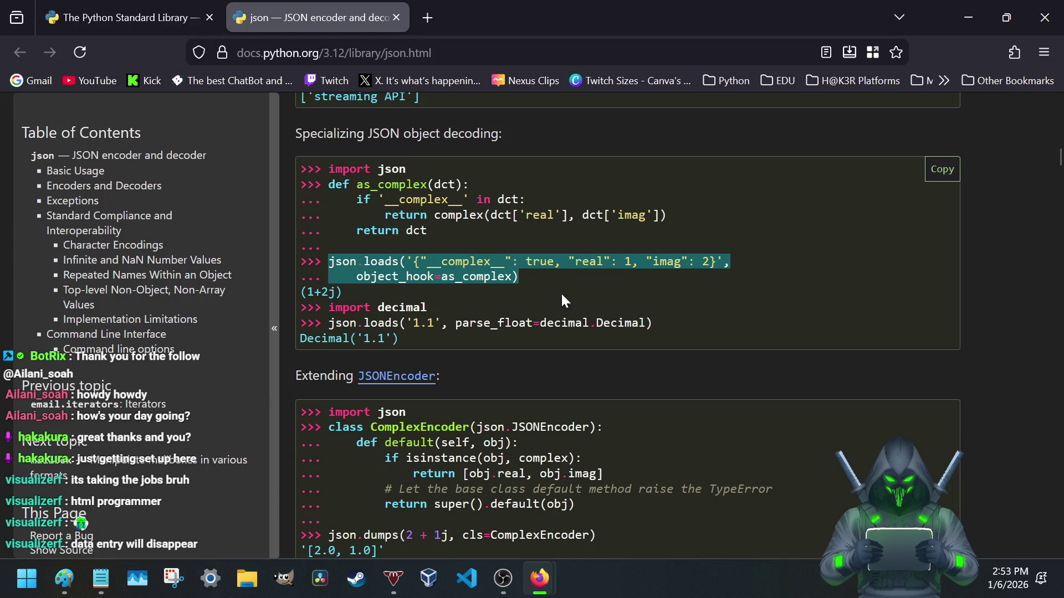
left_click(335, 304)
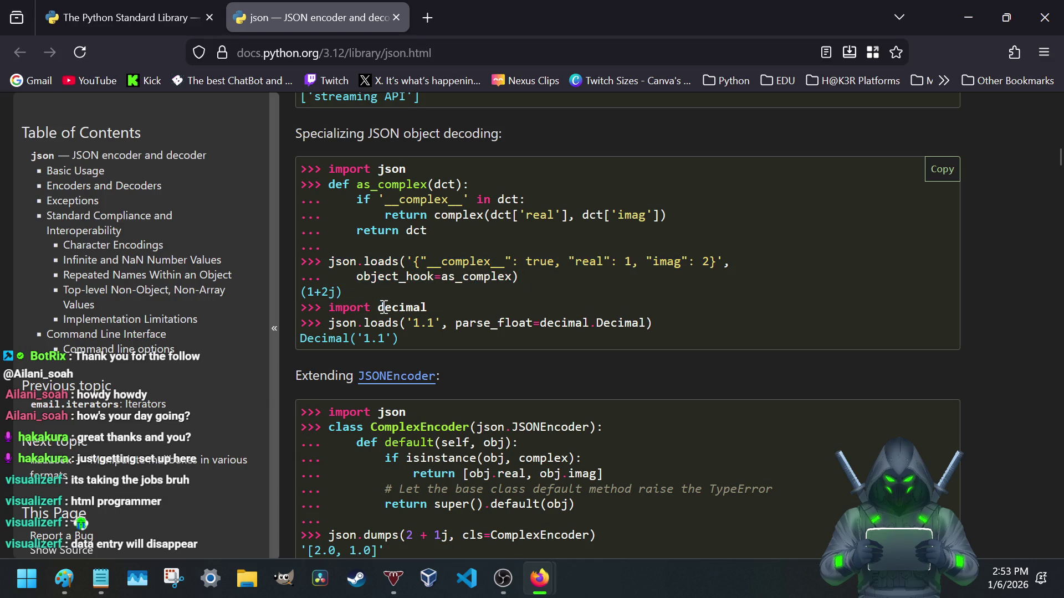
scroll(424, 307, "down", 2)
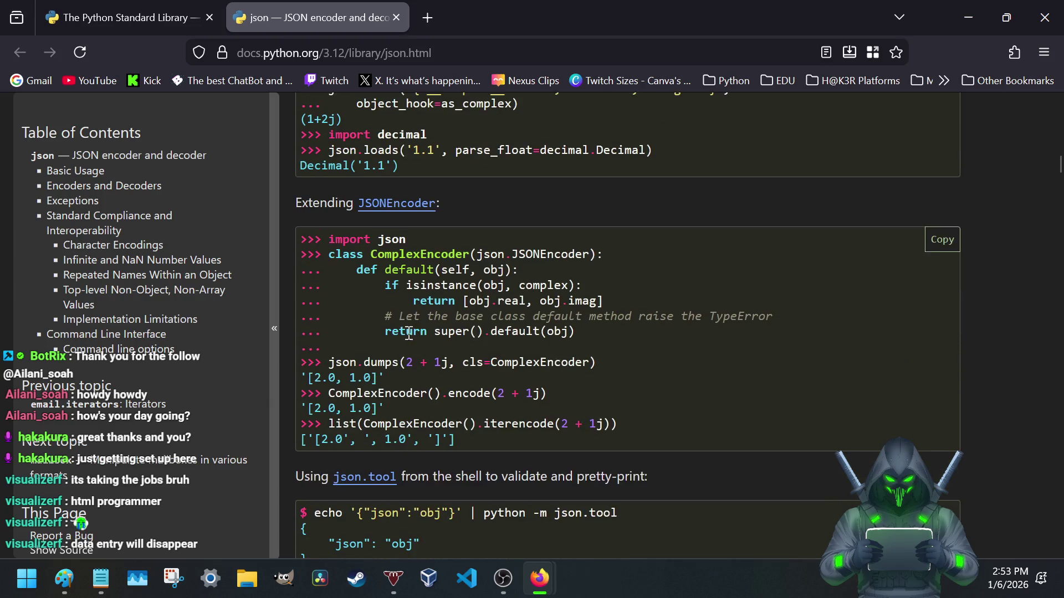
scroll(349, 282, "up", 1)
left_click_drag(331, 341, 577, 435)
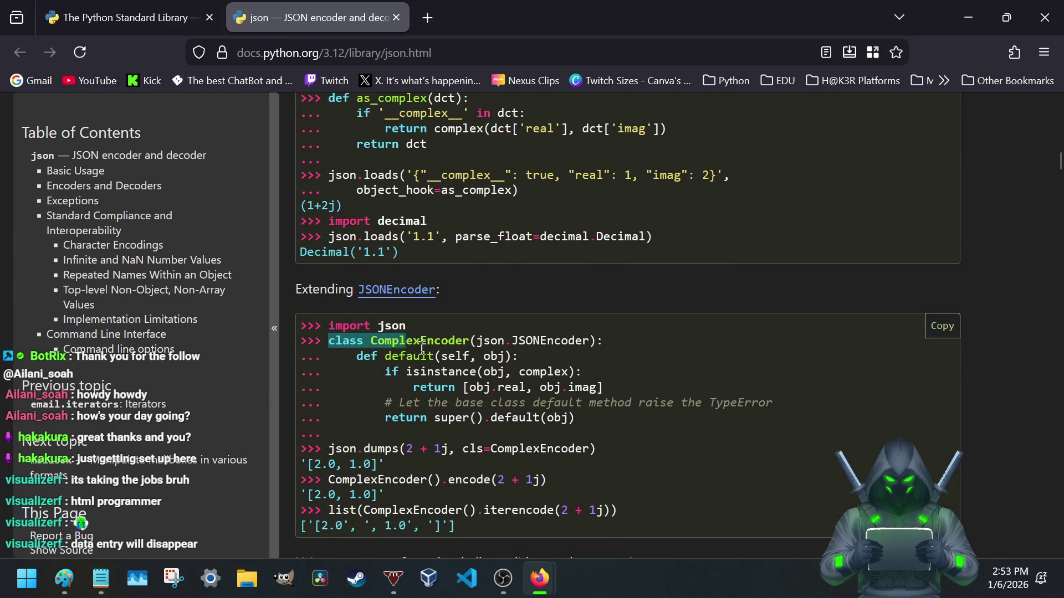
left_click(581, 420)
scroll(291, 357, "up", 10)
scroll(301, 366, "up", 1)
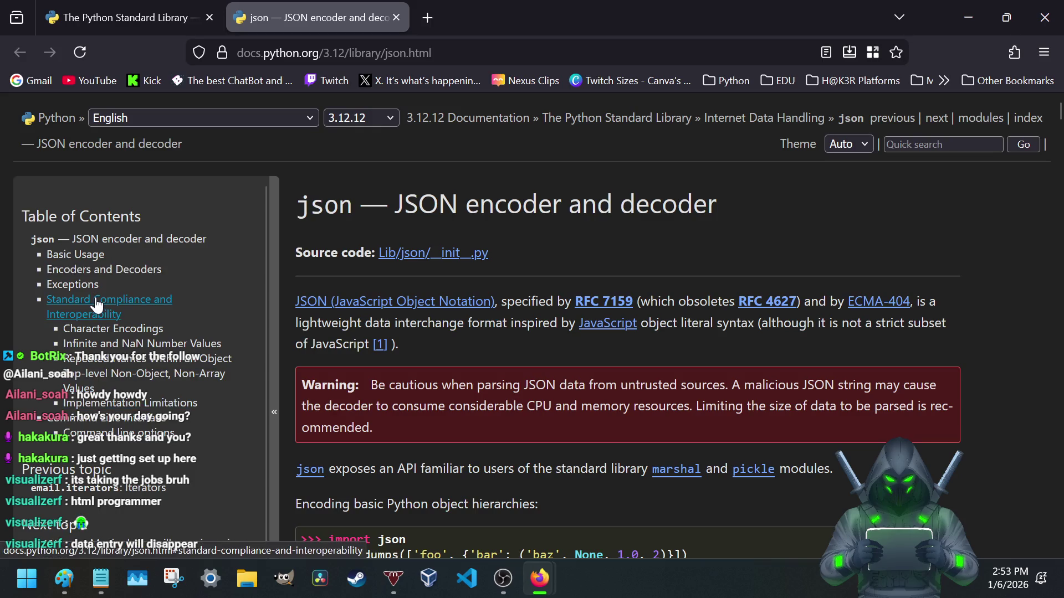
scroll(176, 355, "down", 1)
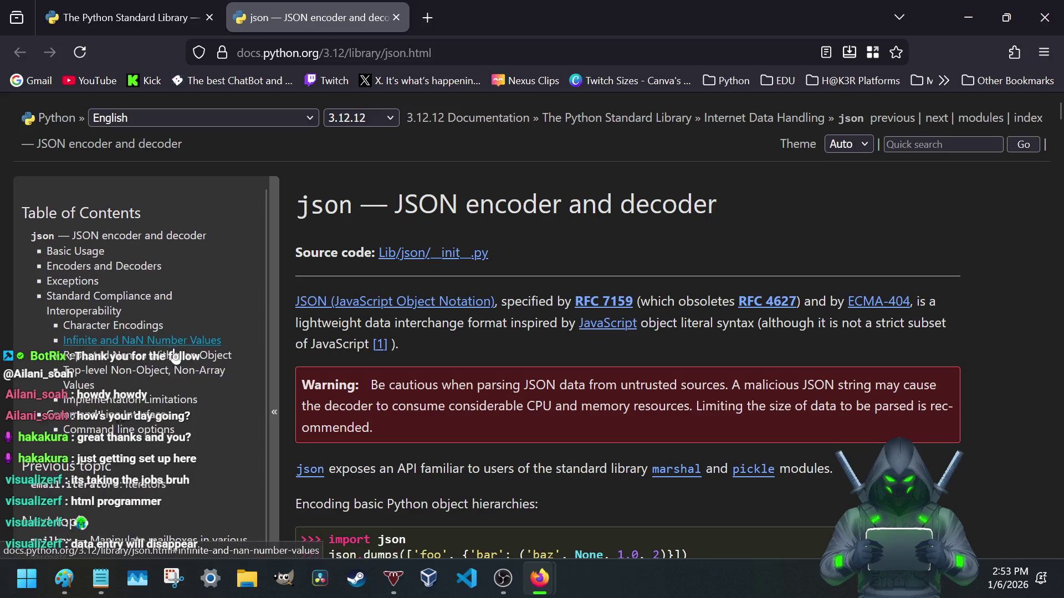
scroll(148, 332, "down", 5)
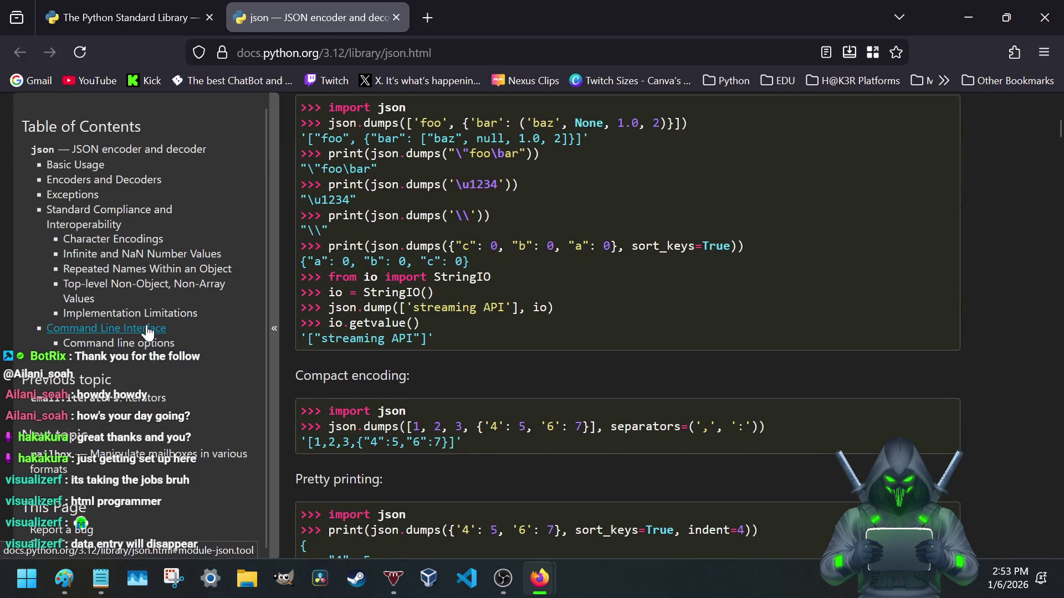
scroll(404, 277, "up", 5)
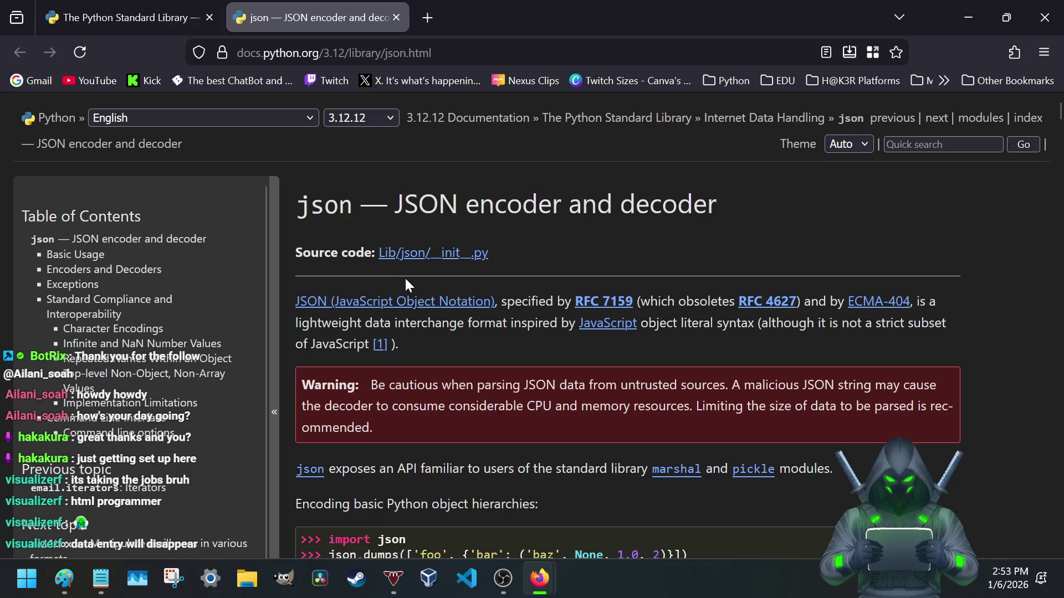
left_click(397, 17)
scroll(347, 377, "down", 2)
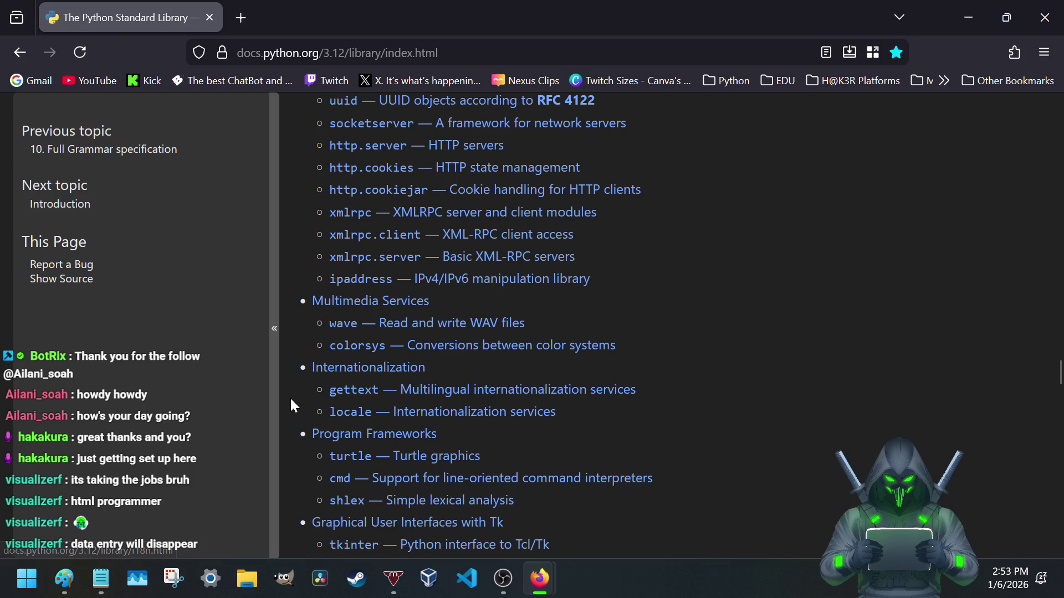
scroll(283, 400, "down", 2)
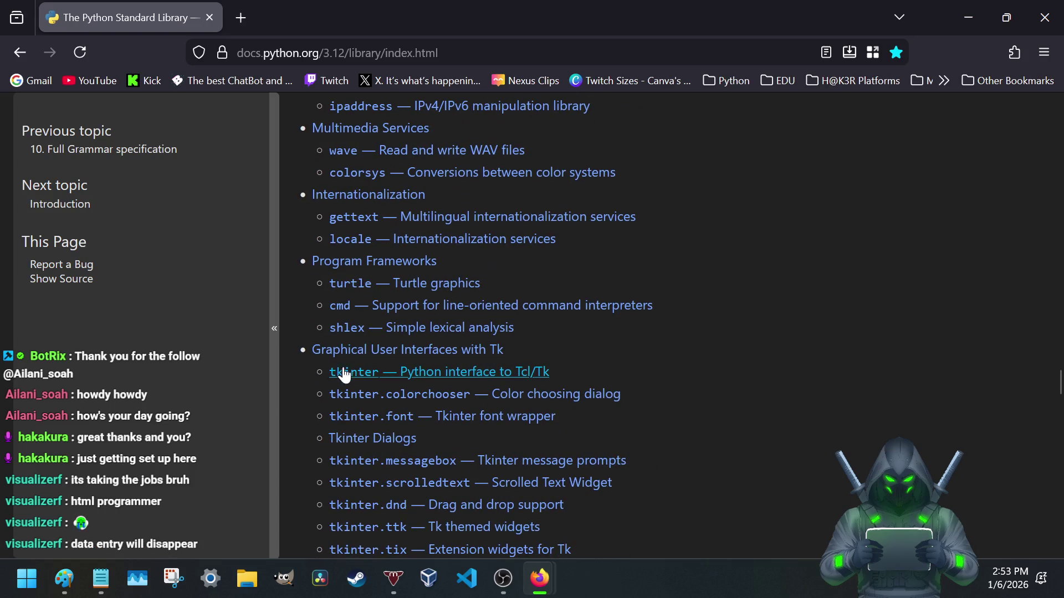
scroll(310, 382, "down", 1)
scroll(312, 349, "down", 2)
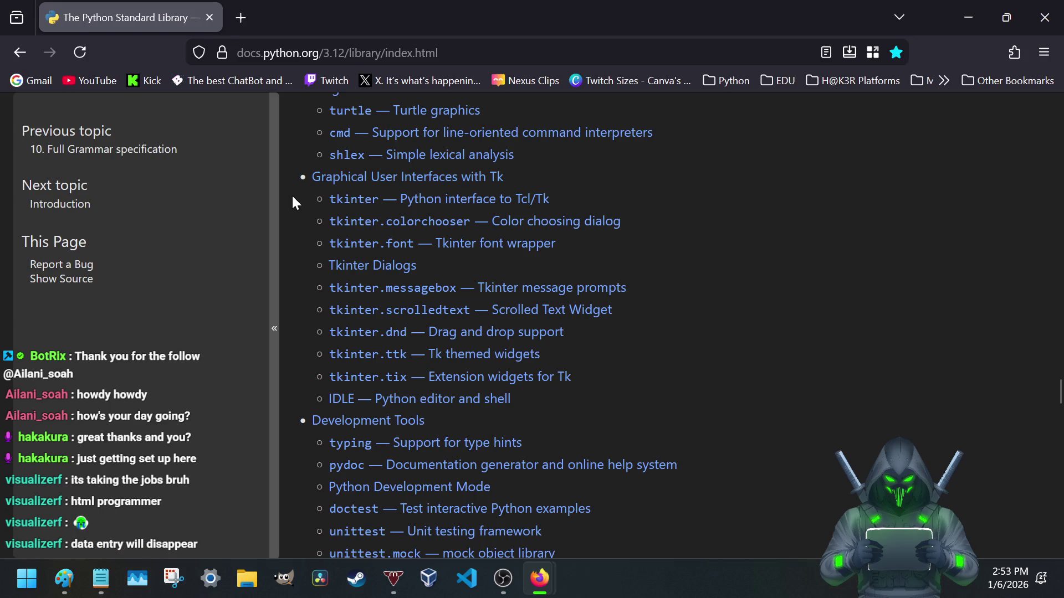
- Highlight then deselect the tkinter module entries, read down to the Superseded Modules, and go back
left_click_drag(294, 194, 694, 395)
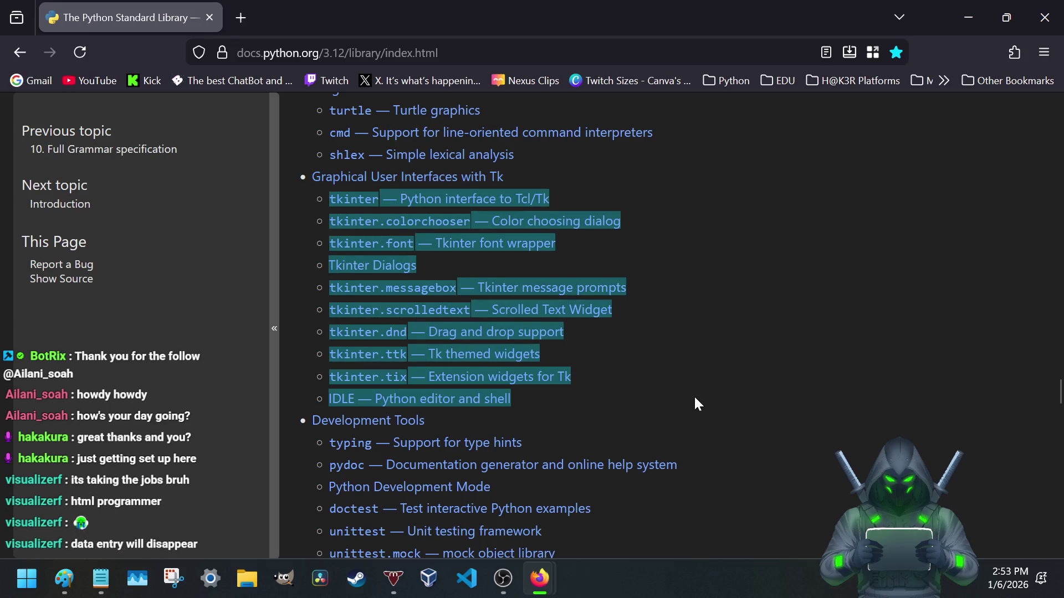
left_click(678, 251)
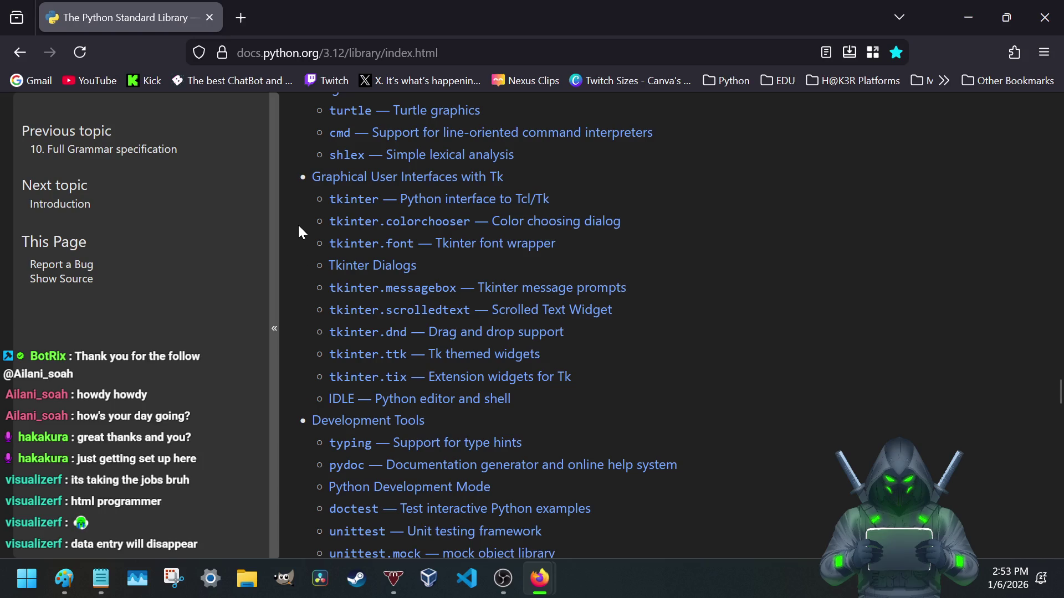
scroll(297, 224, "down", 1)
scroll(299, 221, "down", 3)
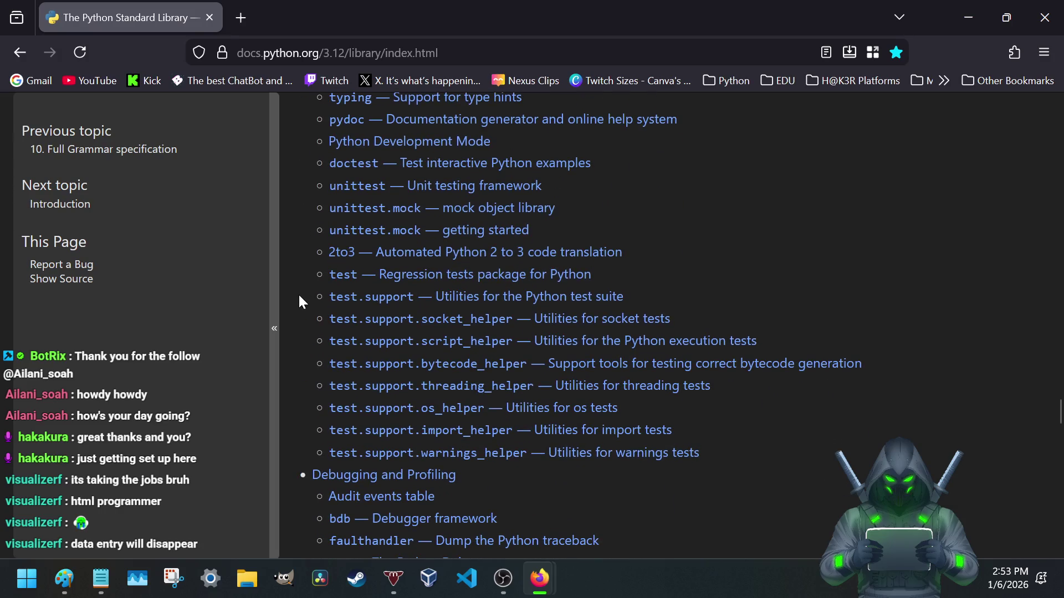
scroll(299, 301, "up", 3)
scroll(301, 303, "down", 1)
scroll(305, 309, "down", 1)
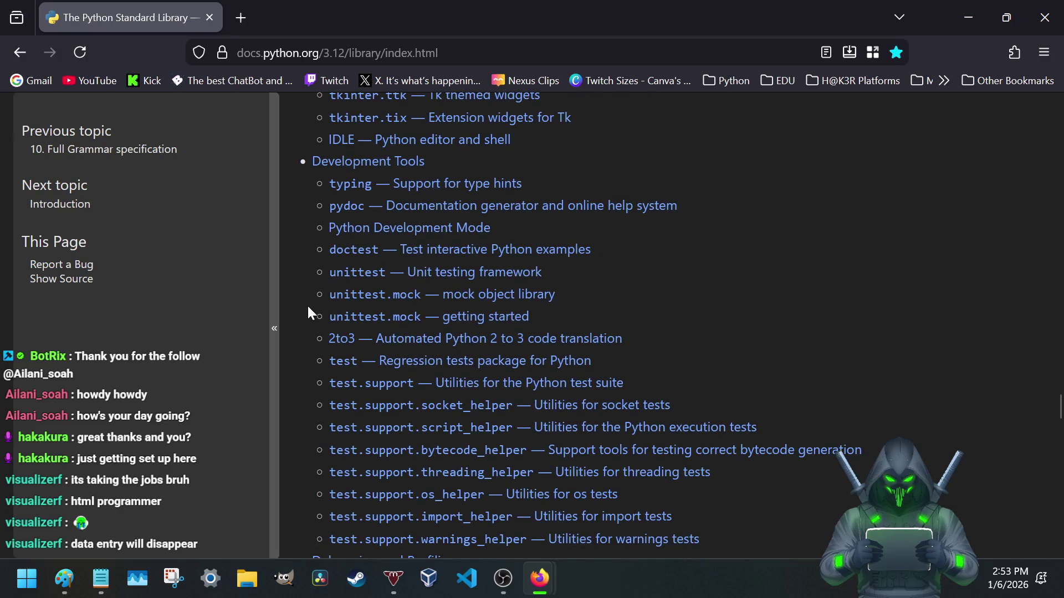
scroll(308, 312, "down", 3)
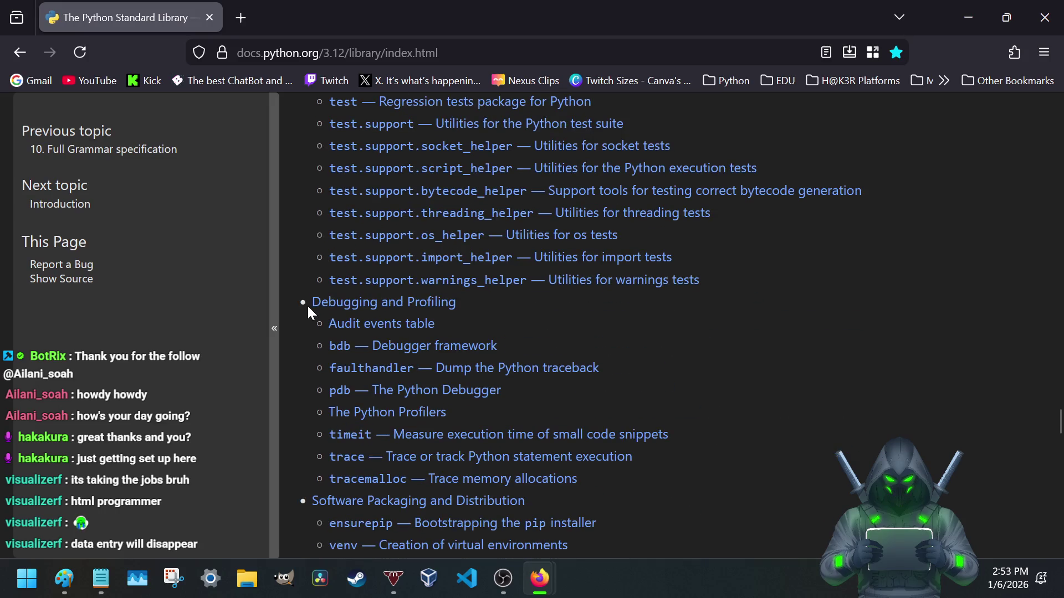
scroll(307, 306, "down", 2)
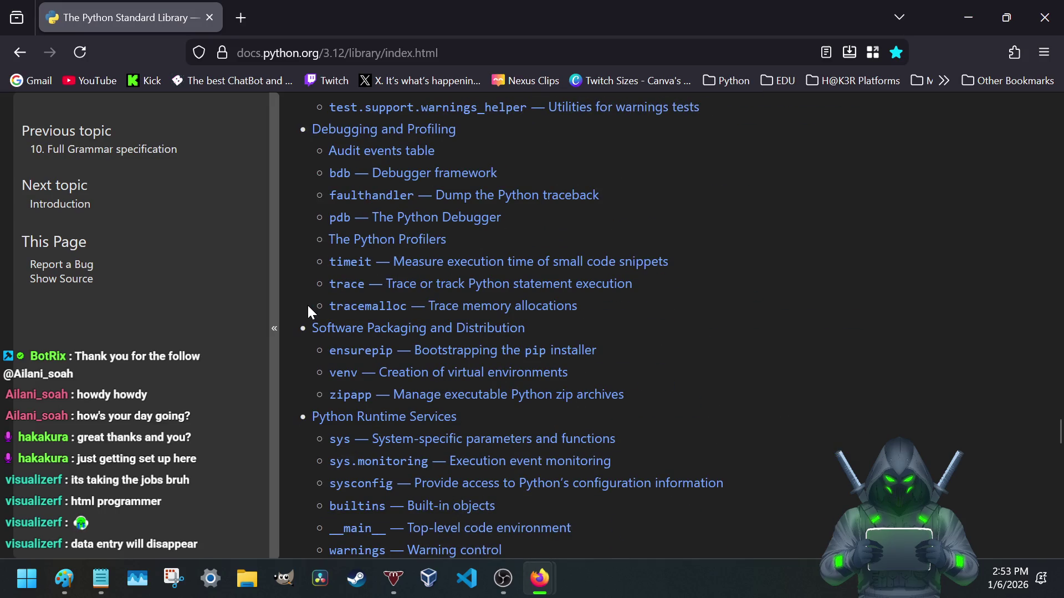
scroll(308, 307, "up", 2)
scroll(308, 307, "down", 1)
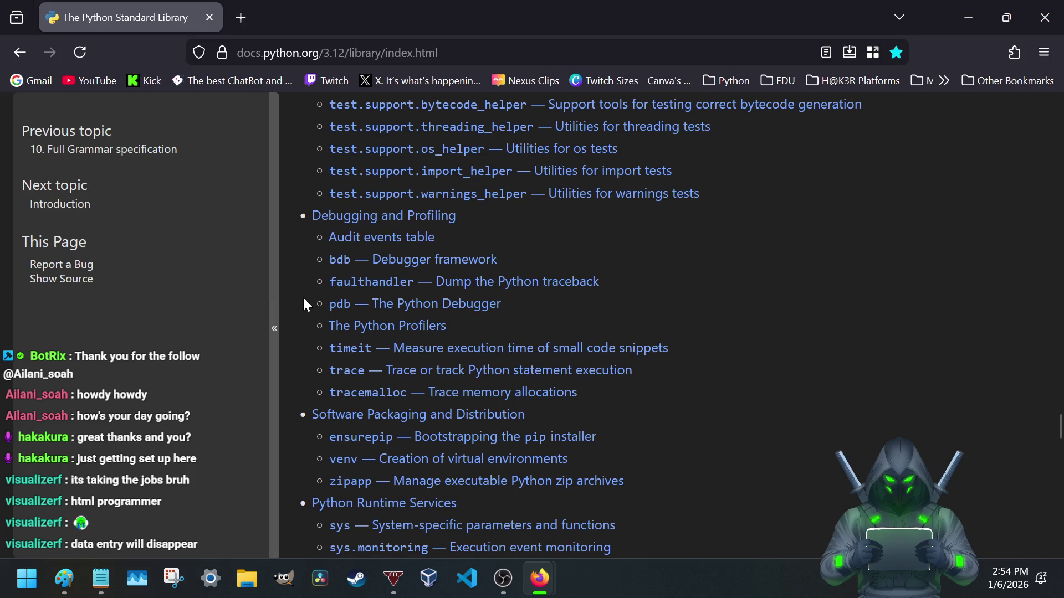
scroll(302, 253, "down", 2)
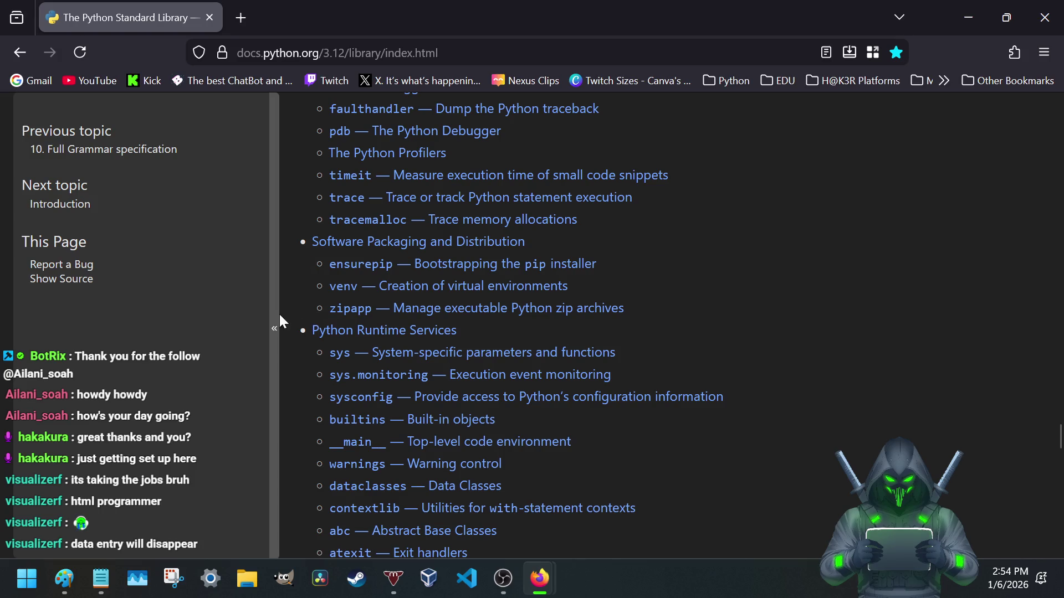
scroll(295, 301, "down", 2)
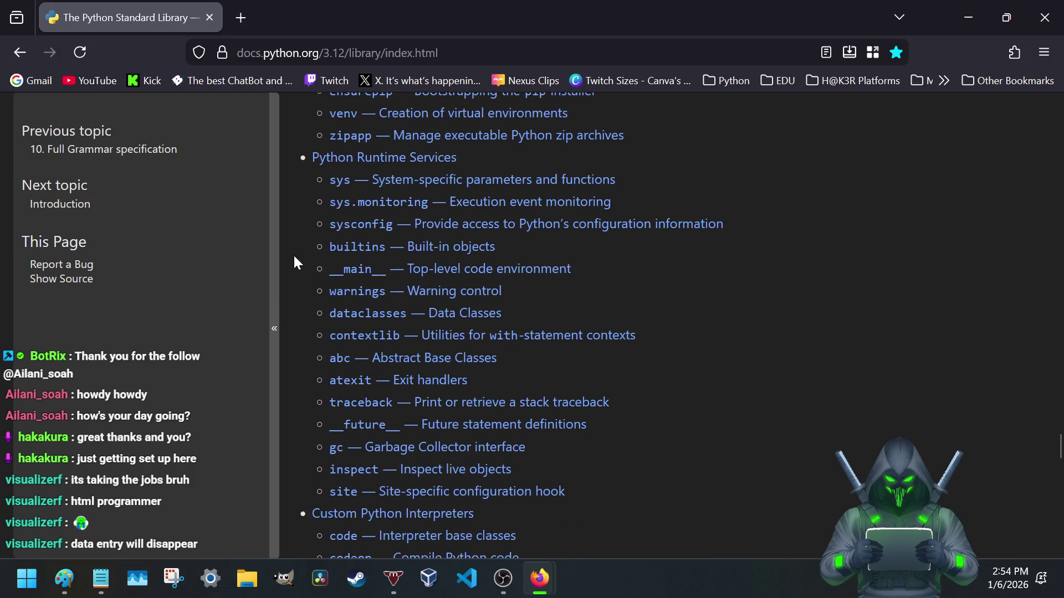
scroll(300, 253, "down", 2)
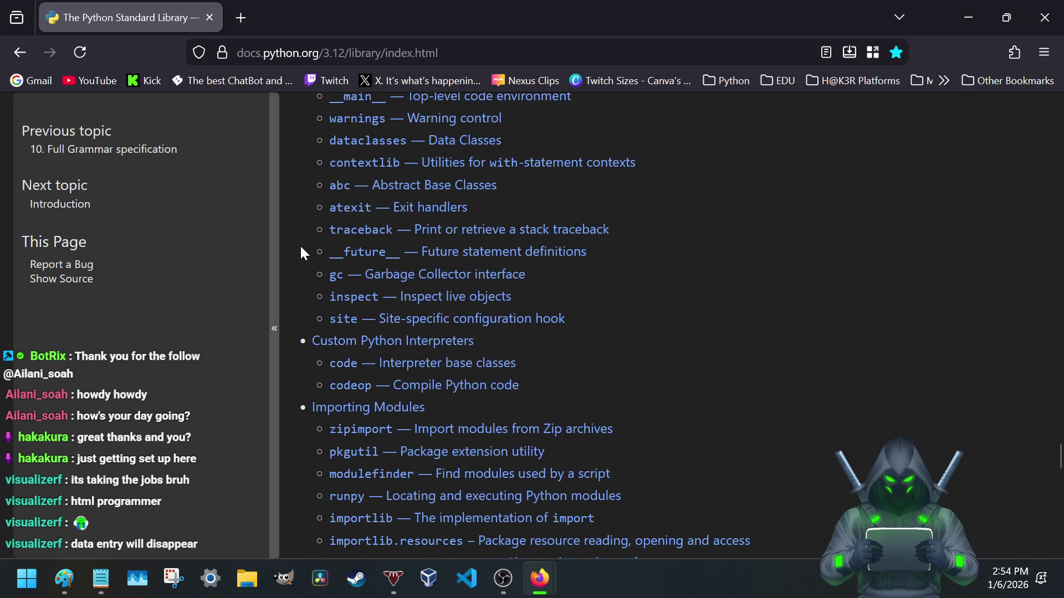
scroll(300, 253, "down", 1)
scroll(301, 249, "down", 2)
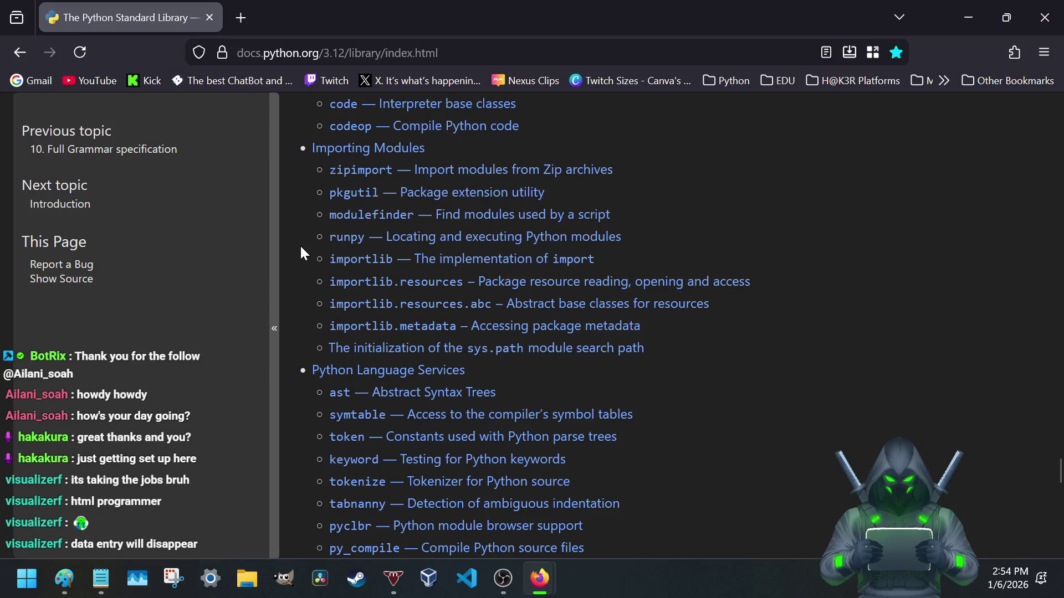
scroll(300, 254, "down", 2)
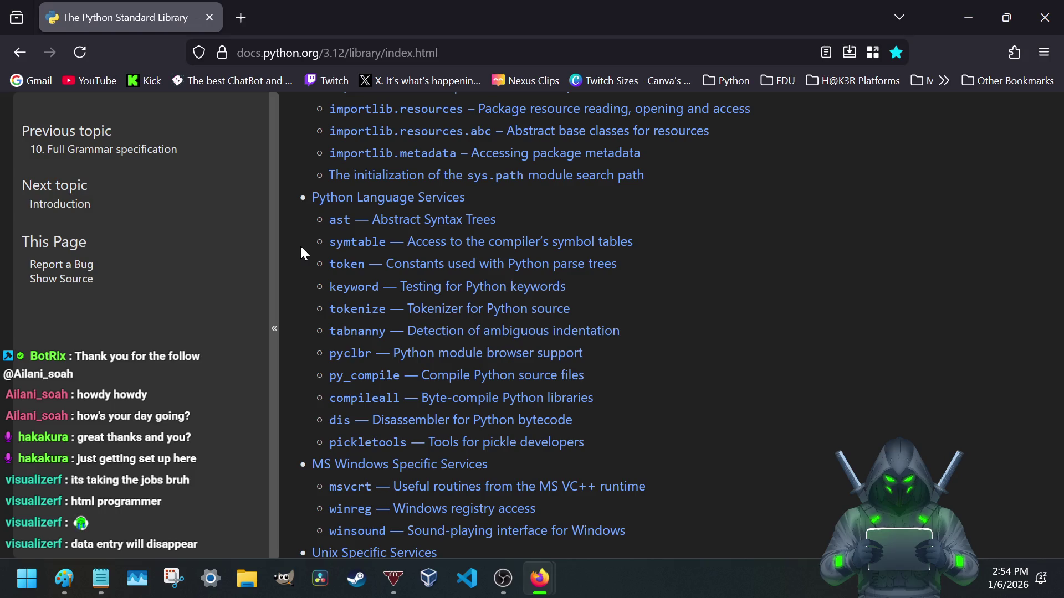
scroll(300, 253, "down", 2)
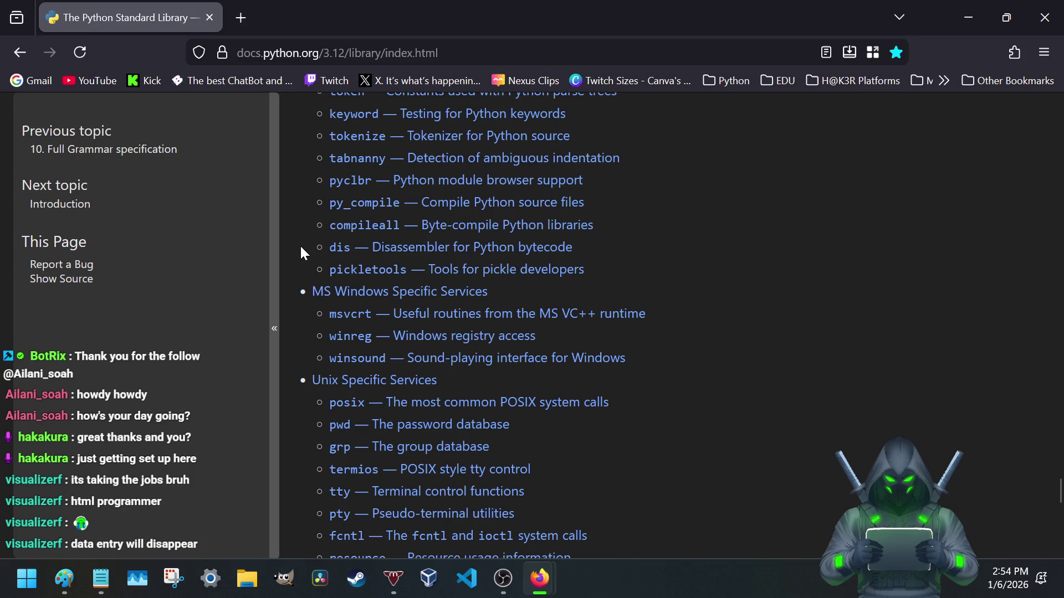
scroll(301, 252, "down", 2)
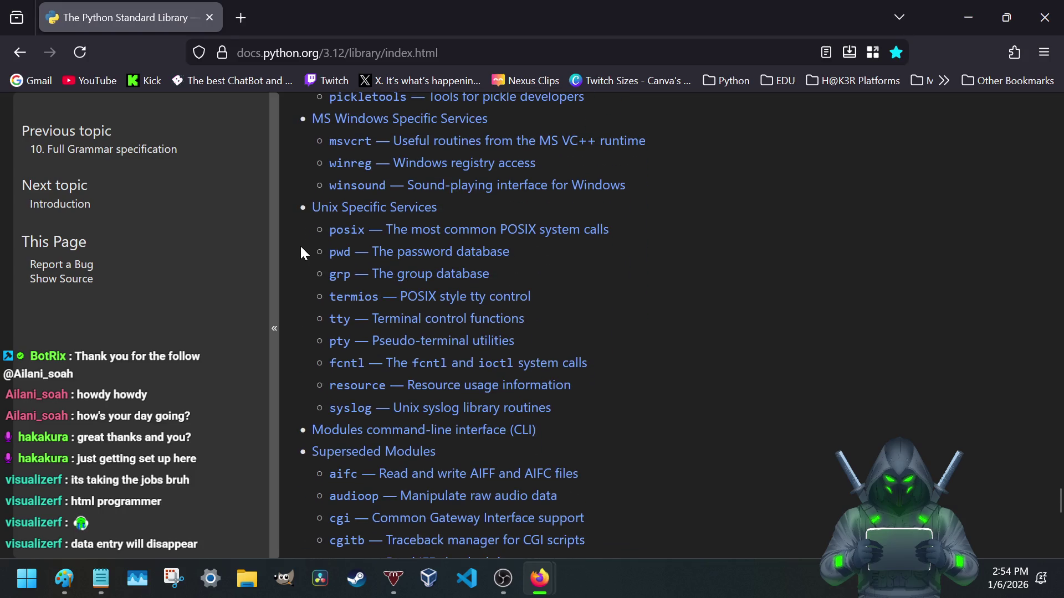
scroll(300, 253, "down", 2)
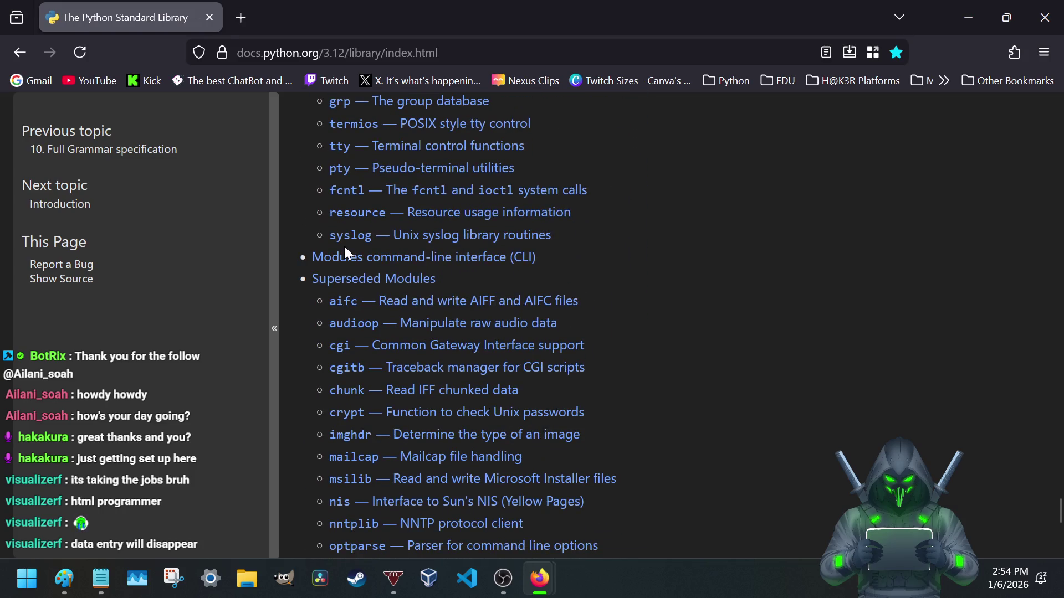
scroll(336, 237, "up", 1)
scroll(305, 237, "down", 3)
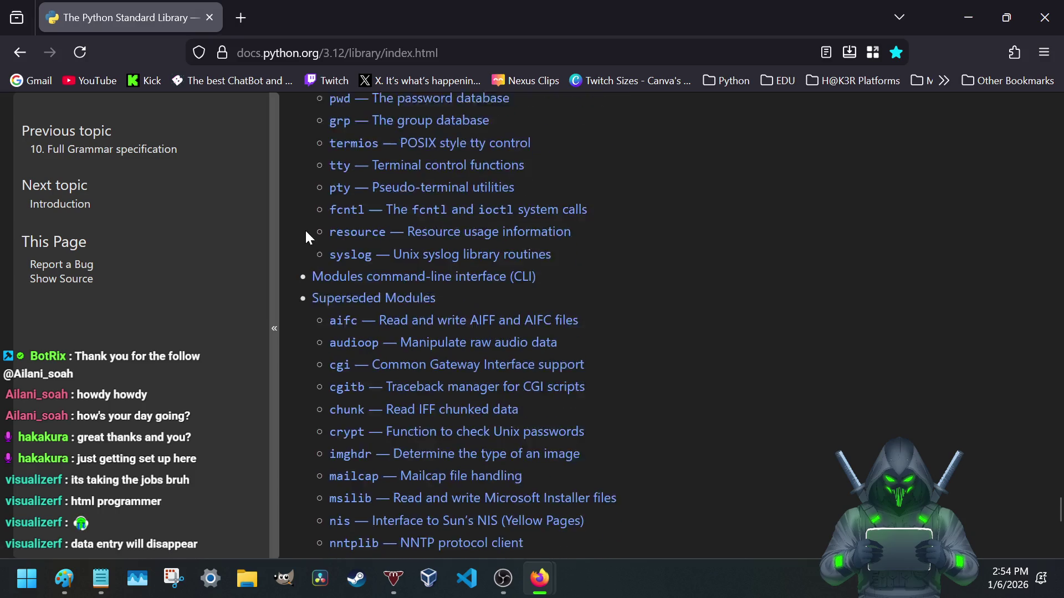
scroll(306, 237, "up", 1)
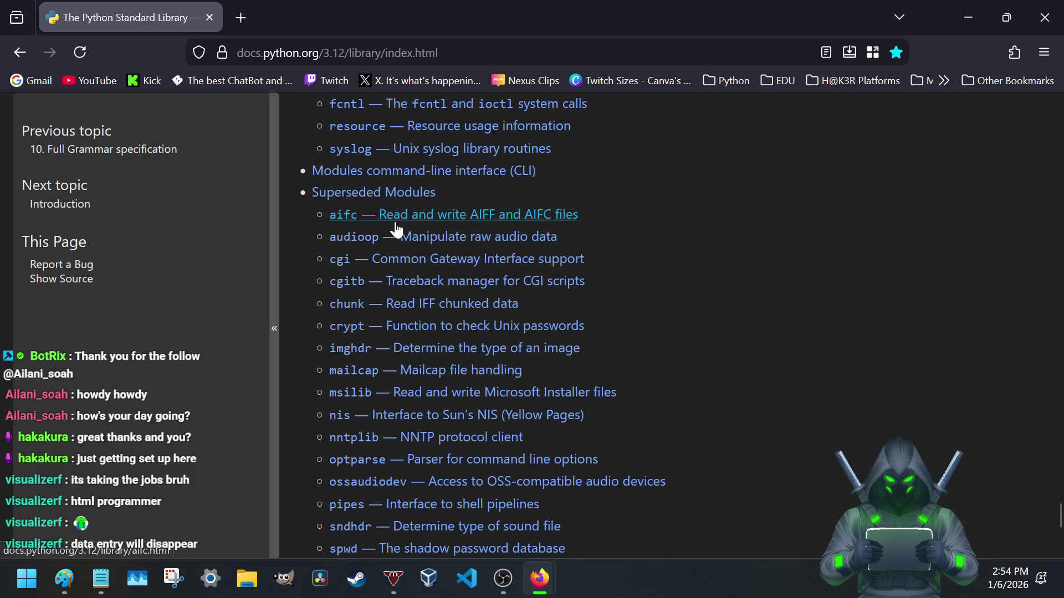
scroll(333, 203, "up", 3)
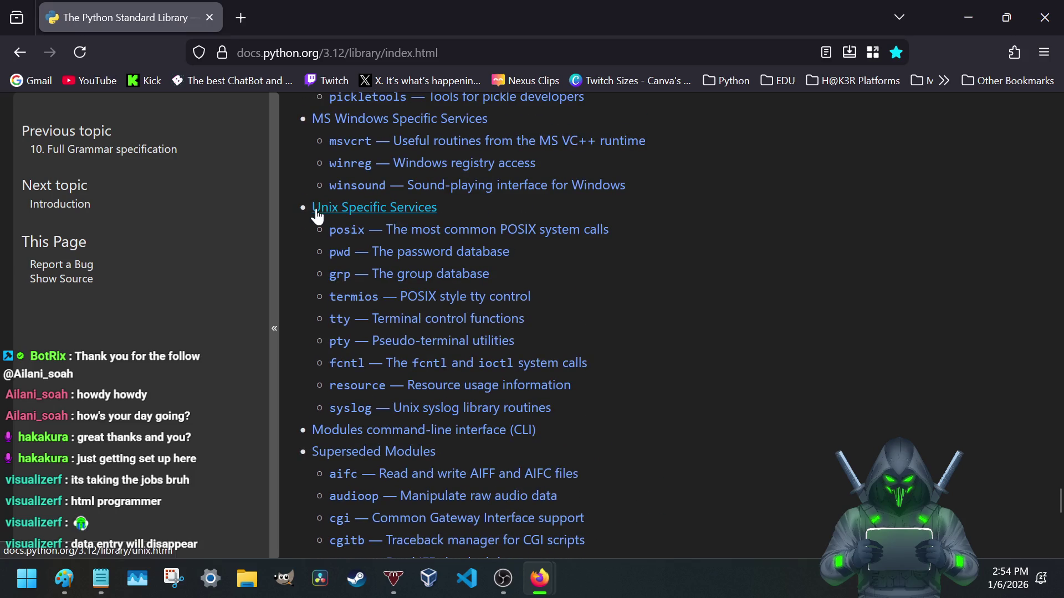
scroll(297, 238, "down", 1)
scroll(297, 238, "down", 1)
scroll(297, 238, "down", 2)
scroll(297, 238, "down", 1)
scroll(296, 237, "down", 1)
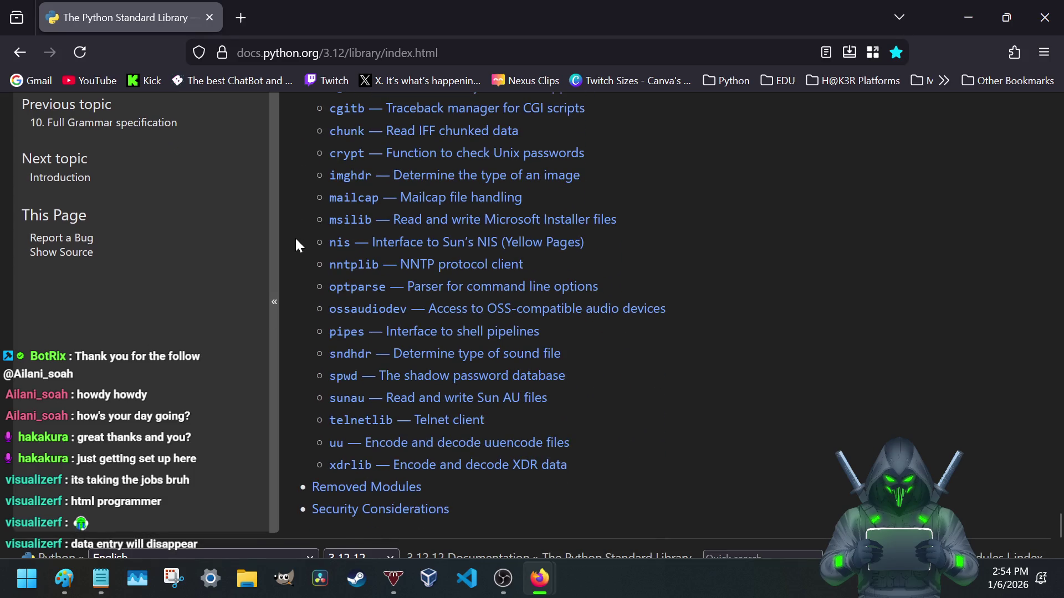
scroll(297, 240, "up", 1)
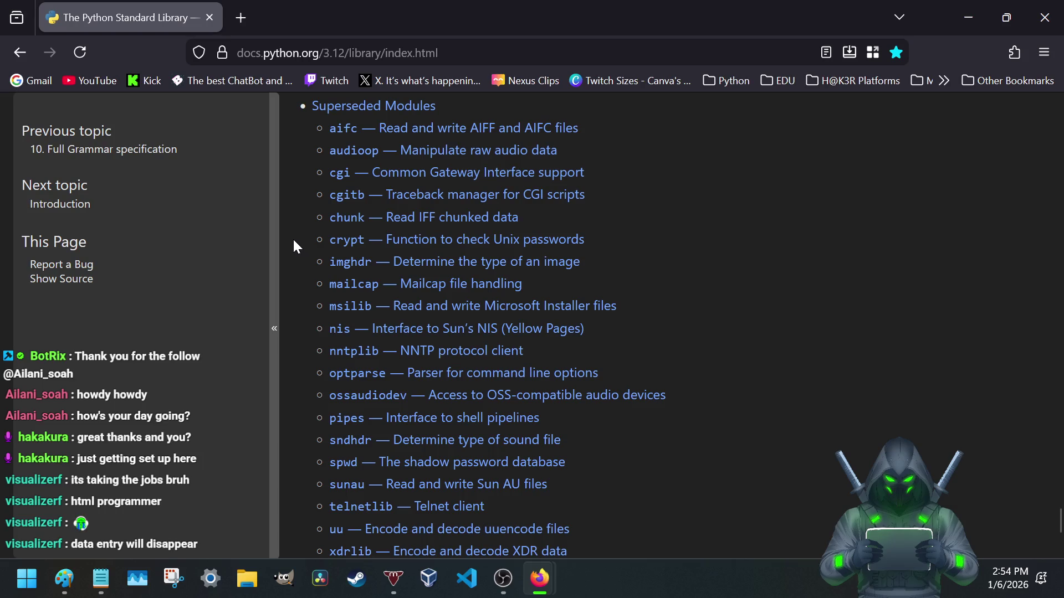
scroll(293, 238, "up", 1)
scroll(292, 239, "down", 1)
left_click(20, 52)
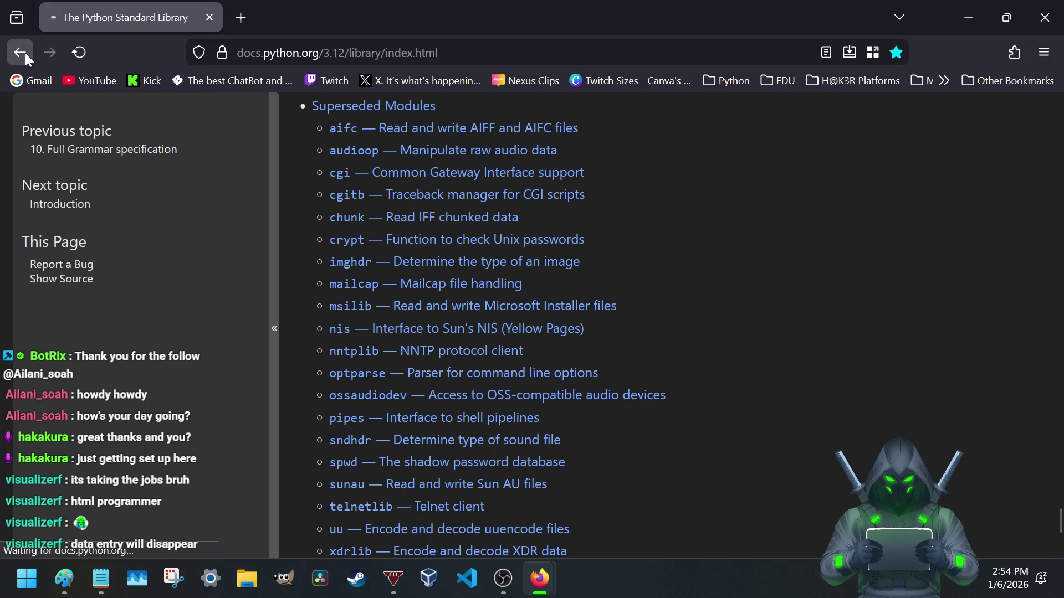
- Switch to the Python 3.14 docs, browse its Library reference contents, then return to LRPS_App_Notes.txt
left_click(67, 269)
scroll(492, 282, "down", 3)
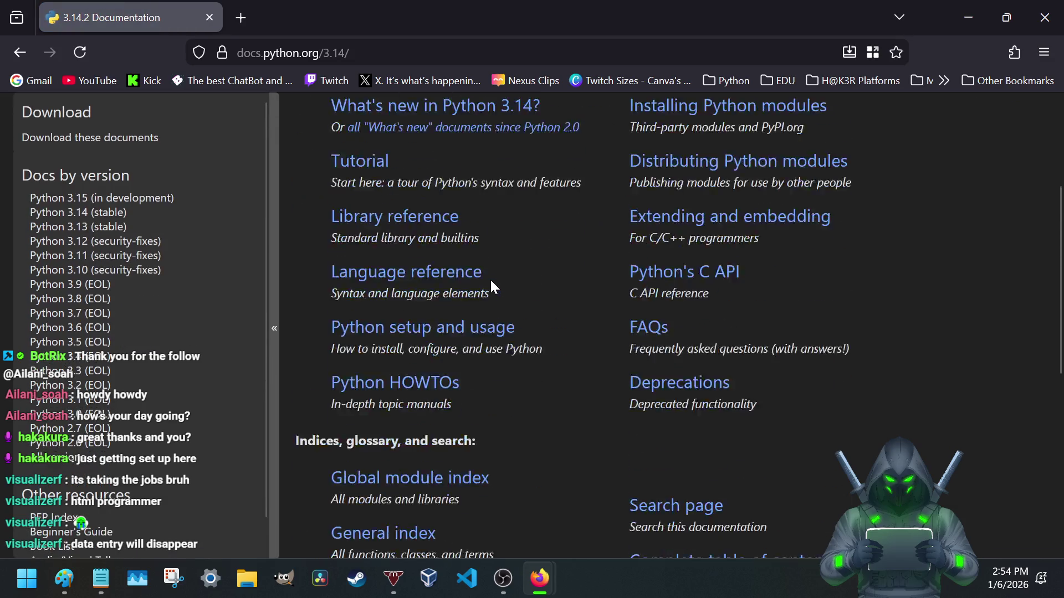
scroll(491, 283, "down", 2)
scroll(381, 246, "up", 3)
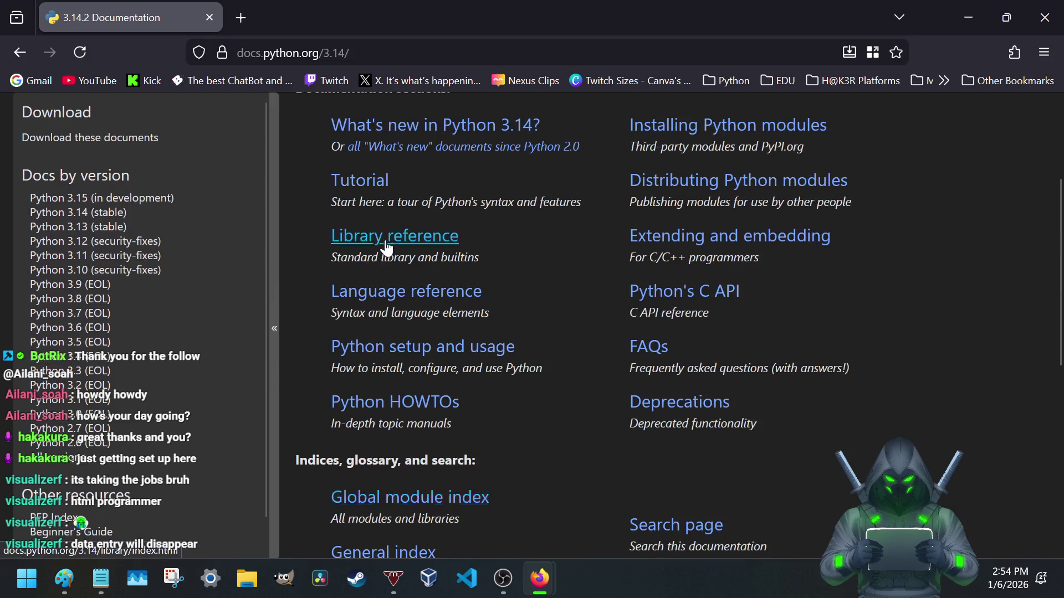
scroll(385, 244, "up", 1)
left_click(414, 330)
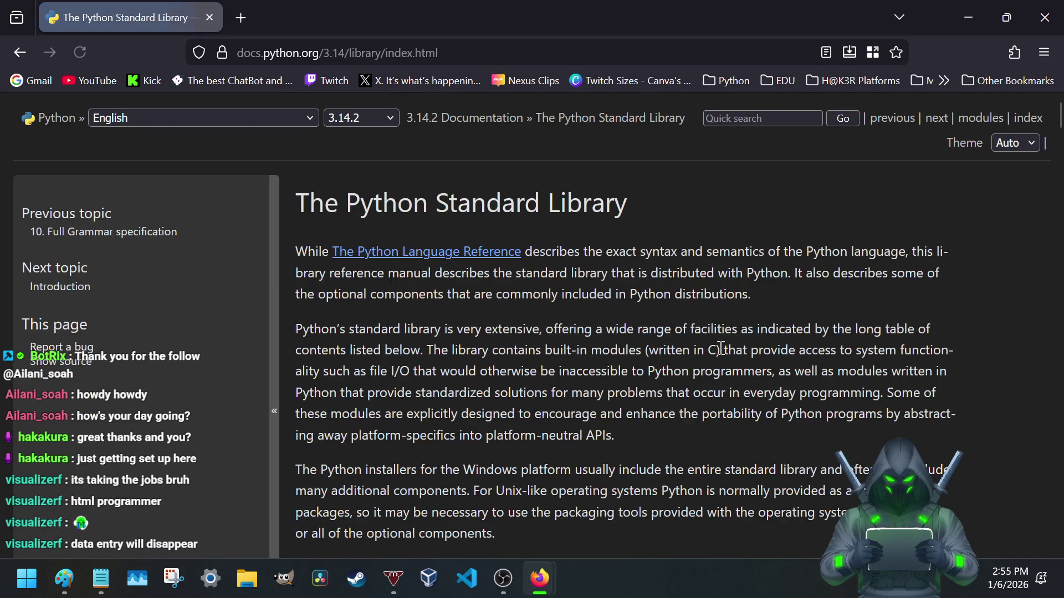
scroll(497, 301, "down", 3)
scroll(498, 308, "down", 2)
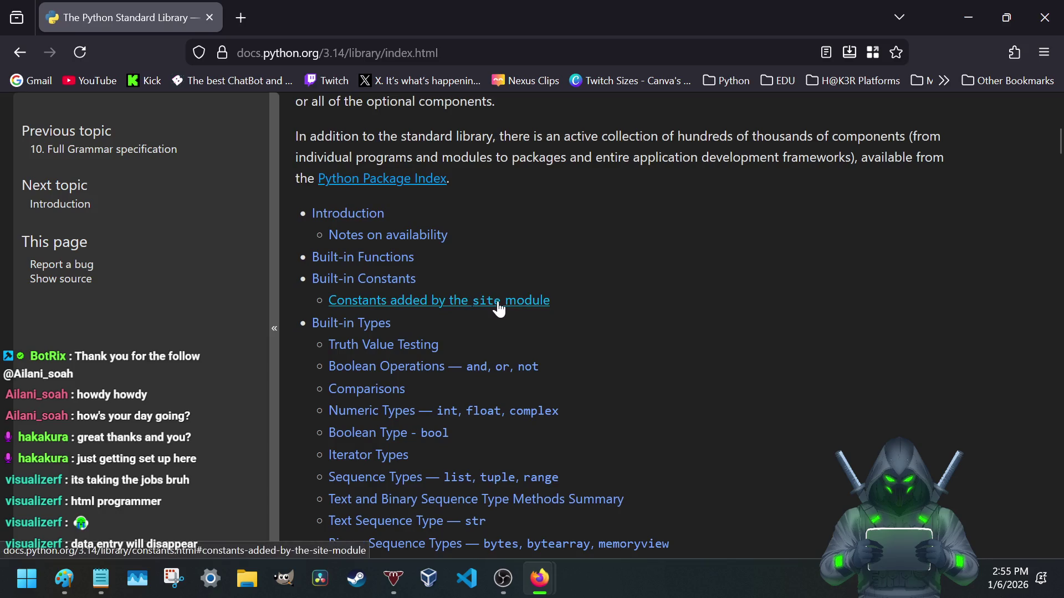
scroll(532, 221, "down", 2)
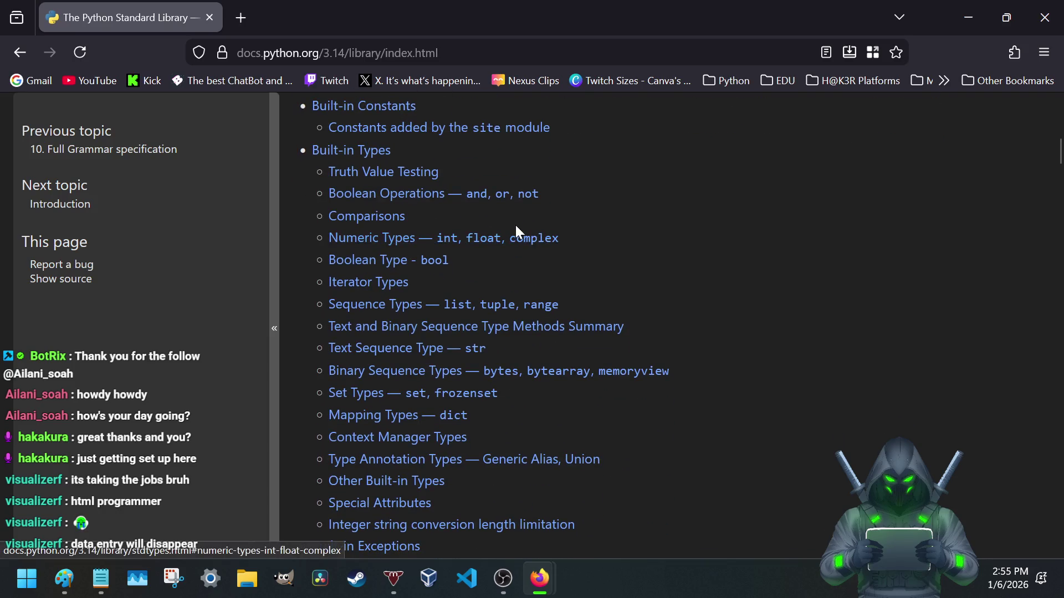
scroll(295, 335, "down", 1)
scroll(295, 334, "down", 3)
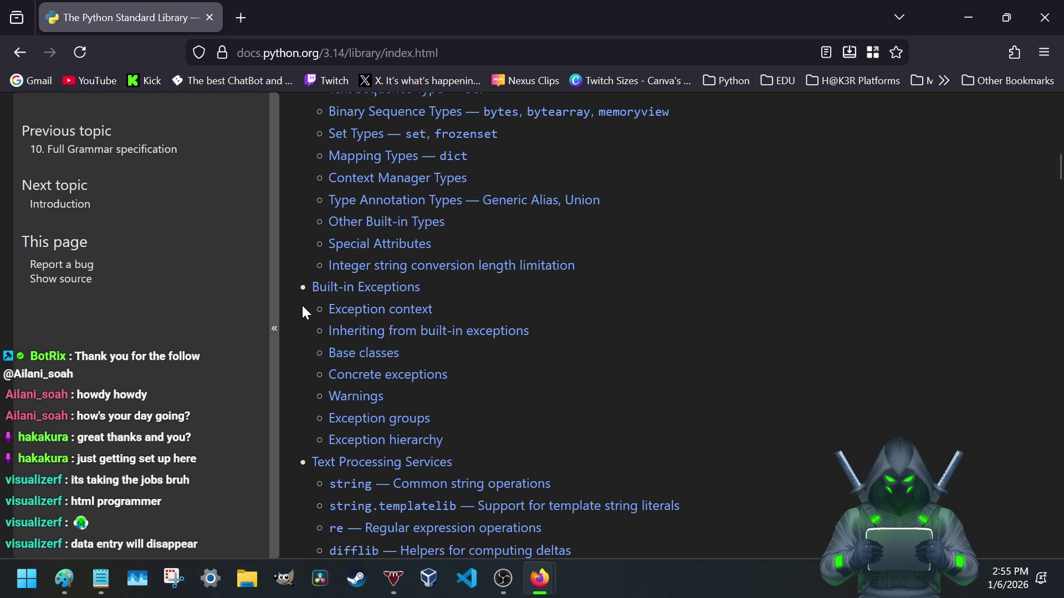
scroll(303, 307, "down", 1)
scroll(302, 307, "down", 1)
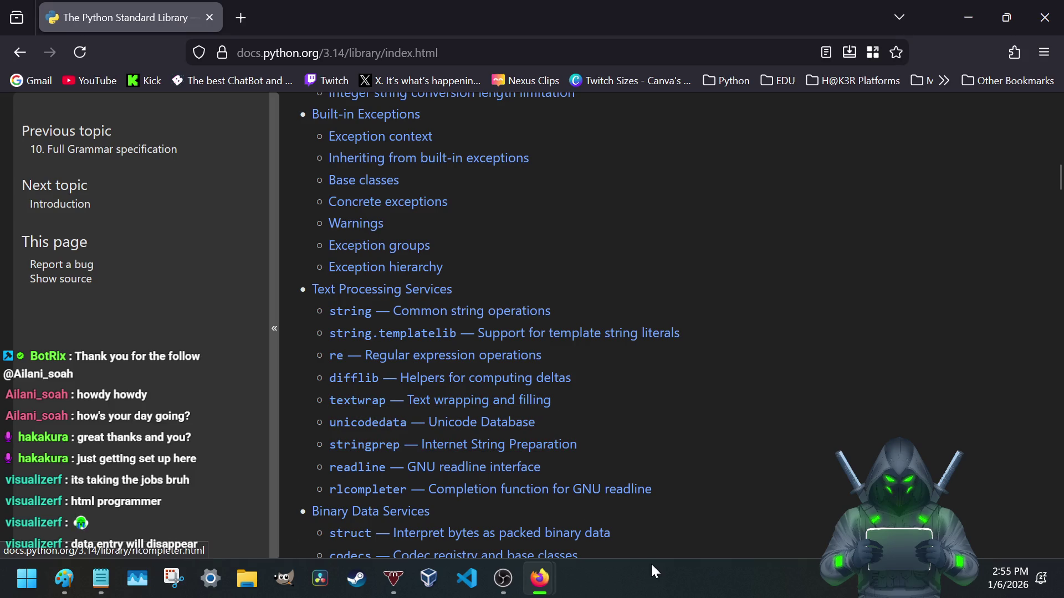
scroll(335, 273, "down", 2)
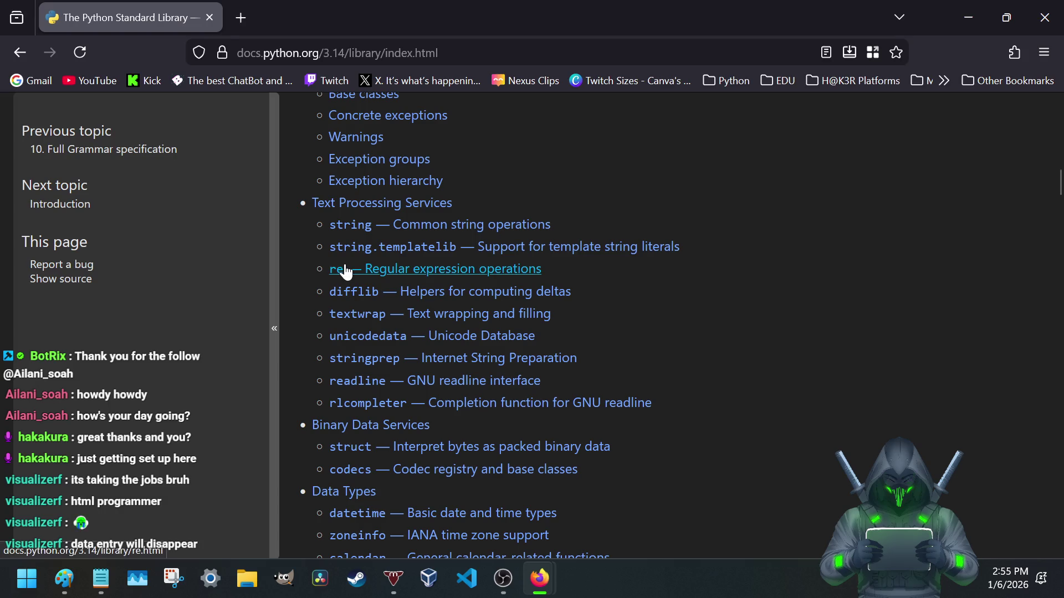
left_click(101, 578)
scroll(214, 365, "up", 2)
scroll(214, 364, "up", 3)
scroll(215, 364, "up", 2)
scroll(215, 364, "up", 3)
scroll(219, 336, "up", 2)
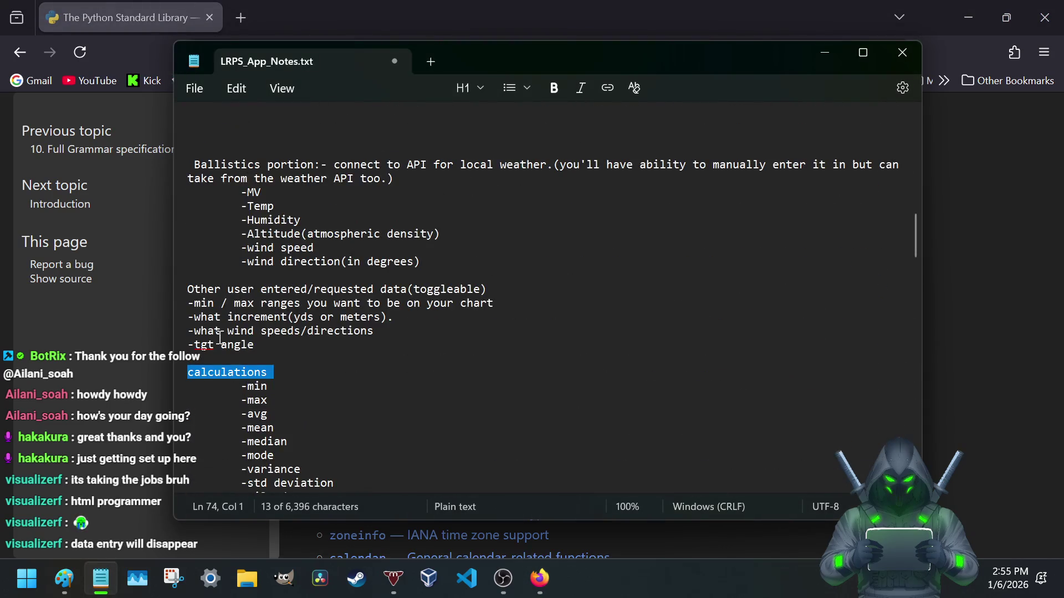
left_click(283, 378)
scroll(279, 376, "up", 2)
scroll(278, 377, "up", 2)
scroll(279, 376, "up", 3)
scroll(278, 377, "up", 4)
scroll(278, 377, "up", 2)
scroll(278, 376, "up", 3)
scroll(279, 376, "up", 1)
scroll(278, 378, "up", 3)
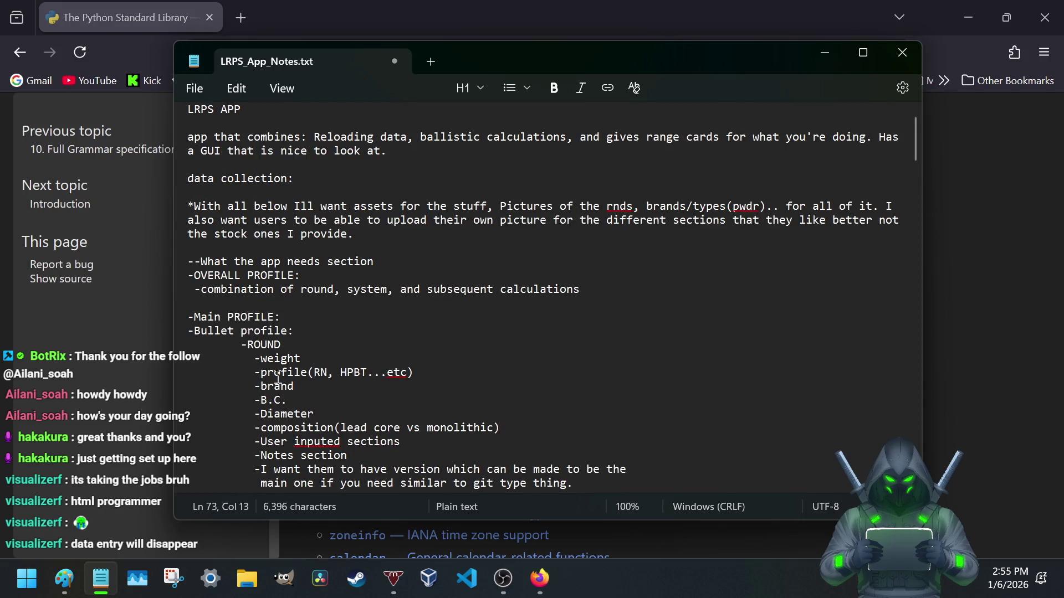
scroll(279, 377, "down", 2)
scroll(278, 378, "down", 1)
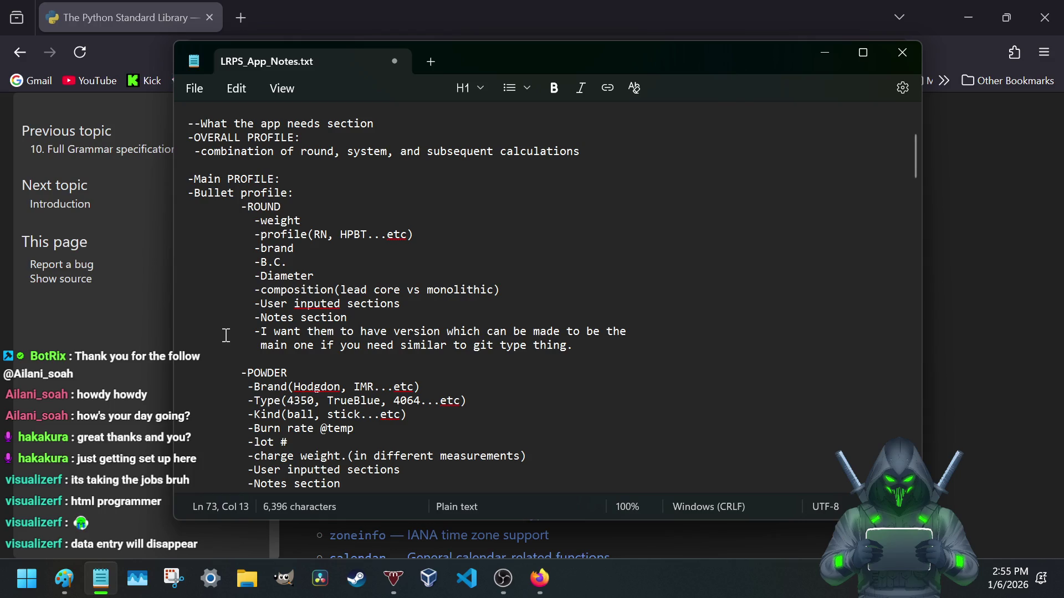
scroll(279, 339, "down", 2)
scroll(279, 339, "down", 8)
scroll(278, 339, "down", 2)
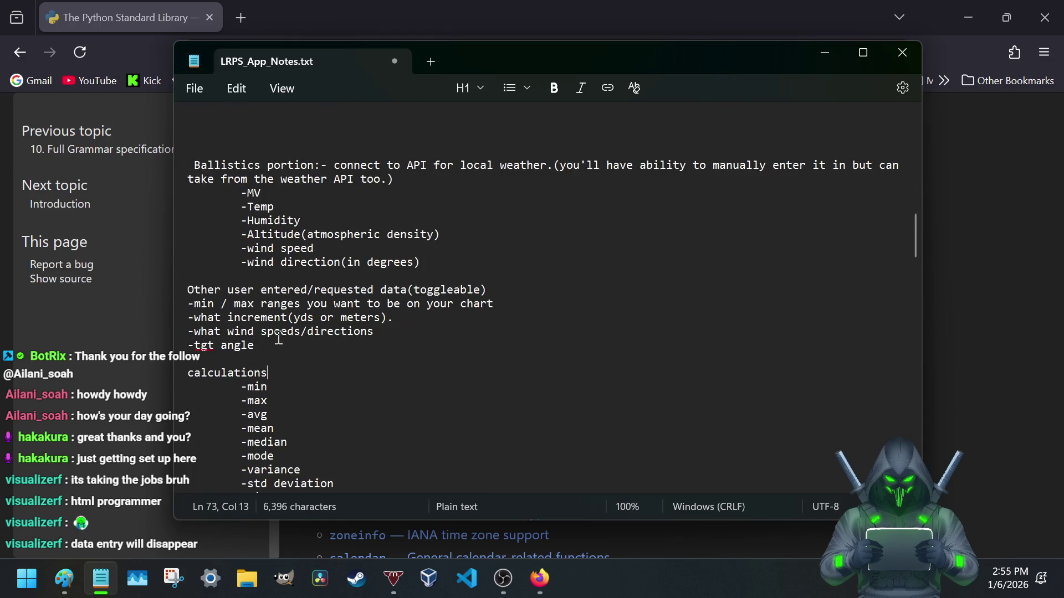
scroll(279, 340, "up", 6)
scroll(278, 340, "up", 10)
scroll(281, 339, "up", 1)
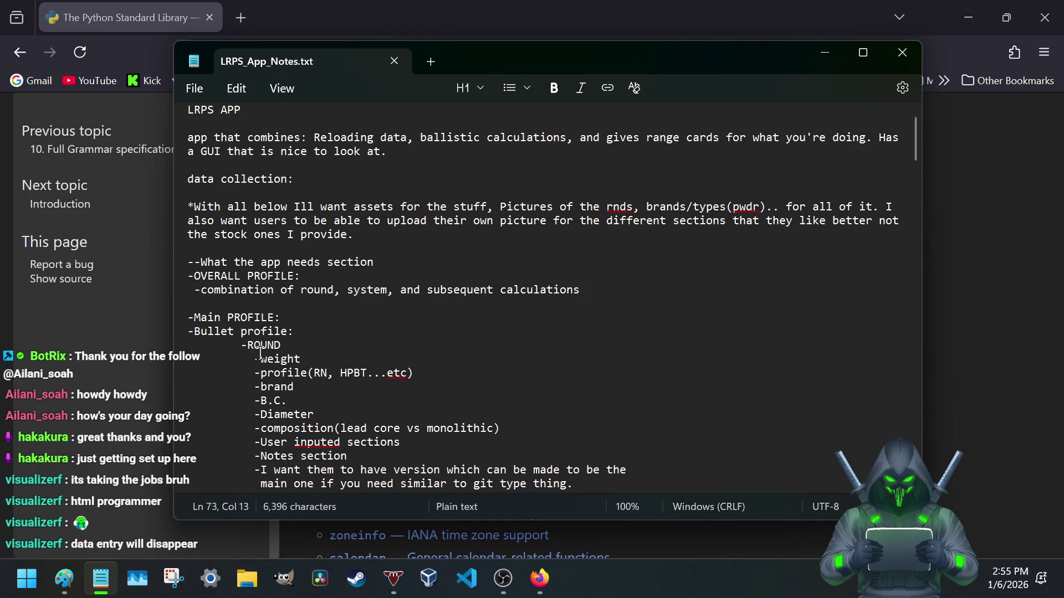
scroll(336, 303, "up", 1)
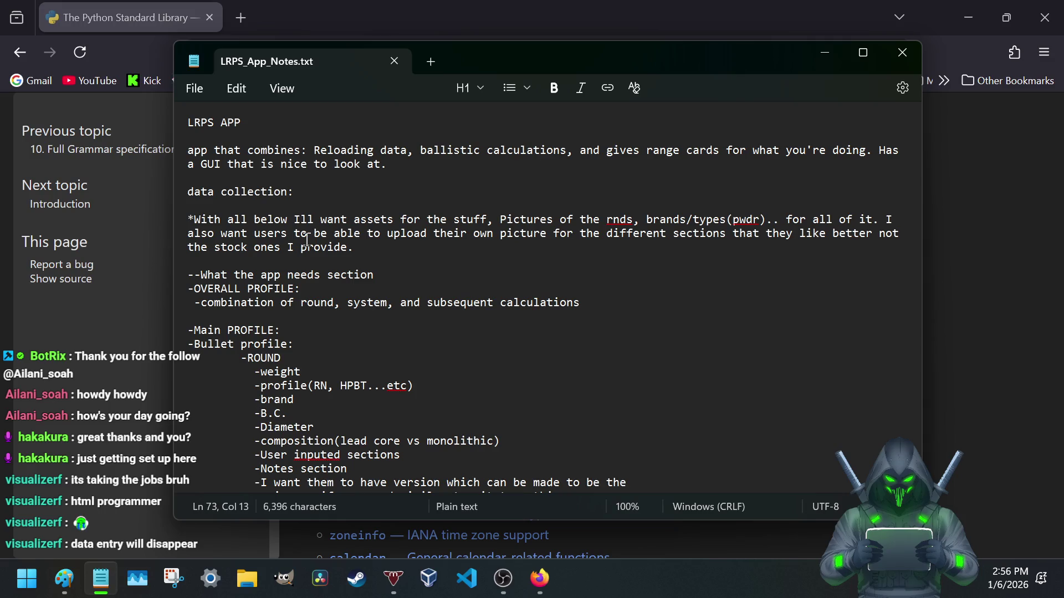
scroll(307, 240, "down", 1)
scroll(306, 240, "down", 1)
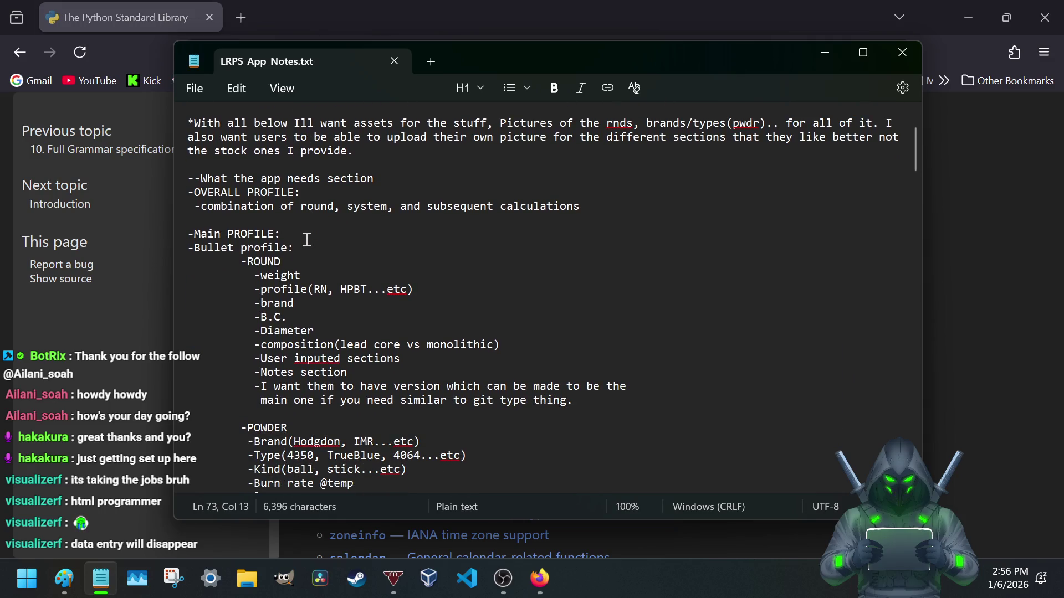
scroll(272, 233, "down", 1)
scroll(249, 200, "down", 2)
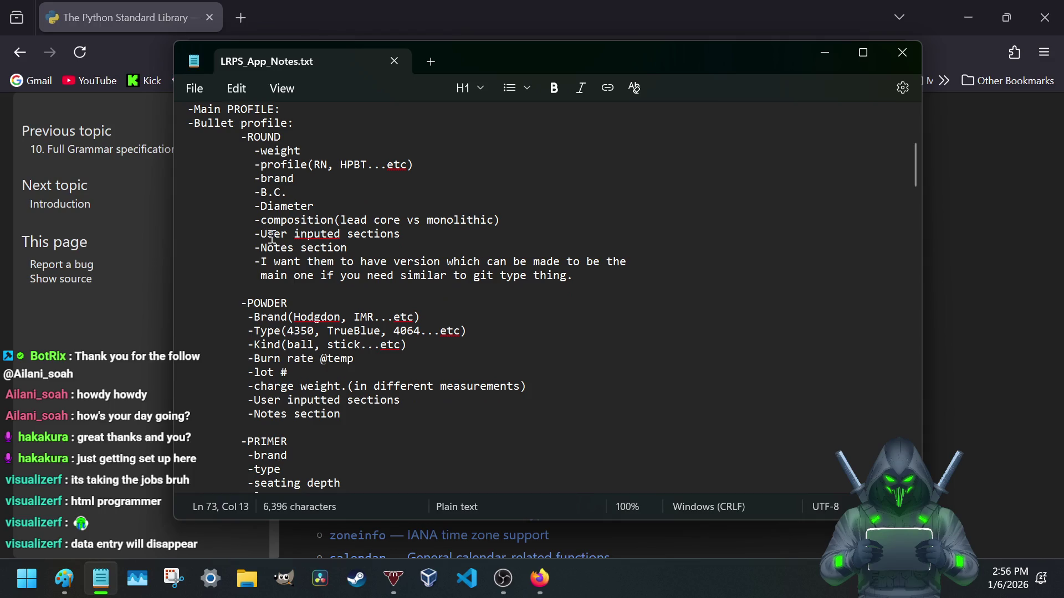
scroll(225, 158, "up", 1)
left_click_drag(188, 149, 282, 165)
left_click(283, 165)
mouse_move(189, 151)
left_mouse_down()
mouse_move(525, 317)
mouse_move(609, 319)
left_mouse_up()
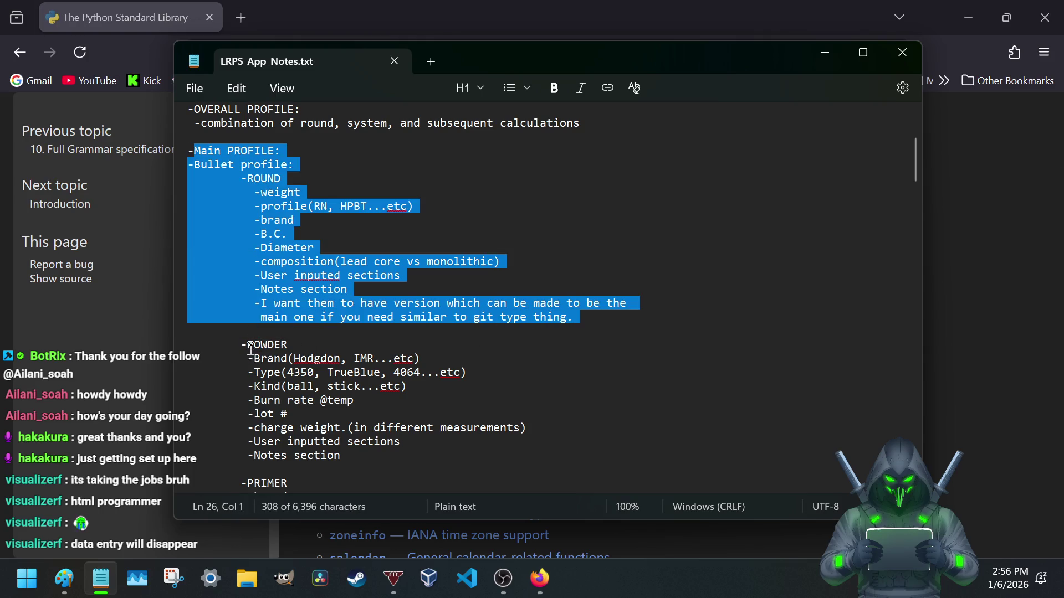
left_click_drag(248, 345, 308, 399)
scroll(305, 291, "down", 4)
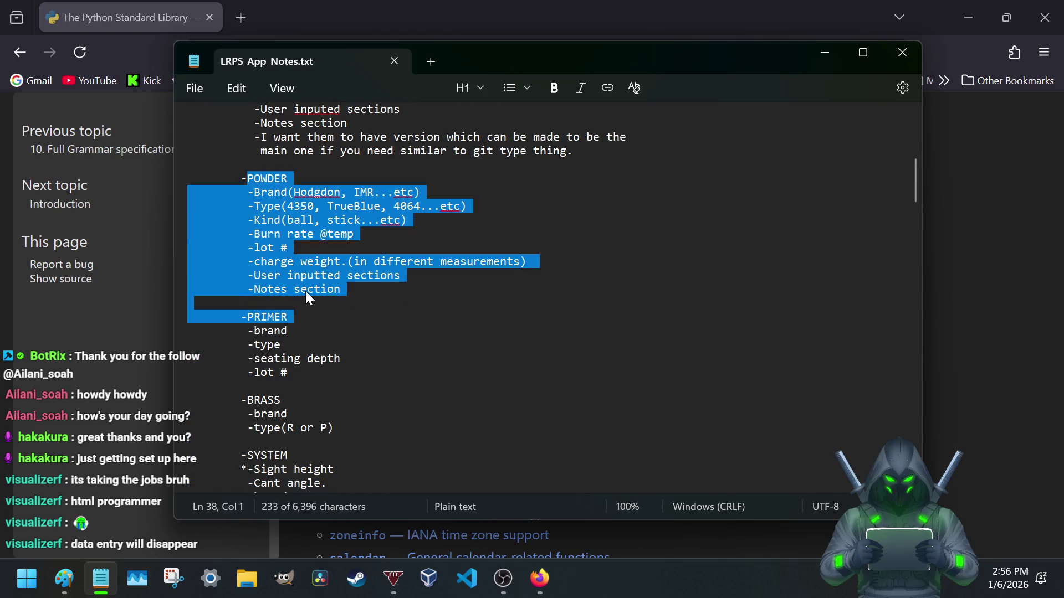
left_click(293, 289)
scroll(305, 291, "up", 1)
scroll(299, 250, "up", 3)
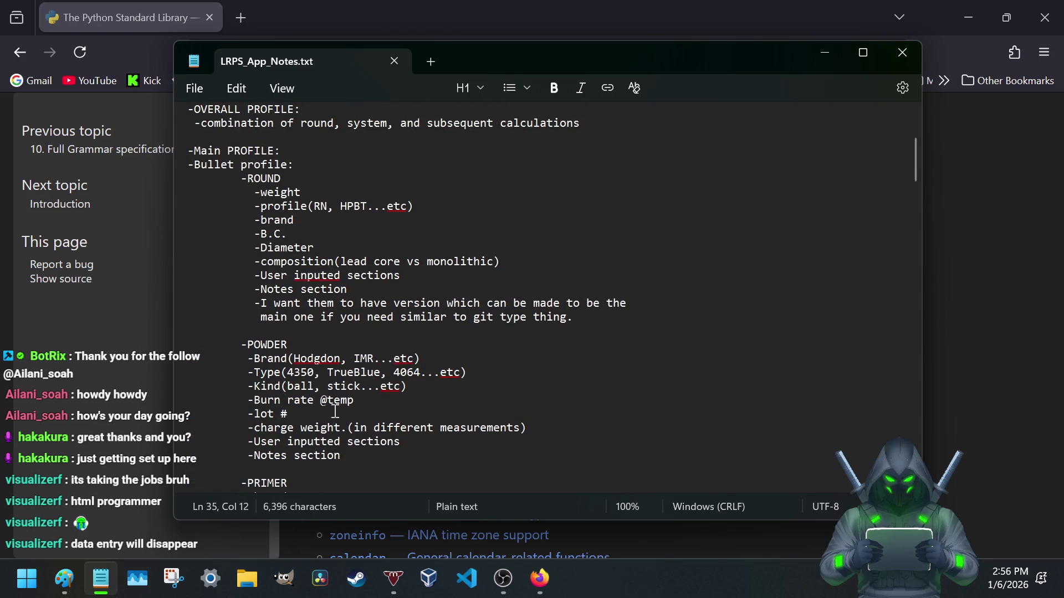
scroll(256, 248, "down", 3)
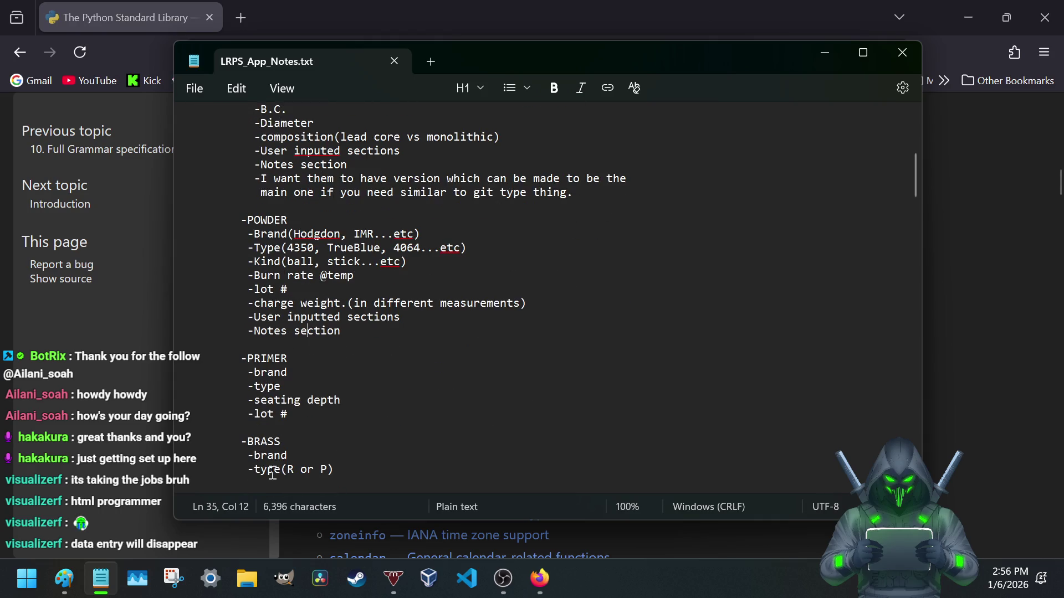
scroll(259, 381, "down", 2)
scroll(256, 372, "down", 3)
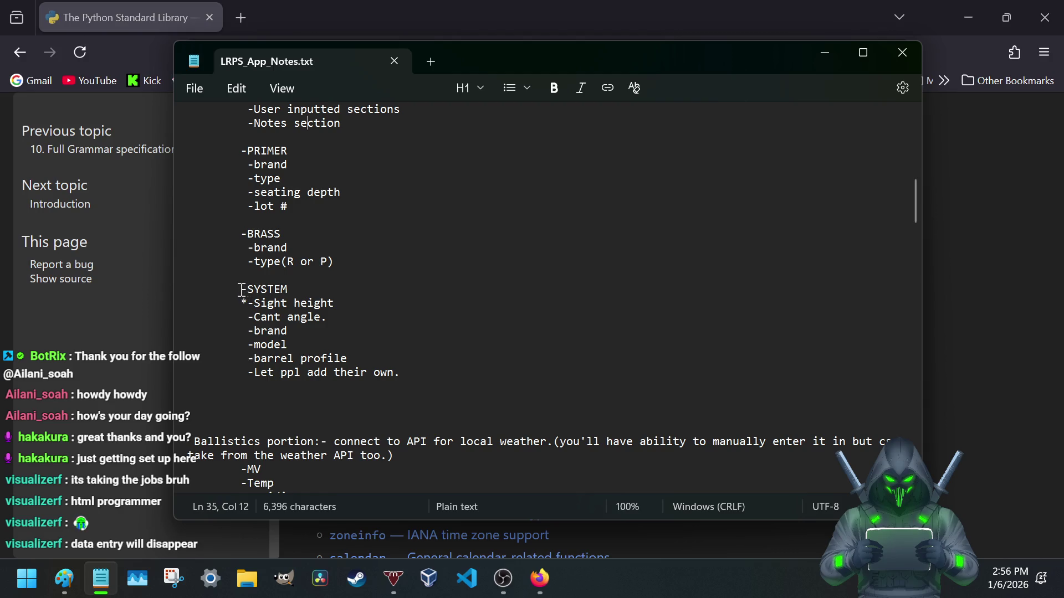
left_click_drag(240, 289, 349, 359)
left_click(417, 374)
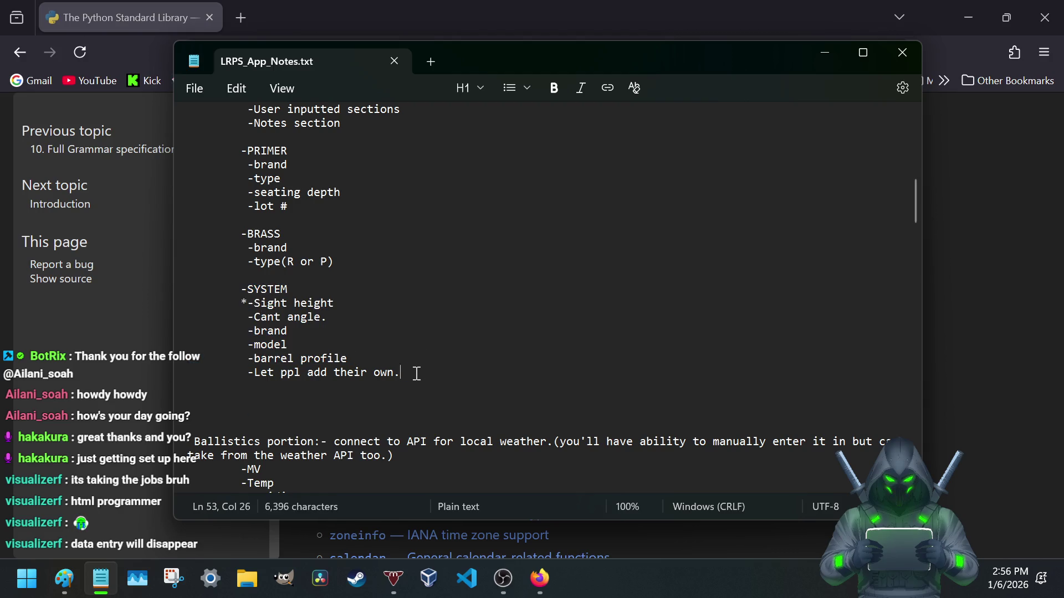
left_click_drag(416, 374, 230, 282)
scroll(230, 281, "up", 5)
scroll(233, 295, "up", 4)
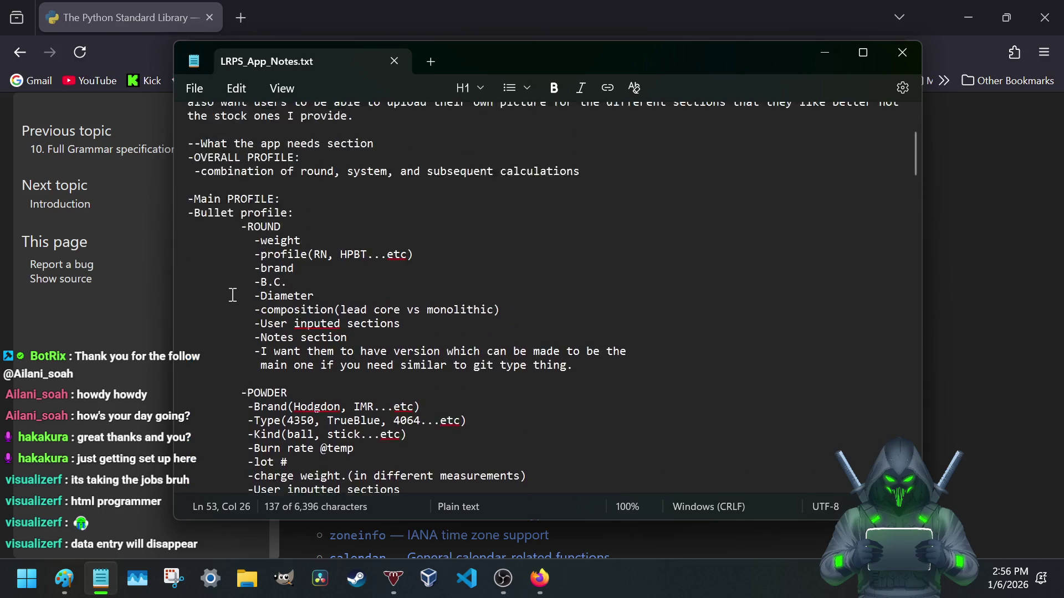
scroll(233, 296, "up", 1)
left_click_drag(239, 265, 579, 400)
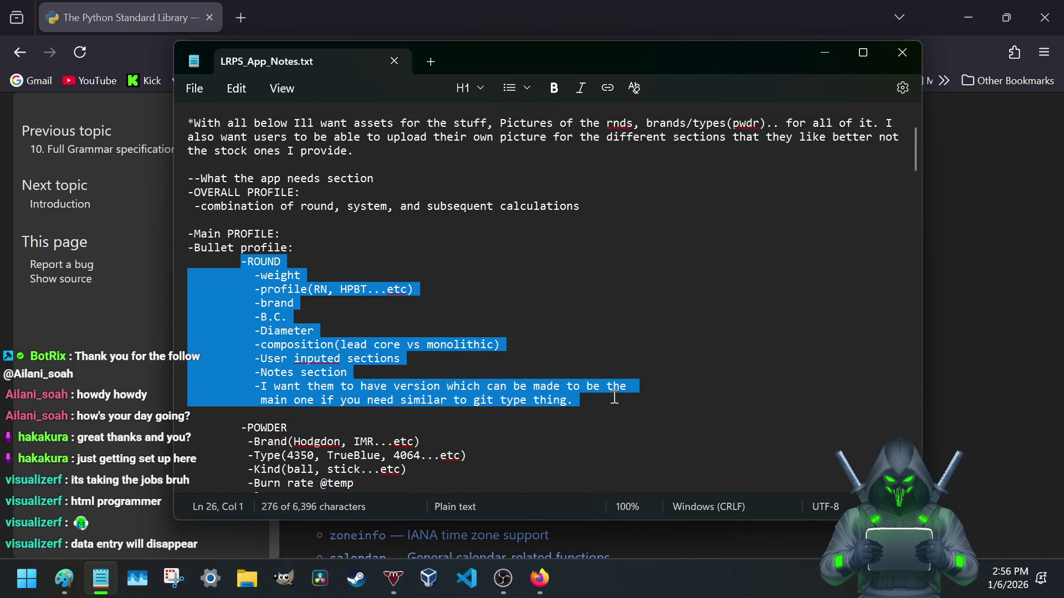
left_click_drag(190, 233, 288, 233)
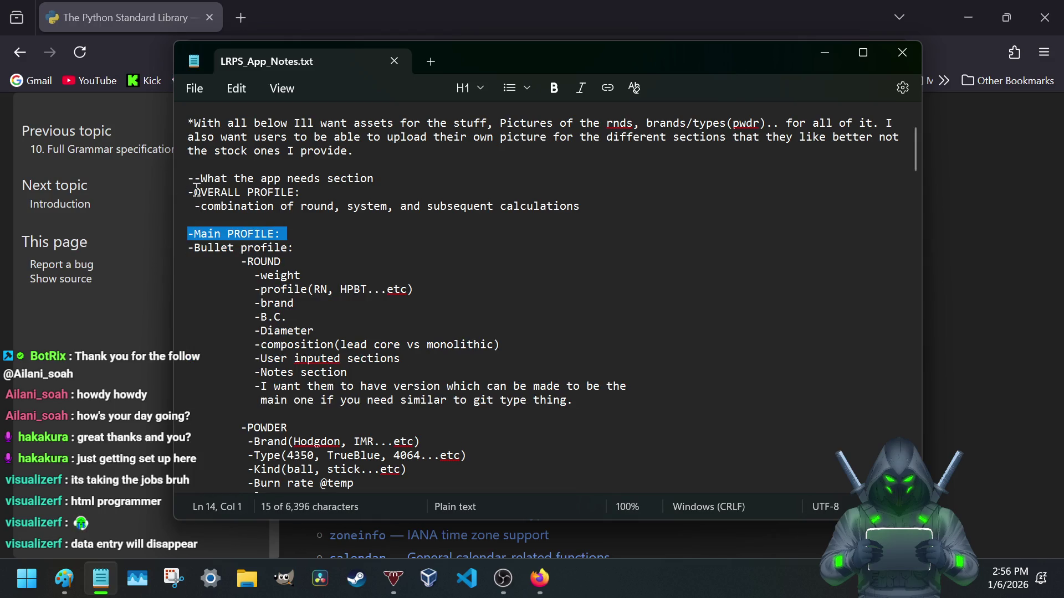
left_click_drag(195, 192, 313, 192)
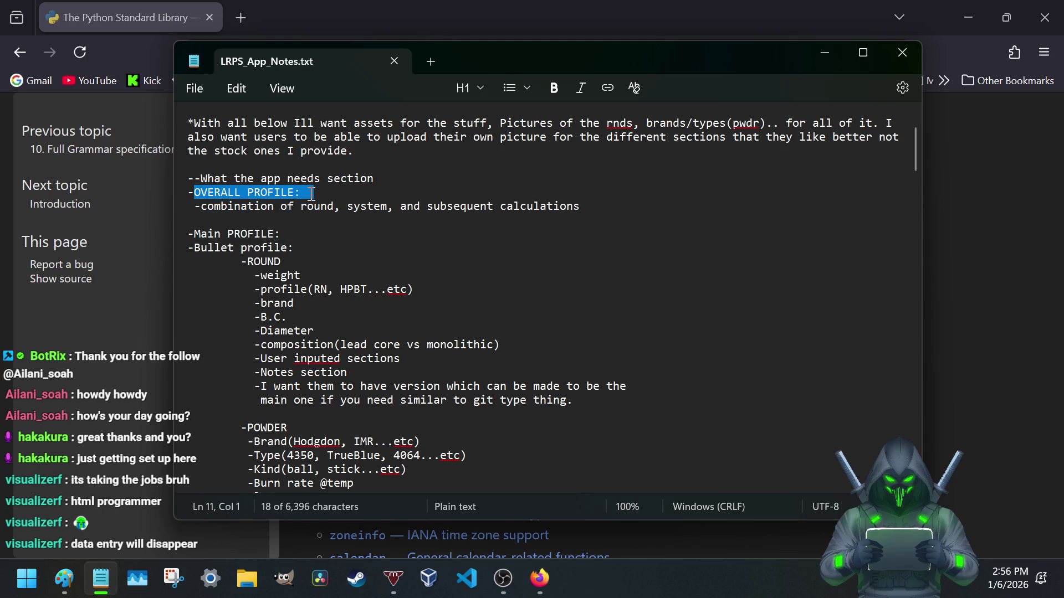
left_click_drag(190, 234, 289, 234)
scroll(287, 258, "down", 5)
scroll(278, 324, "down", 6)
scroll(278, 325, "down", 8)
scroll(332, 307, "up", 7)
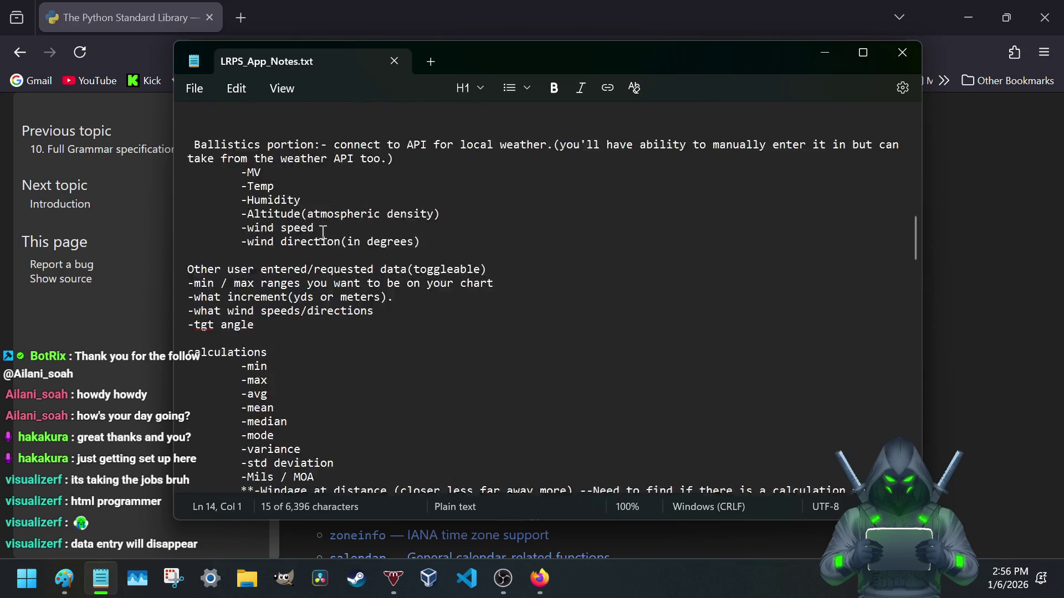
scroll(379, 291, "up", 4)
- Delete the stray leading space so the 'Ballistics portion' line starts flush left
left_click(378, 291)
scroll(340, 276, "down", 2)
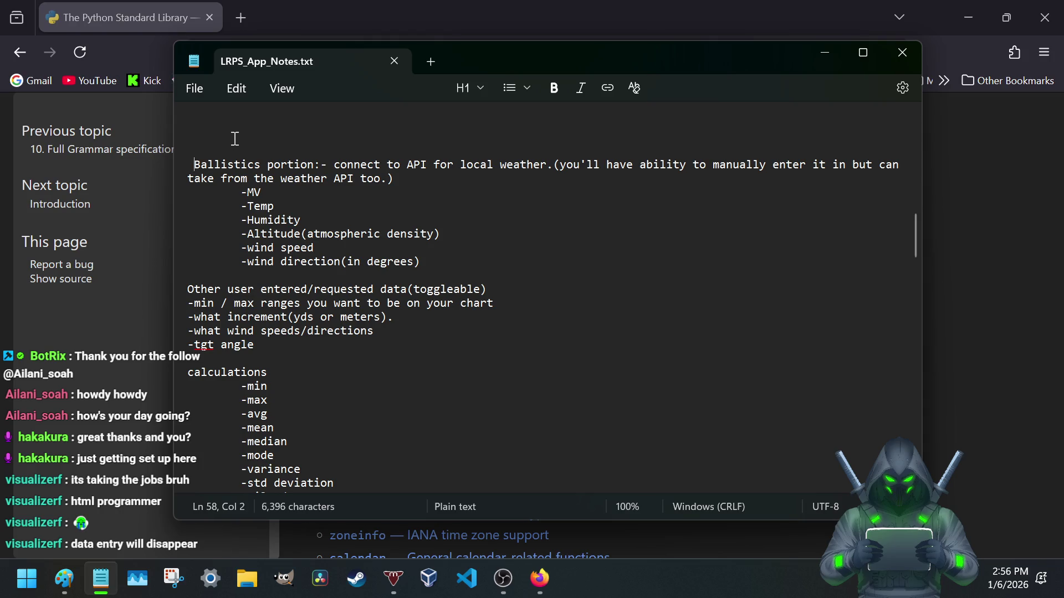
key("BackSpace")
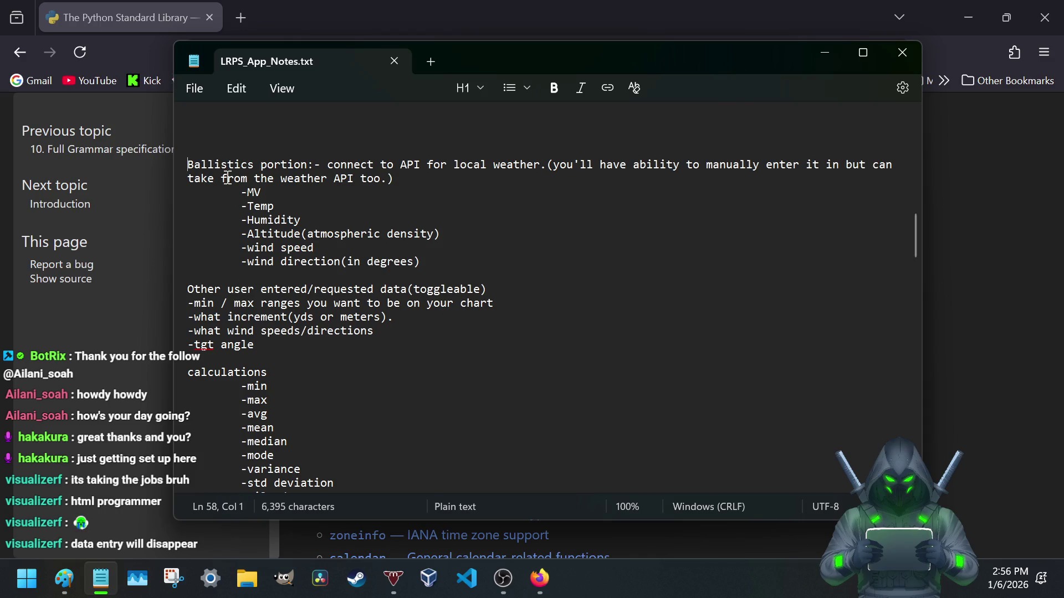
scroll(352, 265, "up", 7)
scroll(351, 265, "up", 10)
scroll(352, 265, "up", 1)
scroll(333, 274, "down", 4)
scroll(299, 292, "up", 3)
scroll(276, 310, "up", 1)
scroll(276, 311, "down", 2)
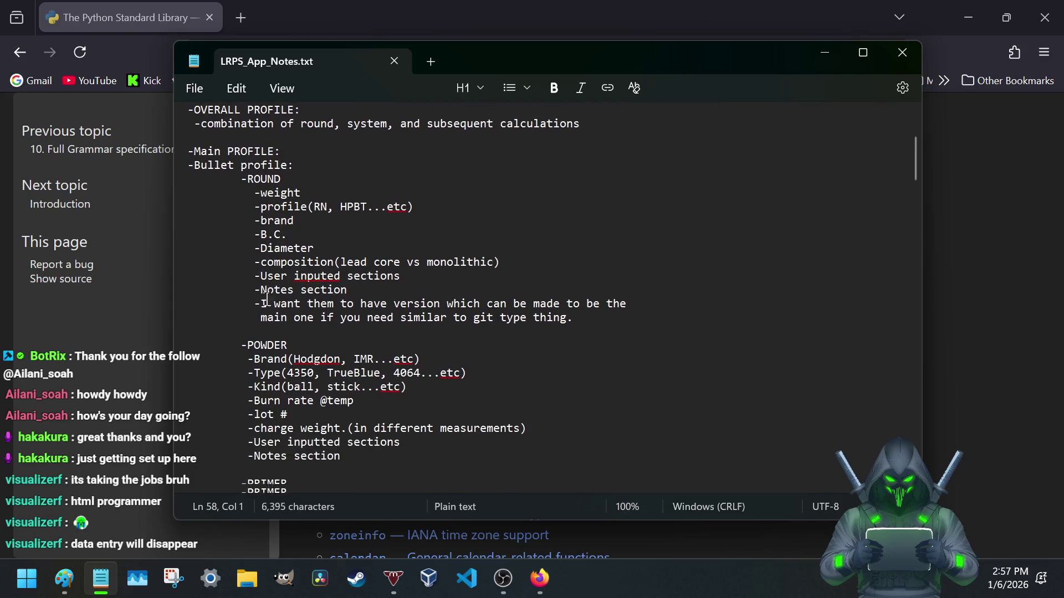
left_click_drag(255, 191, 423, 215)
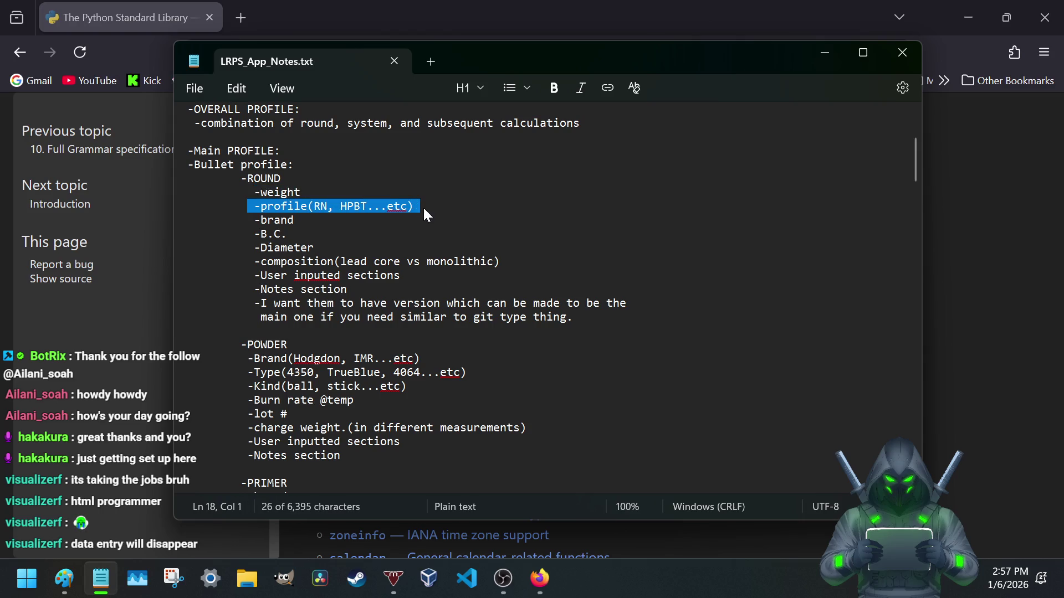
mouse_move(247, 220)
left_mouse_down()
mouse_move(301, 227)
mouse_move(298, 235)
left_mouse_up()
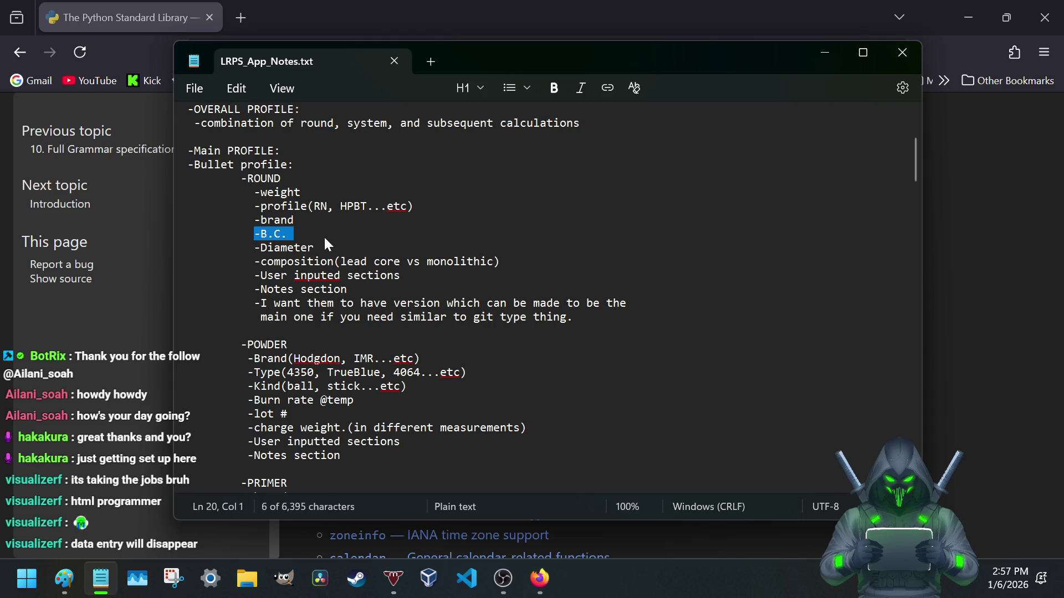
scroll(323, 263, "down", 2)
scroll(324, 264, "down", 3)
scroll(323, 263, "down", 2)
scroll(323, 263, "down", 3)
scroll(289, 262, "down", 1)
scroll(288, 262, "down", 3)
scroll(288, 262, "down", 5)
scroll(288, 261, "up", 8)
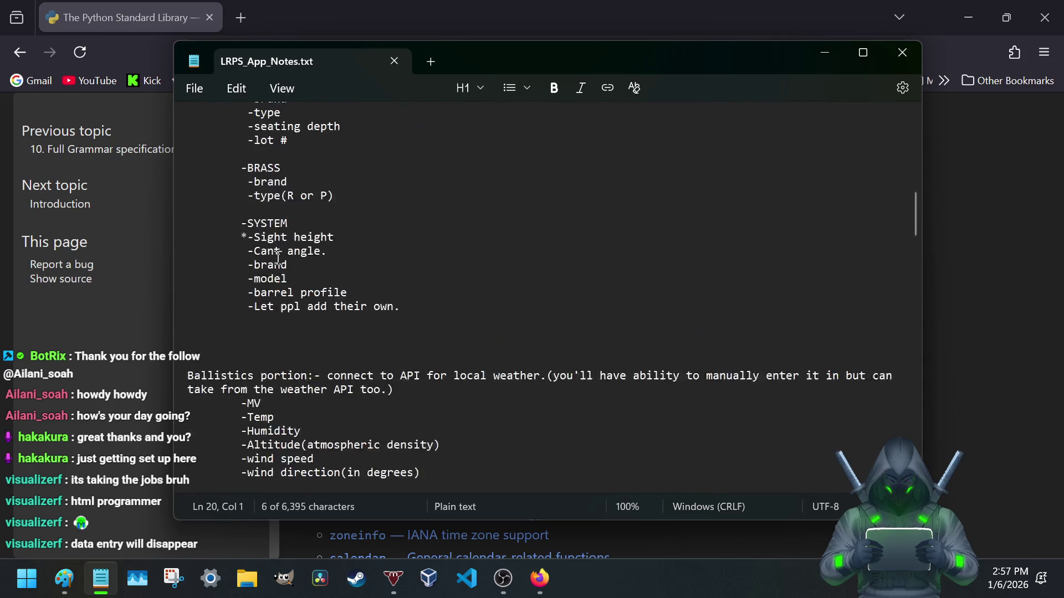
scroll(291, 299, "up", 1)
left_click(299, 320)
scroll(289, 297, "down", 1)
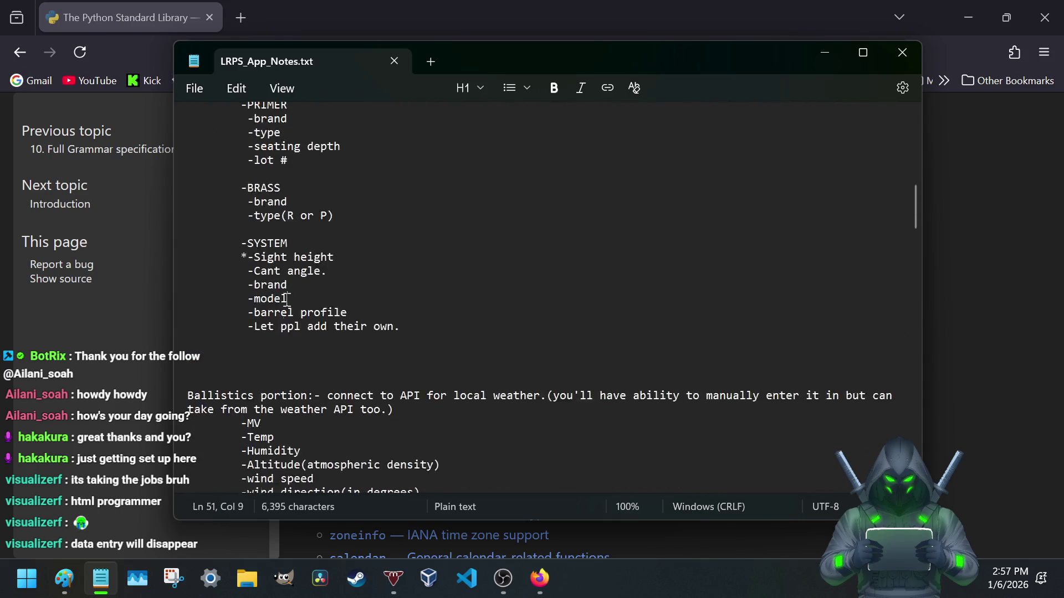
scroll(289, 297, "down", 4)
scroll(289, 291, "down", 2)
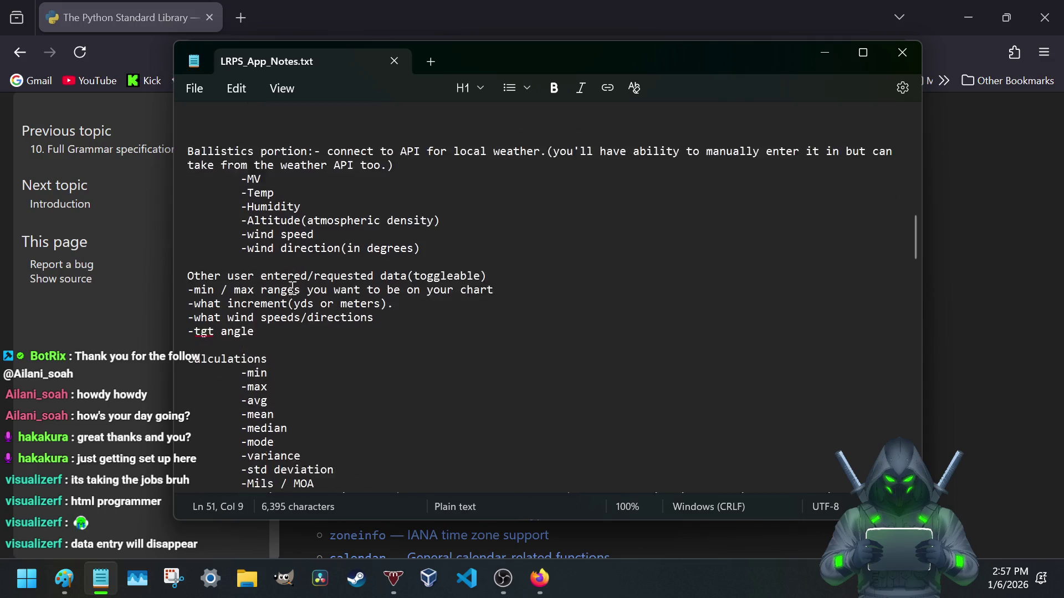
scroll(292, 288, "down", 2)
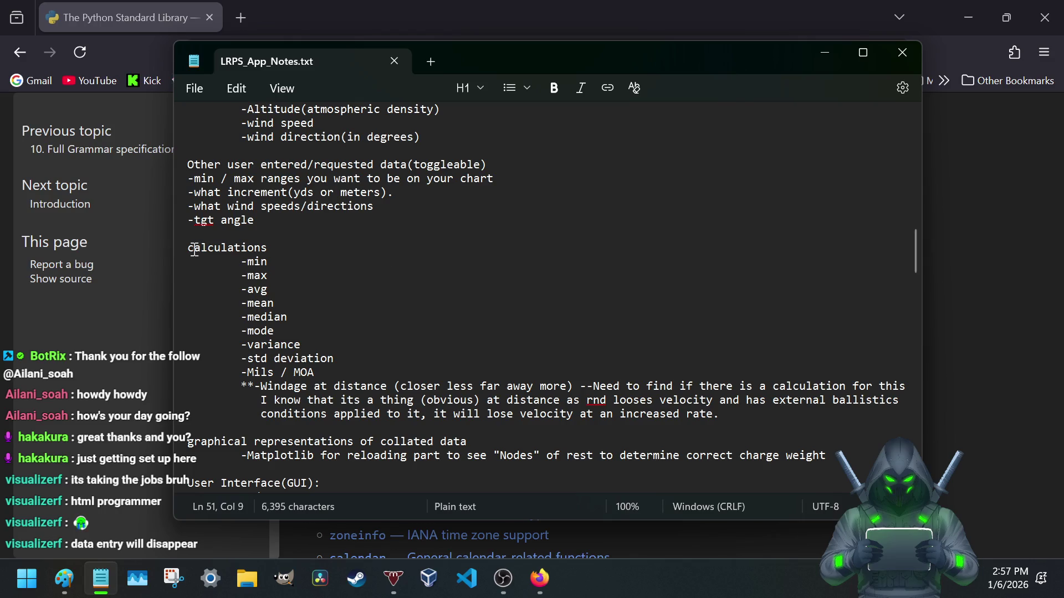
left_click_drag(191, 248, 280, 248)
left_click(257, 275)
scroll(265, 310, "down", 2)
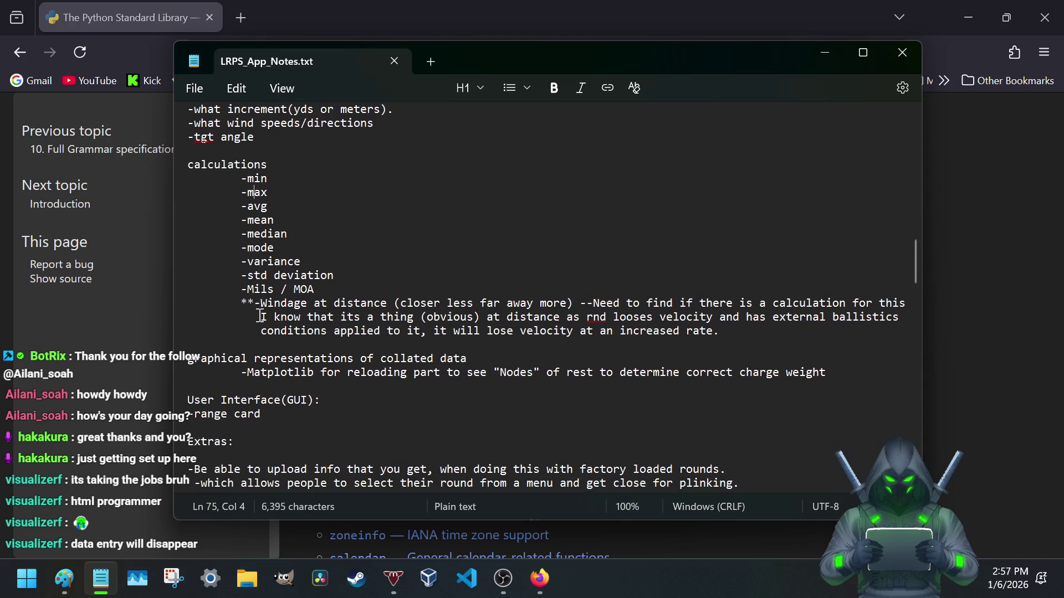
scroll(259, 316, "down", 2)
scroll(260, 316, "down", 2)
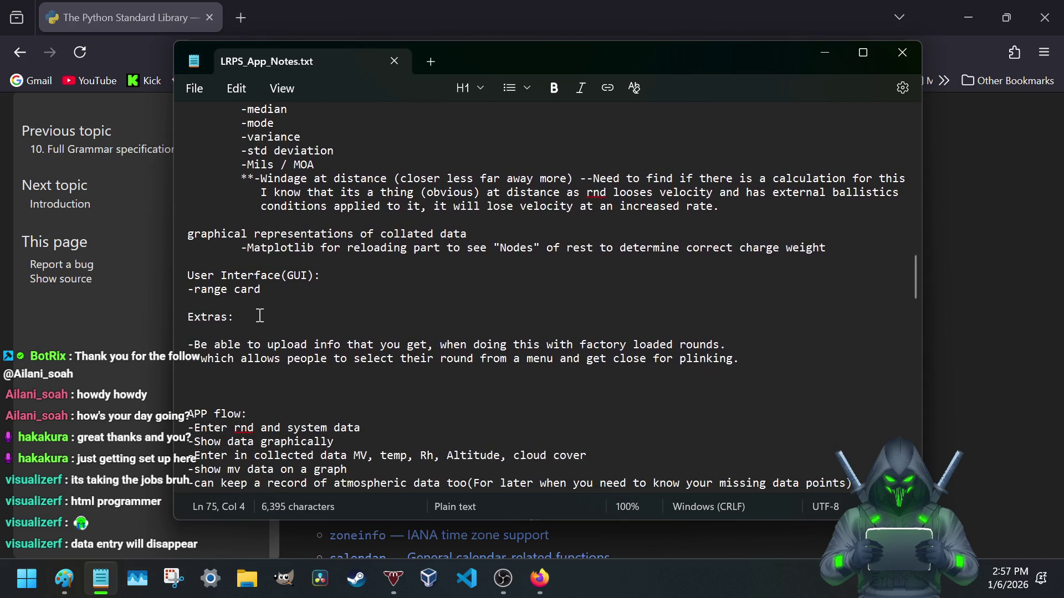
scroll(260, 317, "down", 2)
scroll(259, 315, "down", 1)
scroll(260, 316, "down", 2)
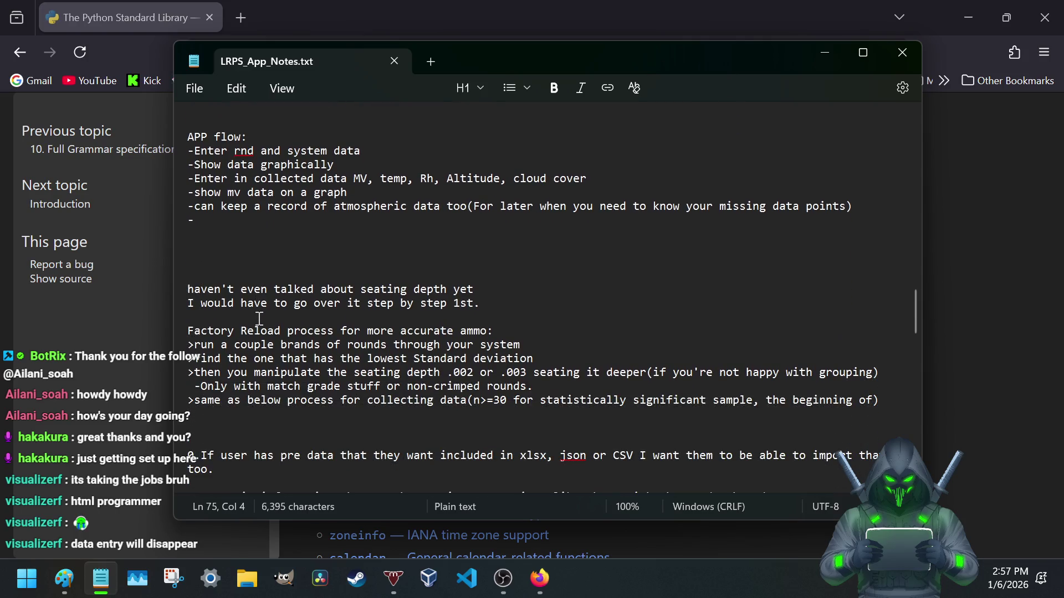
scroll(260, 318, "up", 5)
scroll(281, 308, "up", 6)
scroll(280, 309, "up", 1)
scroll(281, 312, "down", 14)
scroll(280, 313, "up", 2)
scroll(280, 314, "up", 1)
scroll(280, 314, "up", 3)
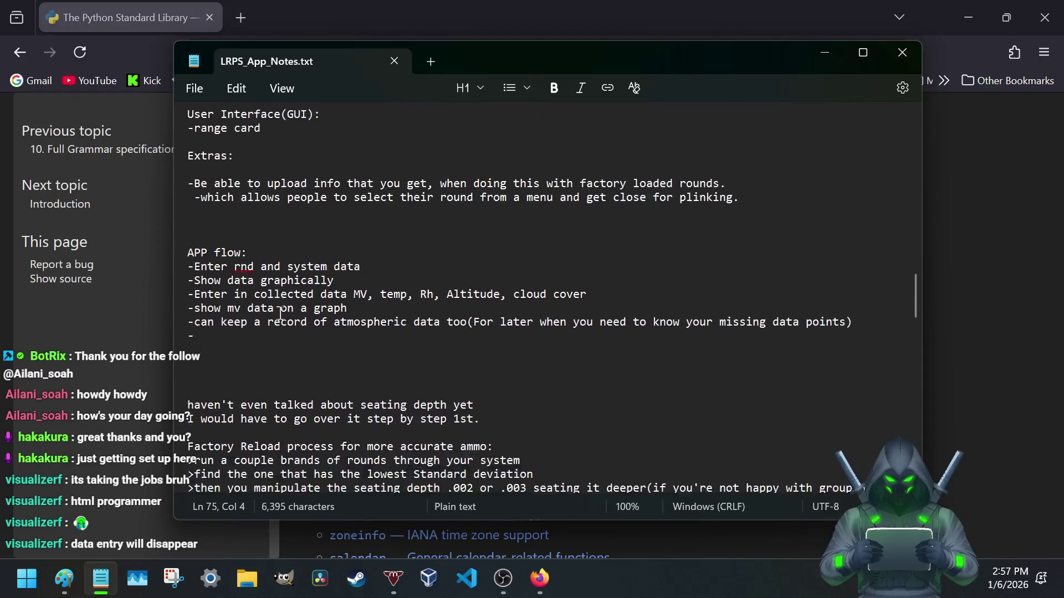
scroll(281, 314, "down", 10)
scroll(280, 313, "down", 1)
scroll(280, 314, "down", 1)
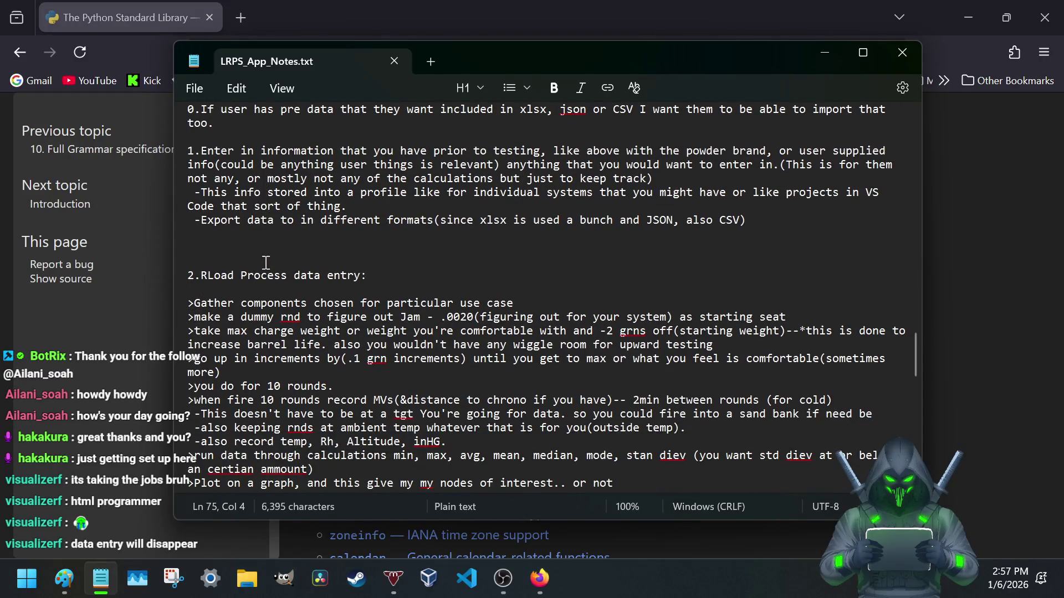
scroll(264, 214, "up", 5)
scroll(263, 224, "up", 10)
scroll(263, 233, "up", 10)
scroll(261, 246, "up", 4)
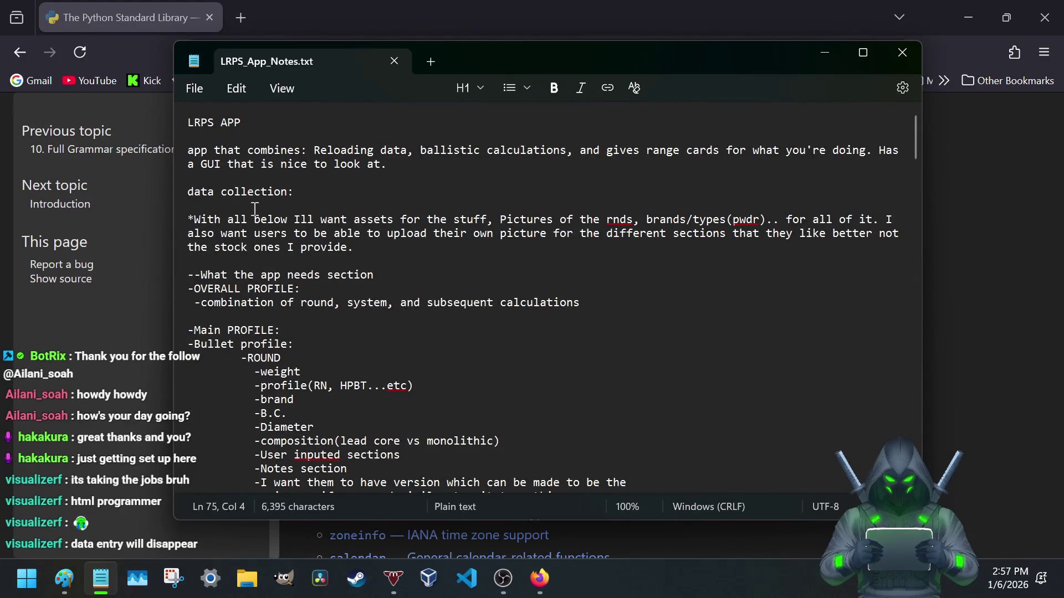
scroll(246, 237, "down", 9)
scroll(242, 245, "down", 8)
scroll(243, 253, "down", 10)
scroll(243, 263, "up", 15)
scroll(243, 263, "up", 12)
scroll(243, 262, "down", 1)
scroll(243, 263, "down", 5)
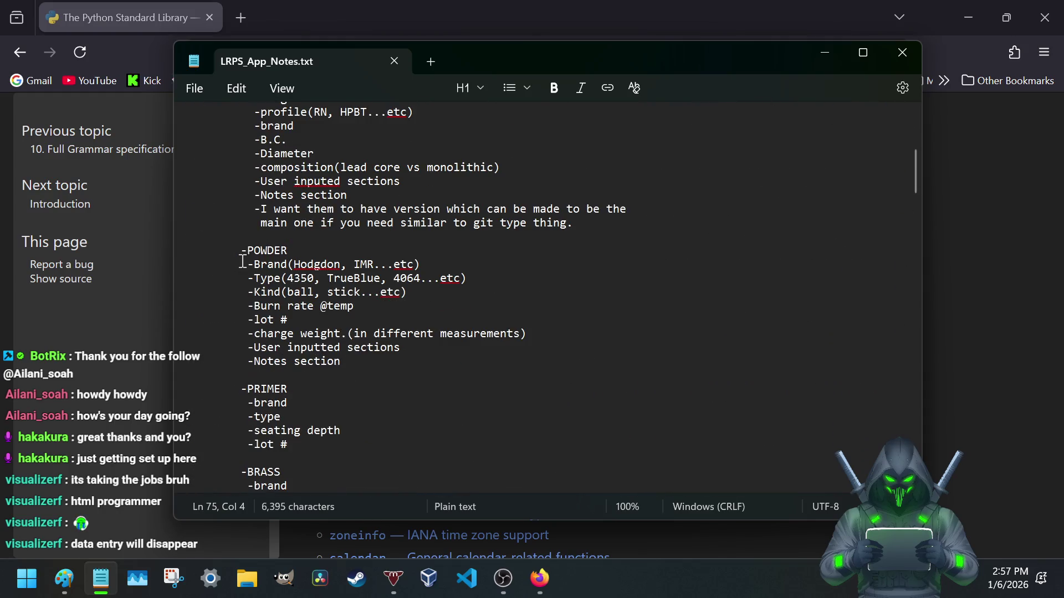
scroll(244, 262, "up", 4)
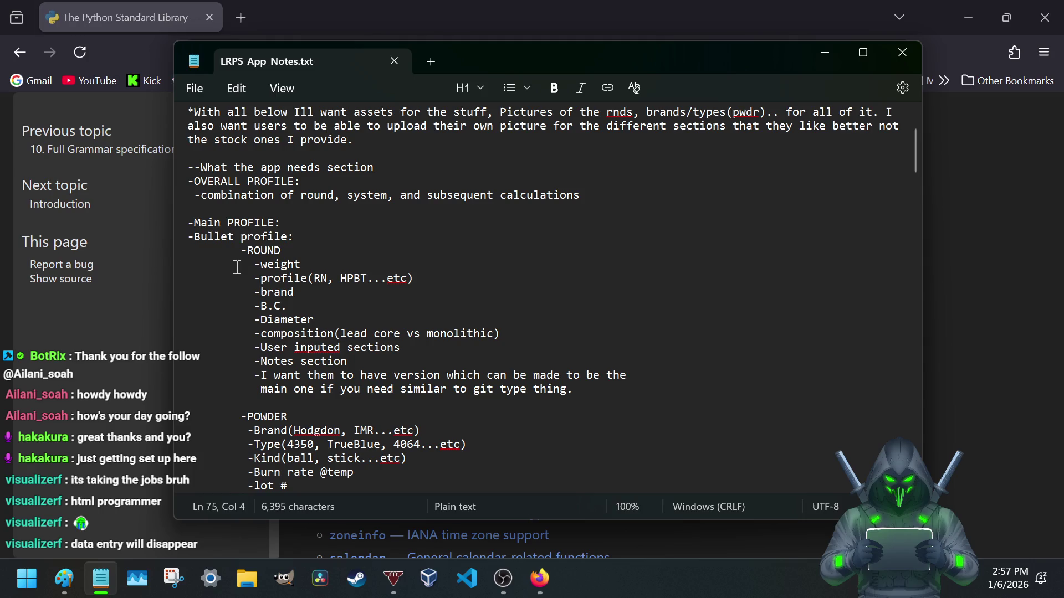
scroll(233, 271, "down", 3)
scroll(227, 290, "down", 2)
scroll(228, 290, "down", 3)
scroll(228, 290, "down", 3)
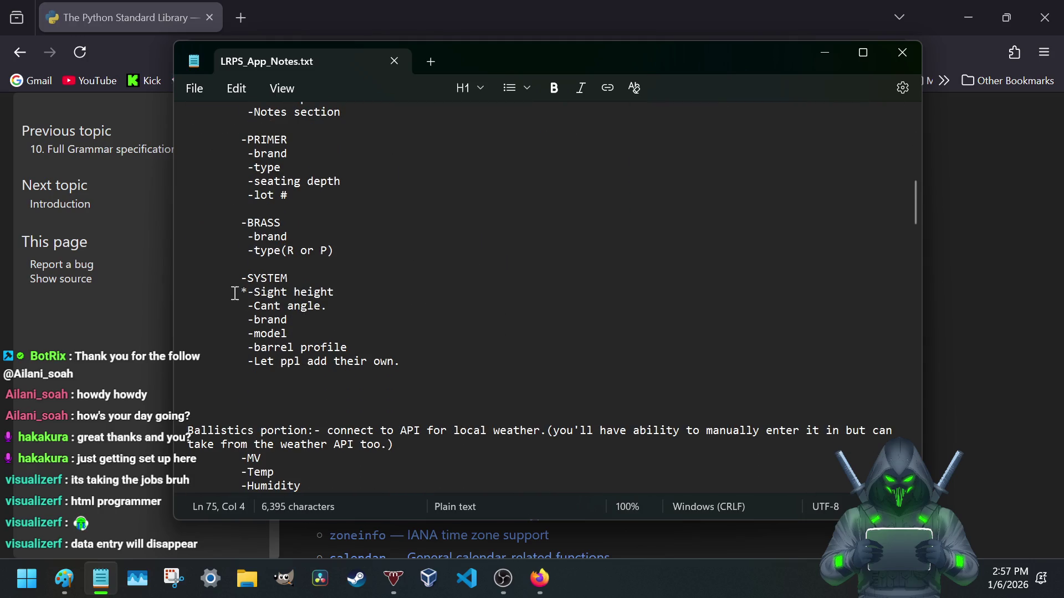
scroll(261, 403, "down", 3)
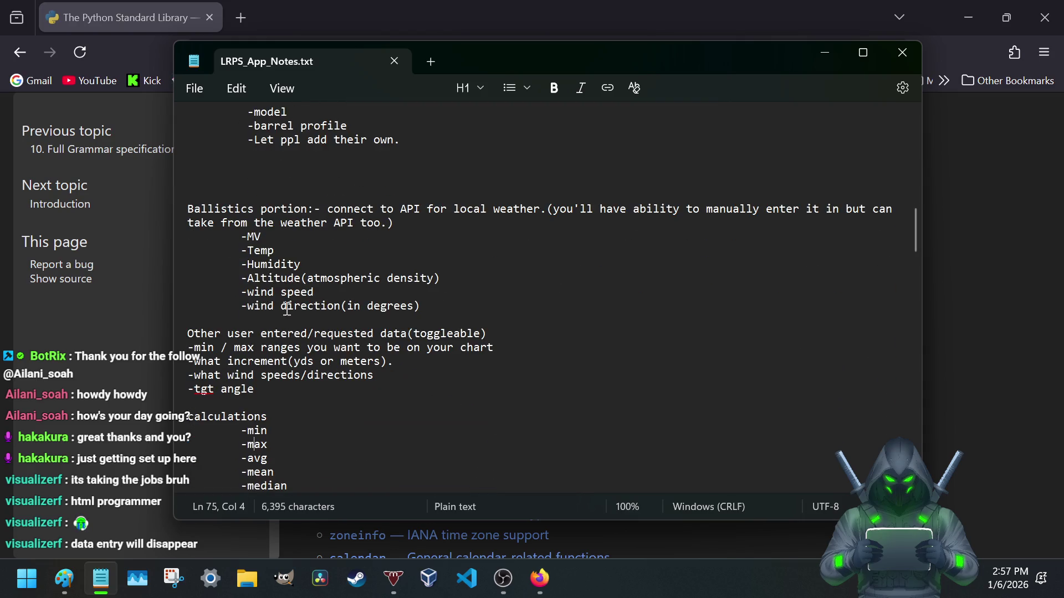
scroll(253, 391, "down", 3)
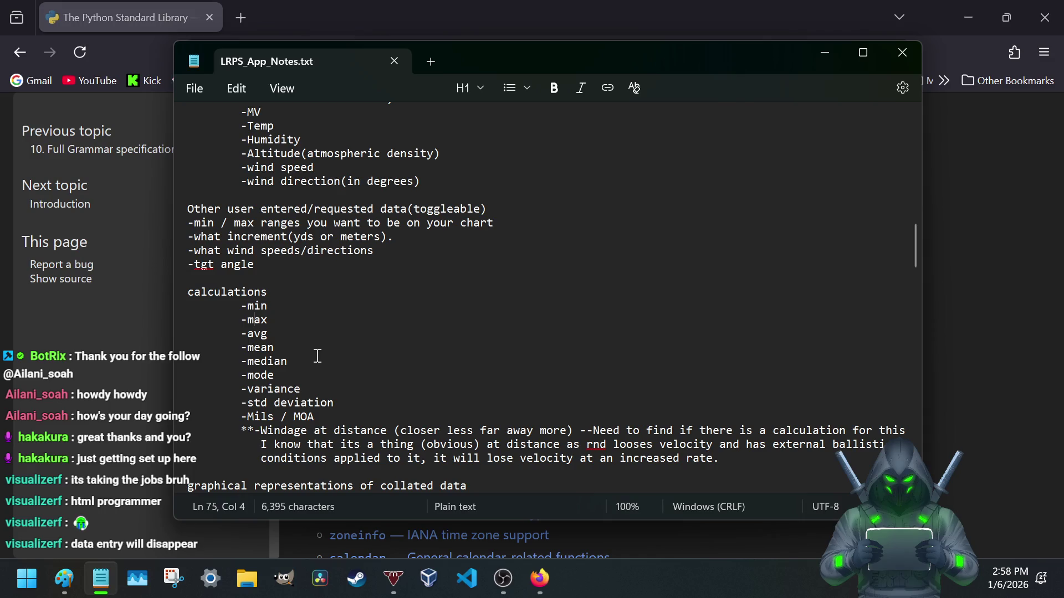
scroll(308, 361, "down", 2)
scroll(307, 361, "down", 2)
scroll(308, 360, "down", 2)
scroll(307, 363, "down", 4)
scroll(306, 362, "down", 7)
scroll(307, 362, "down", 3)
scroll(307, 363, "down", 3)
scroll(307, 362, "up", 5)
left_click_drag(480, 237, 510, 238)
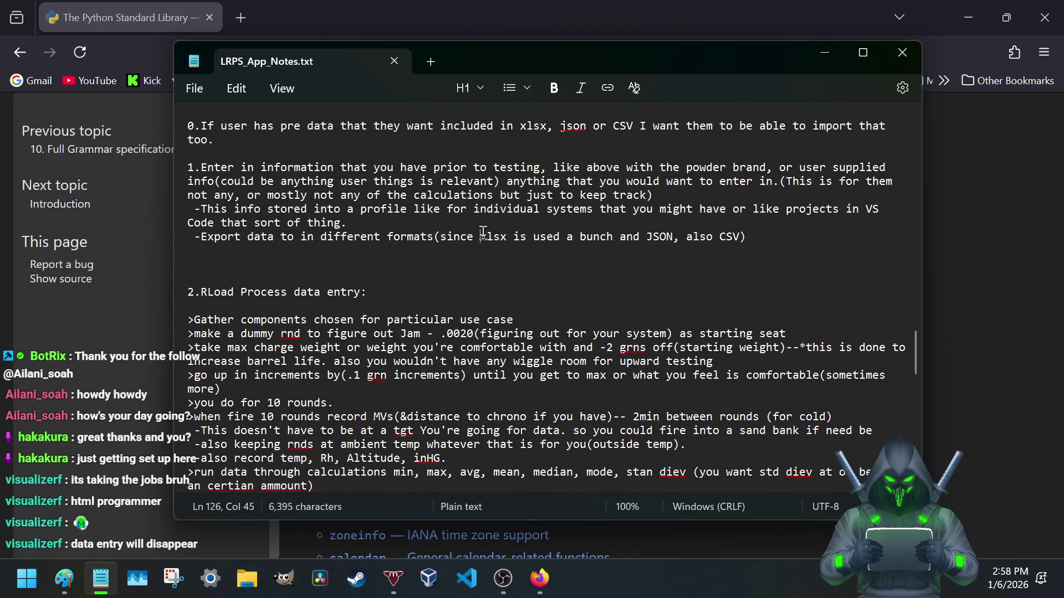
left_click(502, 252)
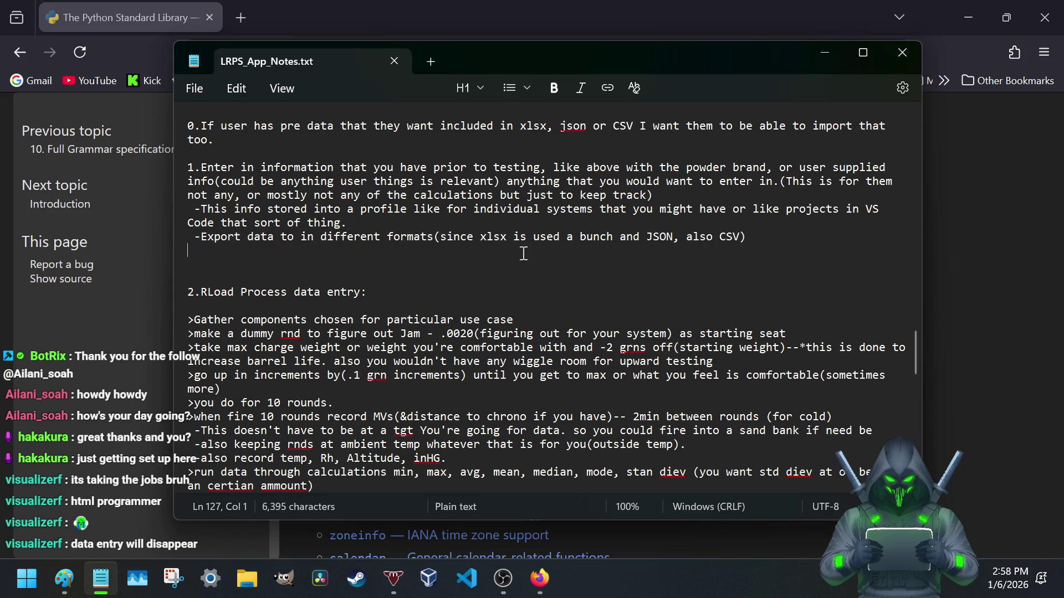
scroll(291, 339, "down", 4)
scroll(291, 339, "down", 6)
scroll(291, 339, "down", 2)
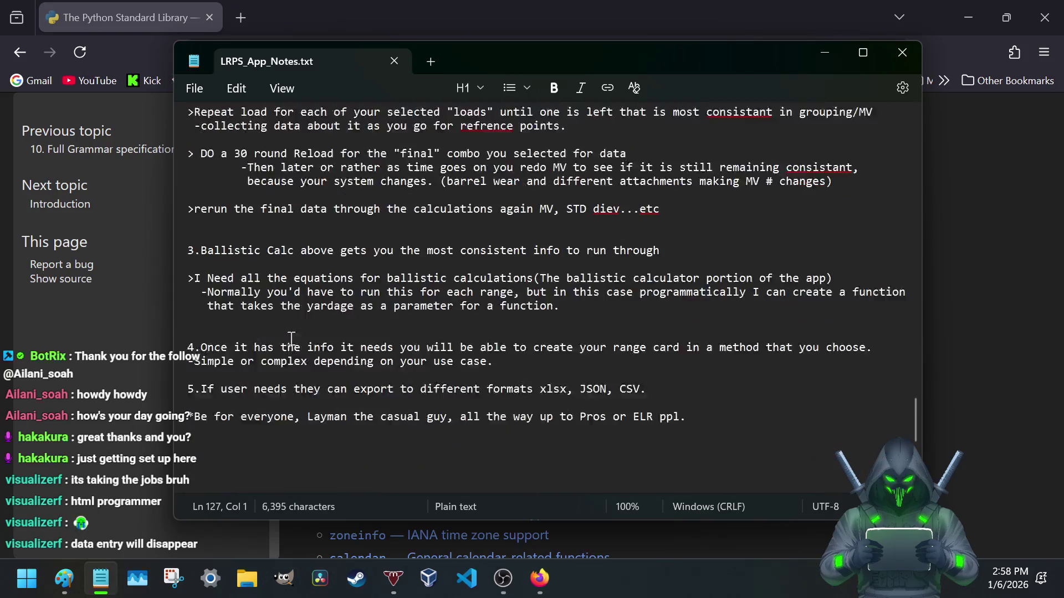
scroll(291, 340, "down", 5)
left_click(695, 264)
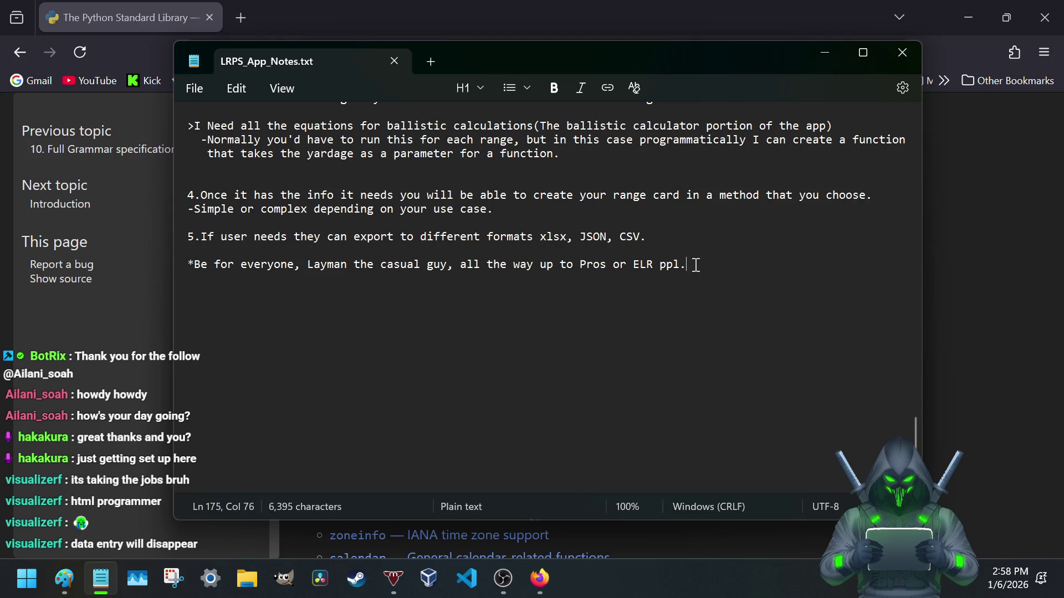
scroll(480, 372, "up", 10)
scroll(479, 373, "up", 10)
scroll(403, 392, "up", 10)
scroll(404, 391, "up", 5)
scroll(403, 391, "up", 2)
scroll(404, 380, "up", 3)
scroll(403, 375, "down", 5)
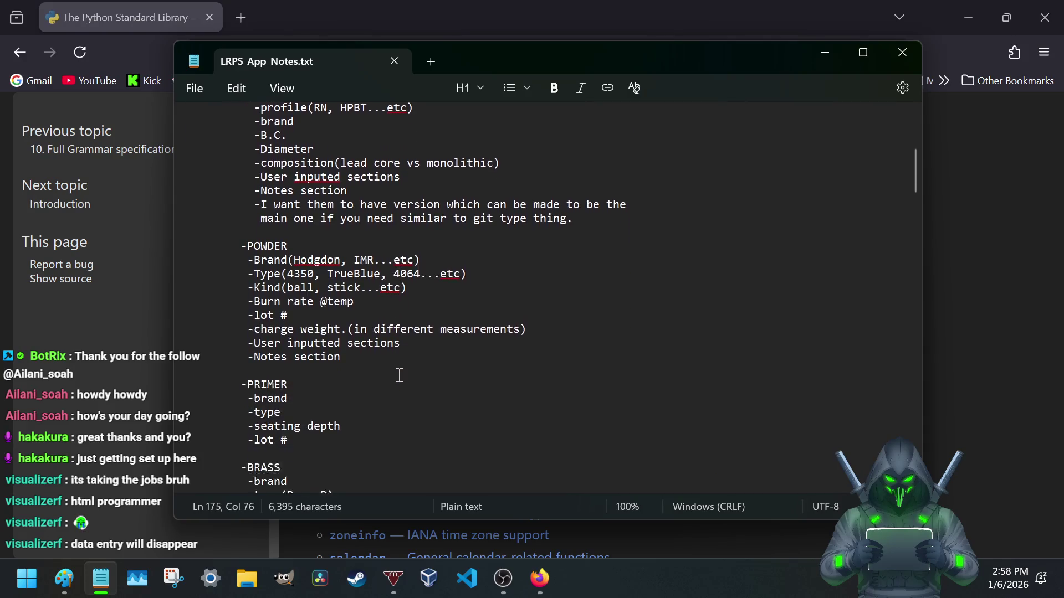
scroll(399, 375, "down", 1)
scroll(399, 375, "up", 6)
scroll(399, 374, "up", 2)
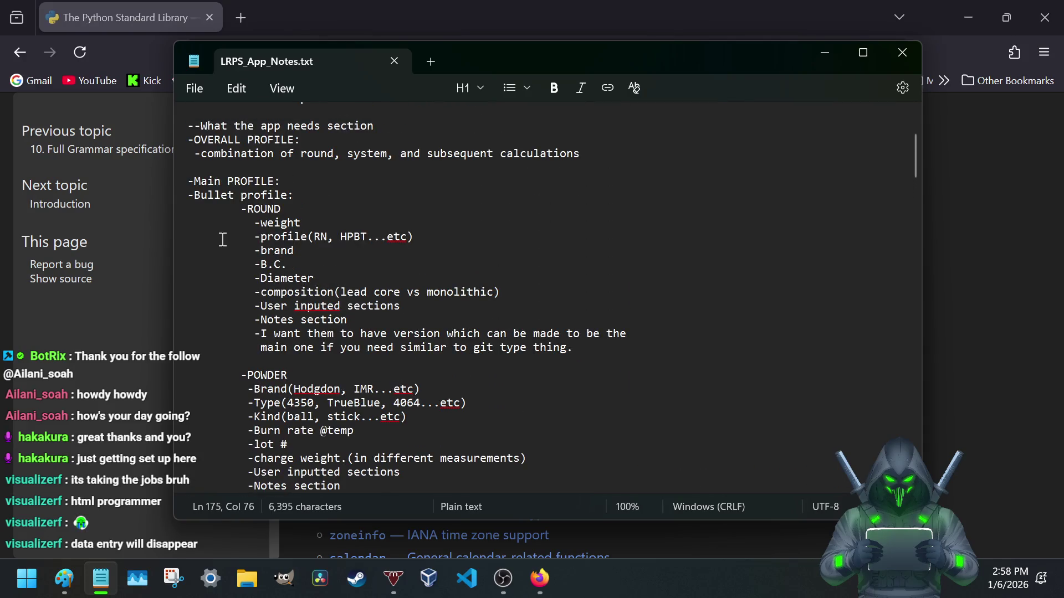
left_click(257, 264)
key("shift+End")
scroll(257, 274, "down", 3)
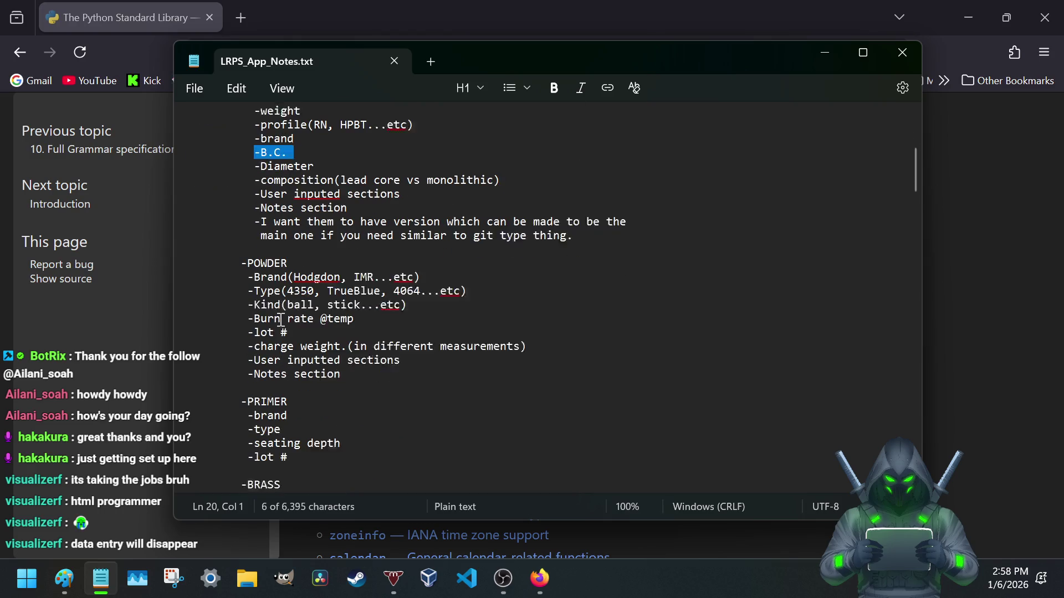
scroll(259, 319, "down", 3)
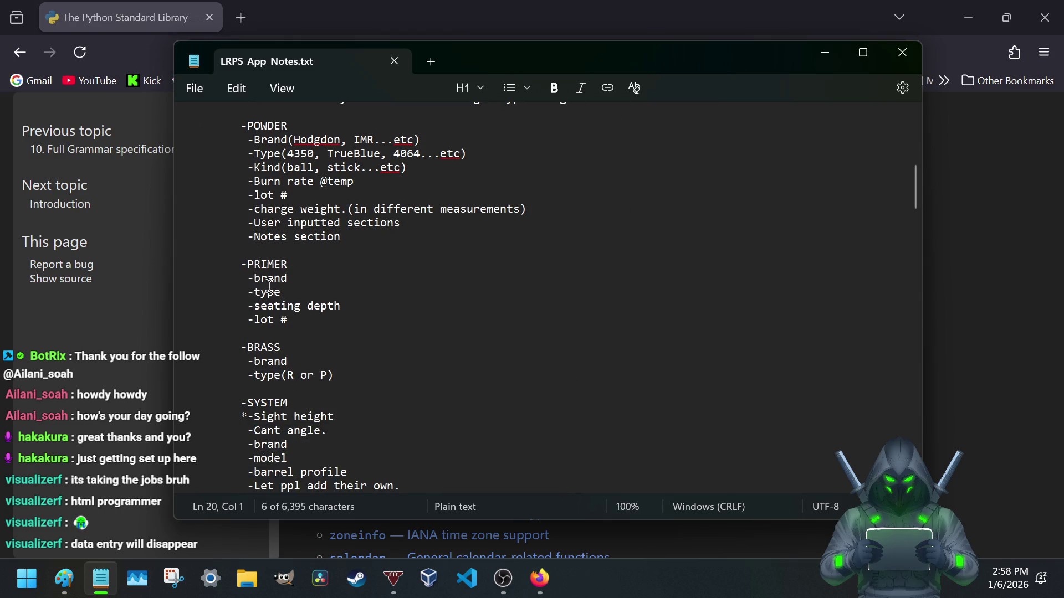
scroll(269, 287, "down", 2)
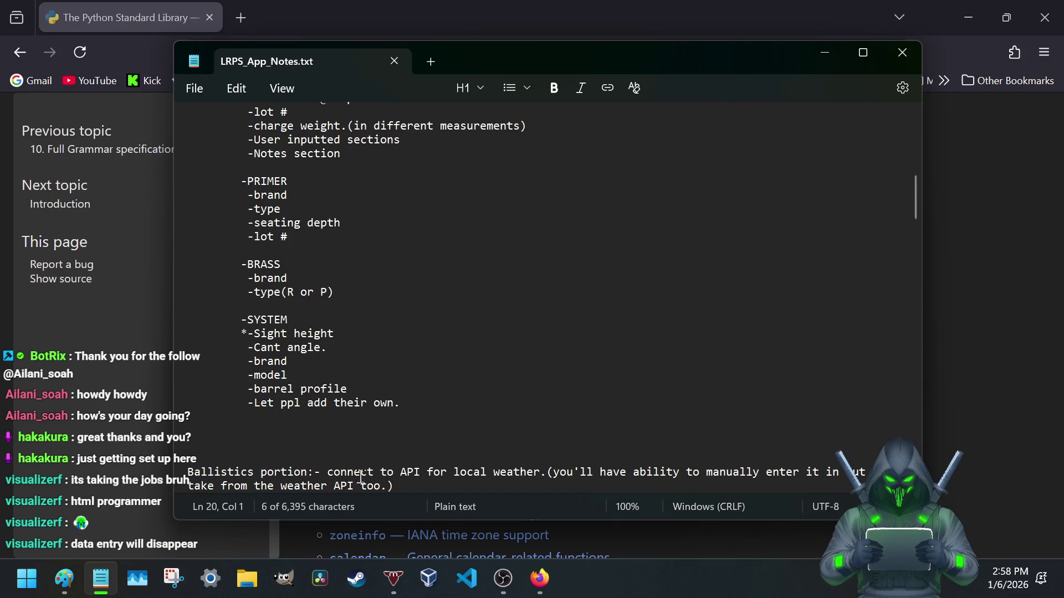
scroll(329, 410, "down", 3)
scroll(330, 410, "down", 5)
scroll(329, 410, "down", 10)
scroll(335, 404, "up", 3)
scroll(335, 405, "up", 5)
scroll(335, 404, "up", 4)
scroll(335, 413, "up", 5)
scroll(335, 413, "up", 5)
scroll(336, 412, "up", 5)
scroll(336, 419, "up", 6)
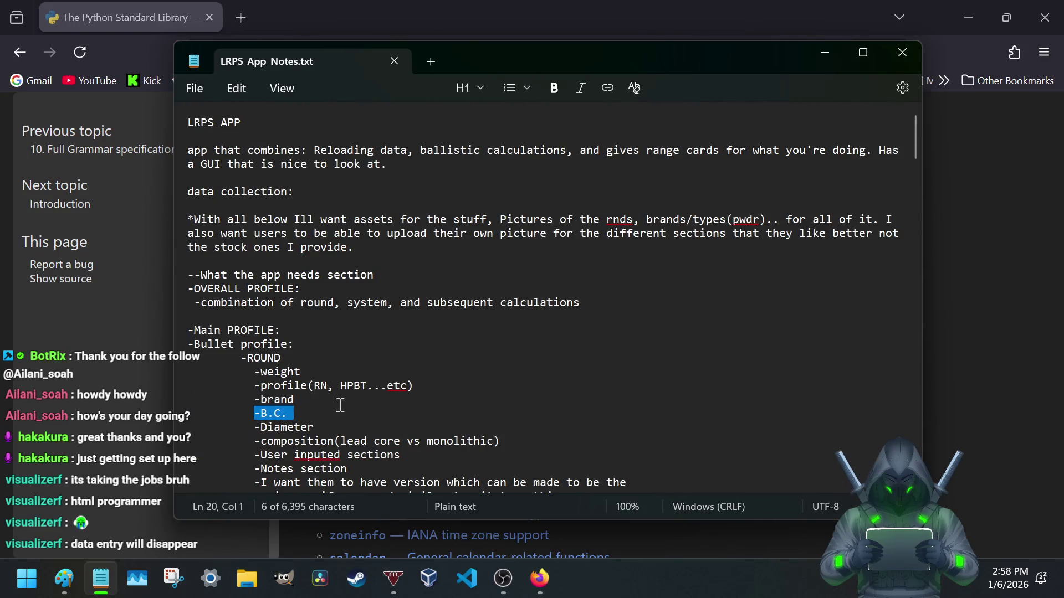
scroll(337, 420, "down", 10)
scroll(337, 416, "down", 7)
scroll(339, 408, "down", 8)
scroll(339, 406, "down", 8)
scroll(339, 406, "down", 6)
scroll(340, 406, "down", 6)
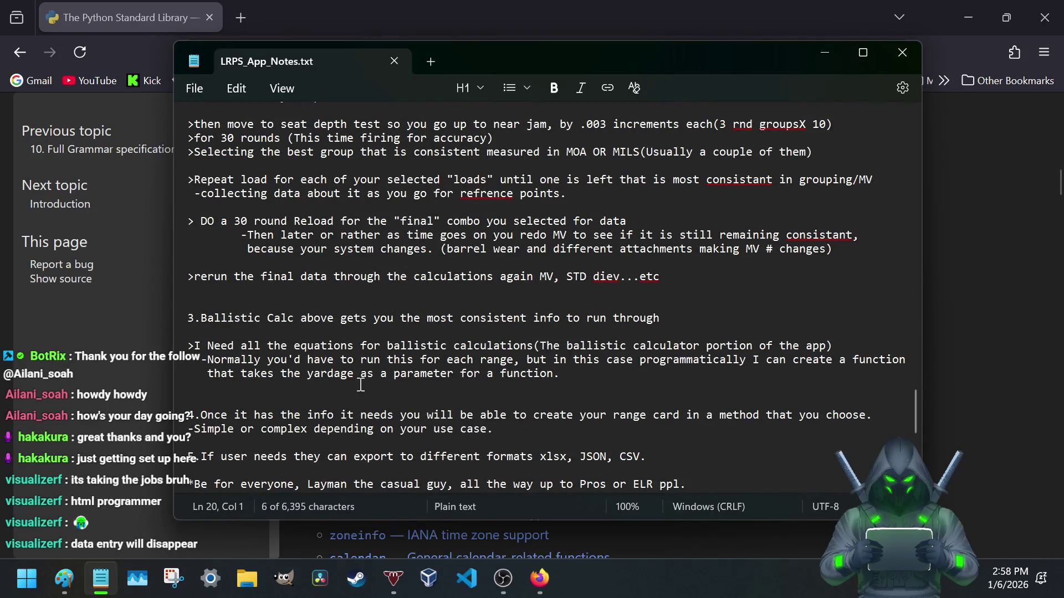
scroll(361, 385, "down", 3)
scroll(351, 365, "down", 4)
scroll(340, 347, "down", 2)
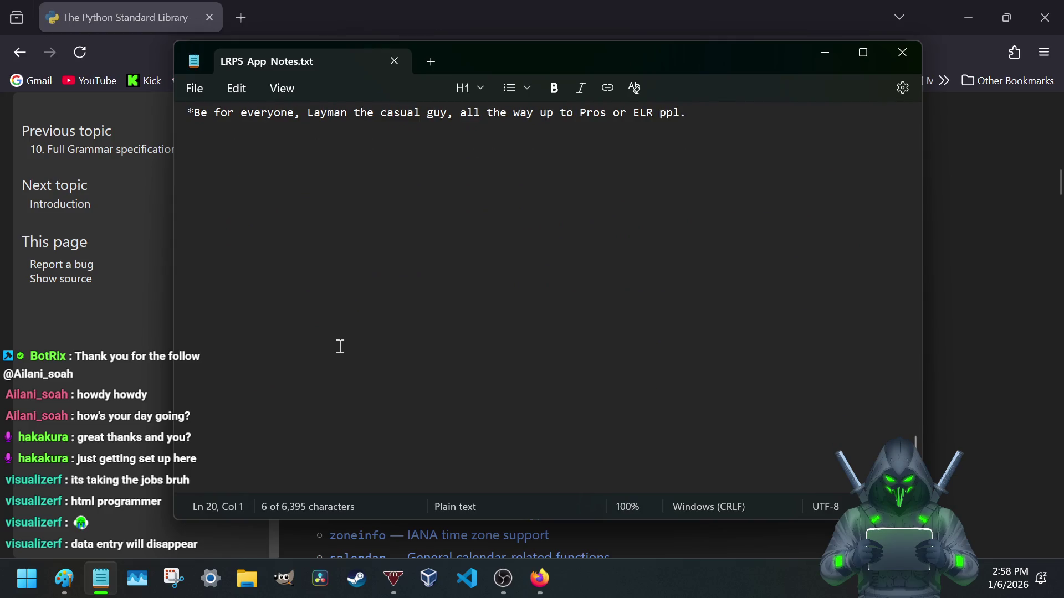
scroll(339, 348, "up", 6)
scroll(339, 348, "up", 3)
scroll(339, 347, "down", 3)
scroll(339, 348, "up", 3)
scroll(339, 348, "down", 4)
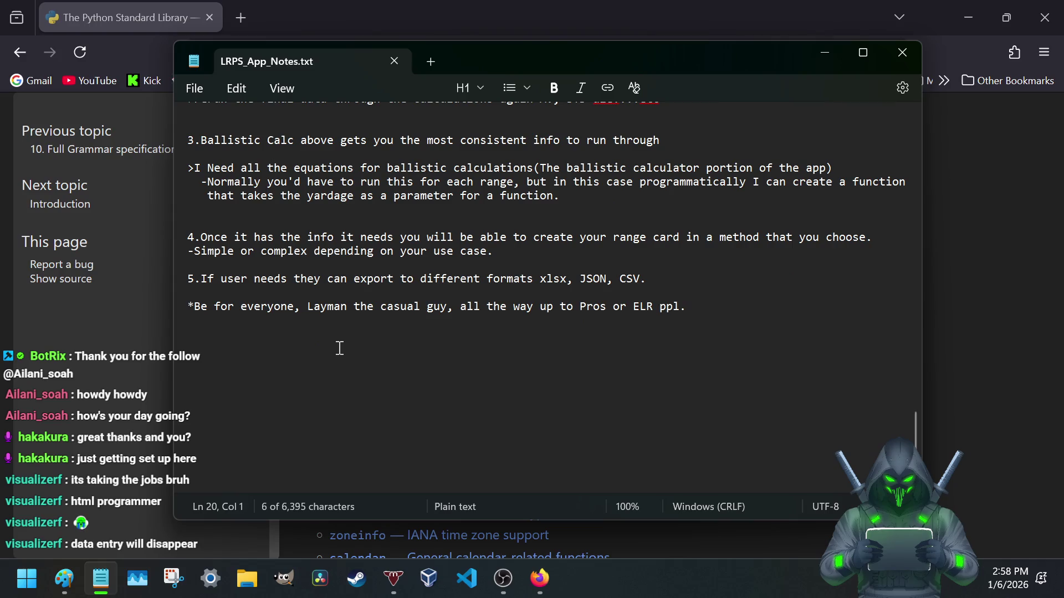
scroll(339, 348, "up", 1)
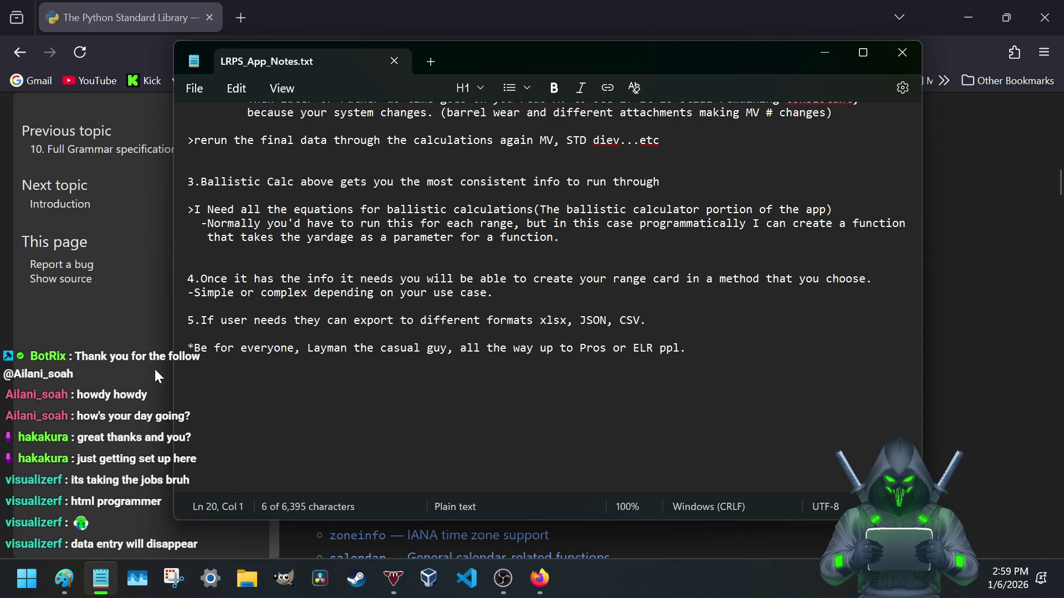
scroll(314, 369, "up", 3)
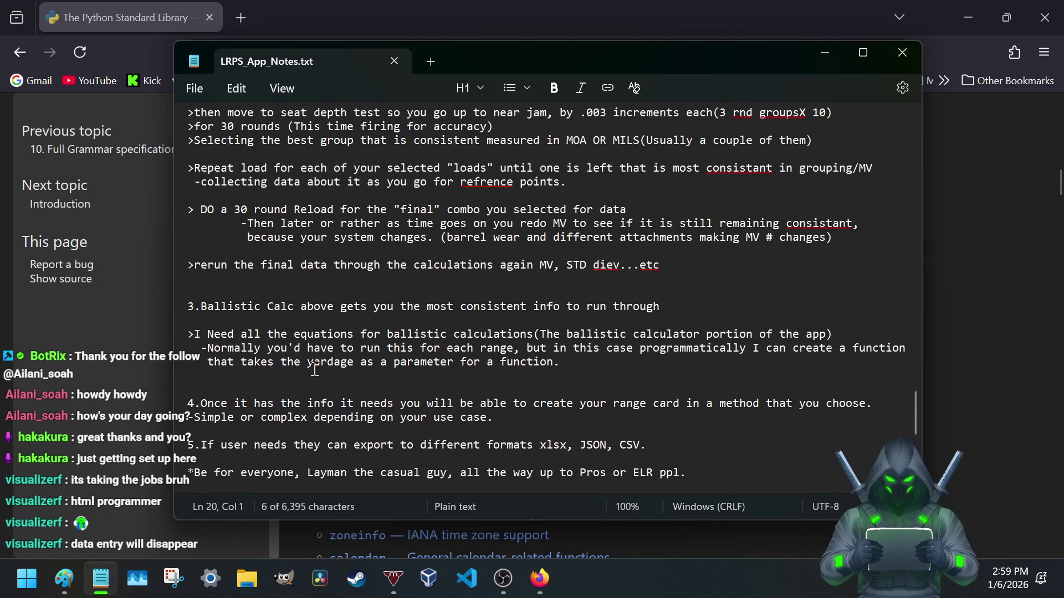
scroll(392, 400, "up", 1)
scroll(392, 400, "up", 1)
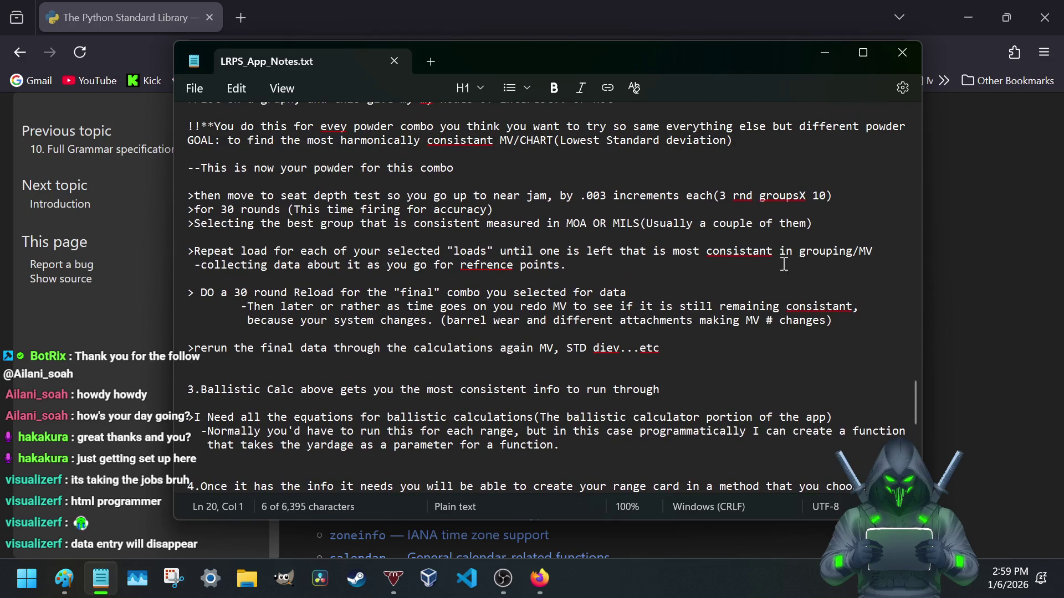
- Leave the notes unchanged and bring up the Hodgdon Reloading Data Center site in a new browser tab
right_click(748, 252)
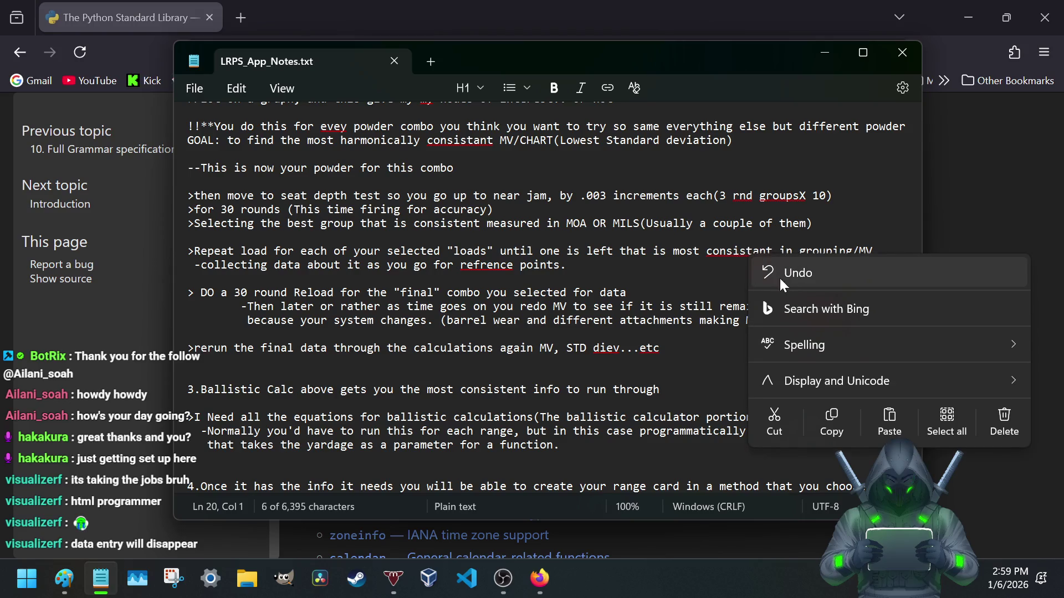
left_click(691, 307)
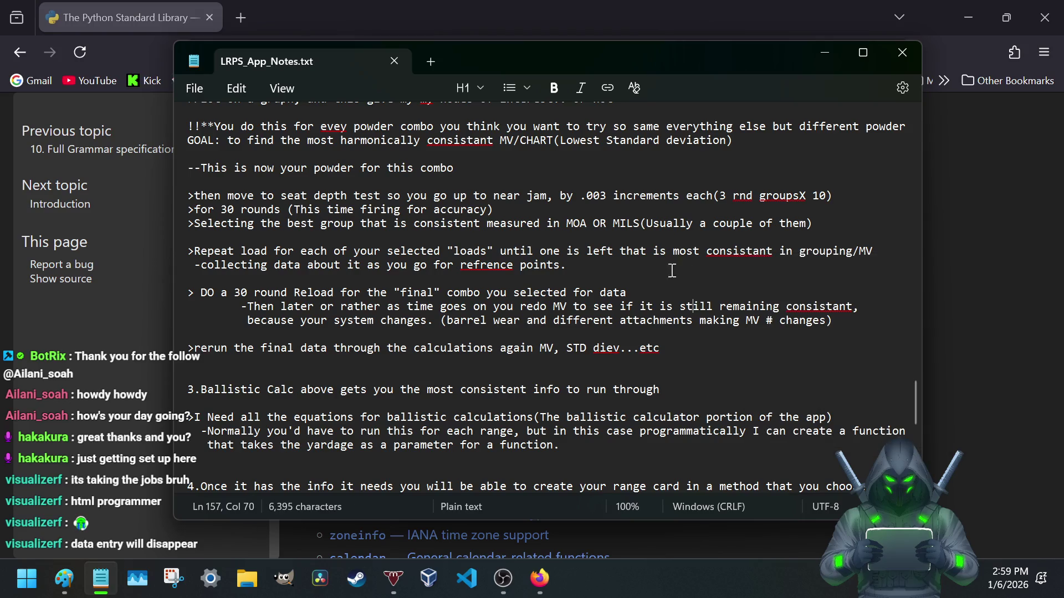
scroll(657, 271, "up", 2)
scroll(582, 271, "up", 2)
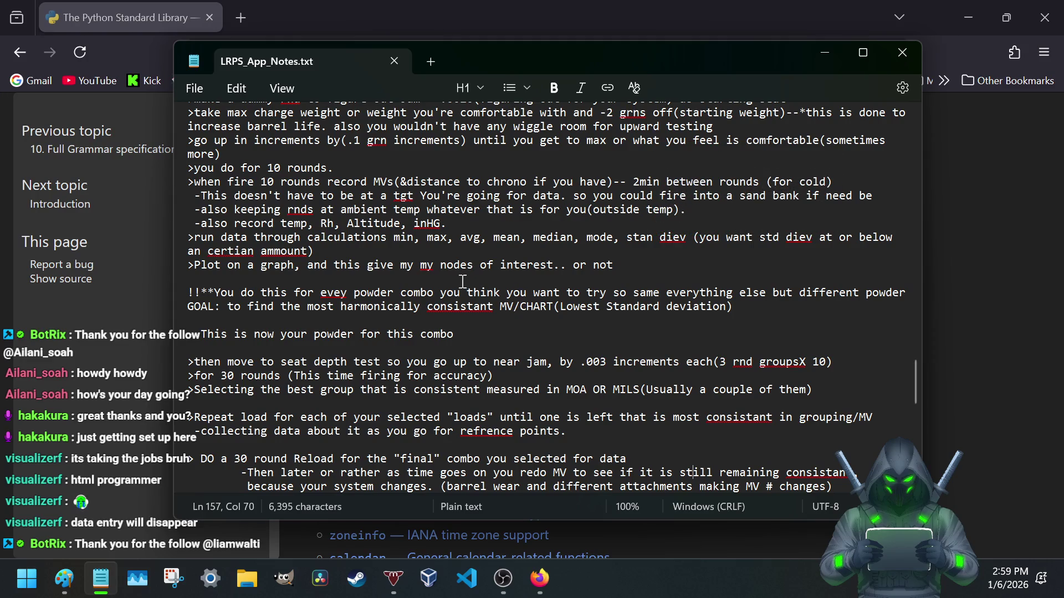
scroll(532, 309, "up", 4)
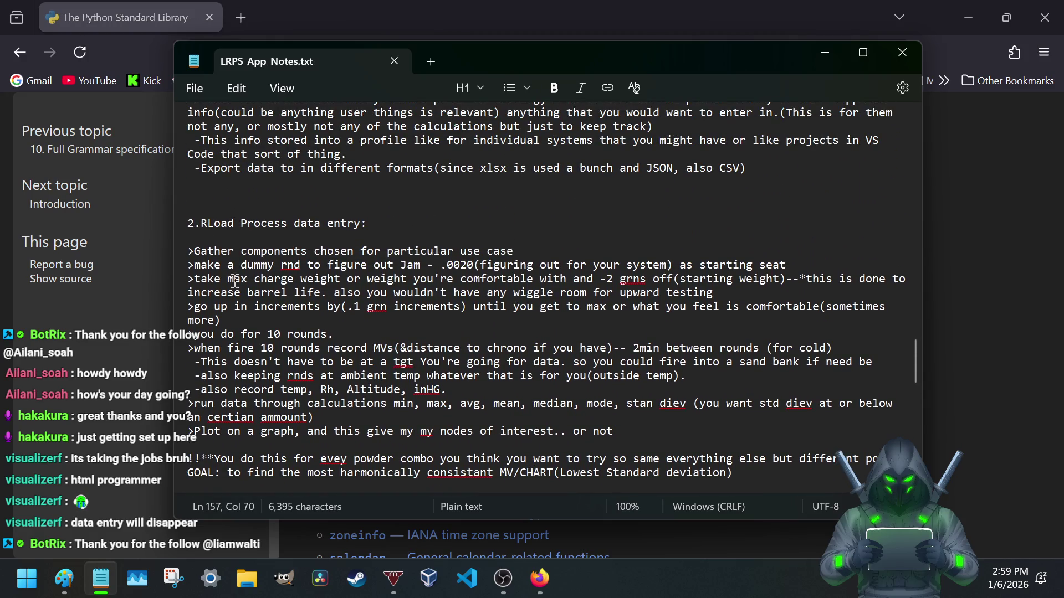
scroll(238, 280, "down", 3)
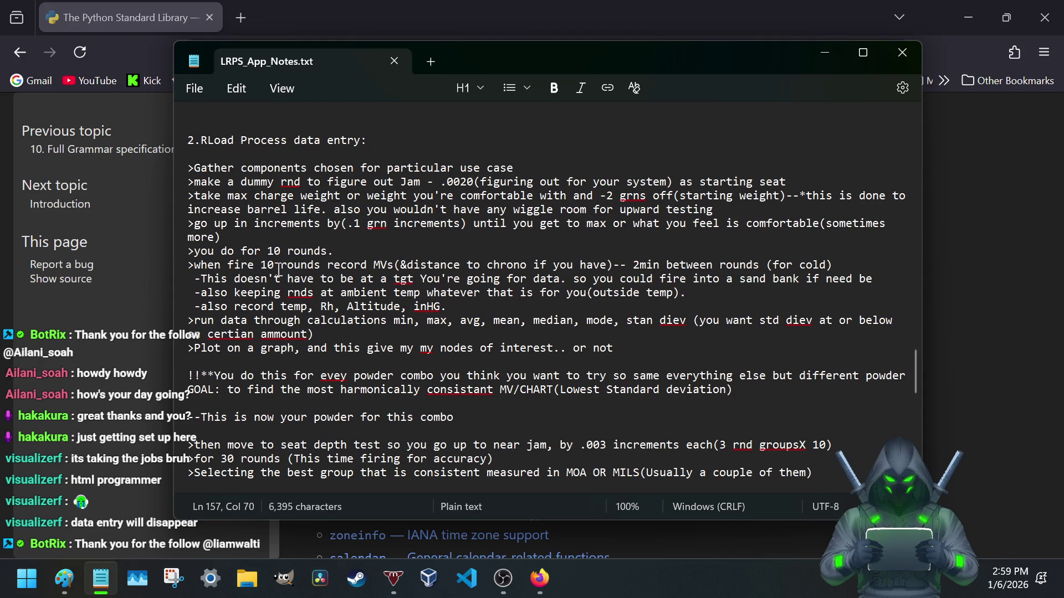
scroll(279, 272, "down", 3)
scroll(278, 272, "down", 3)
scroll(279, 272, "down", 5)
scroll(277, 273, "down", 7)
scroll(277, 273, "up", 6)
scroll(277, 273, "down", 2)
scroll(277, 273, "down", 3)
scroll(277, 274, "up", 3)
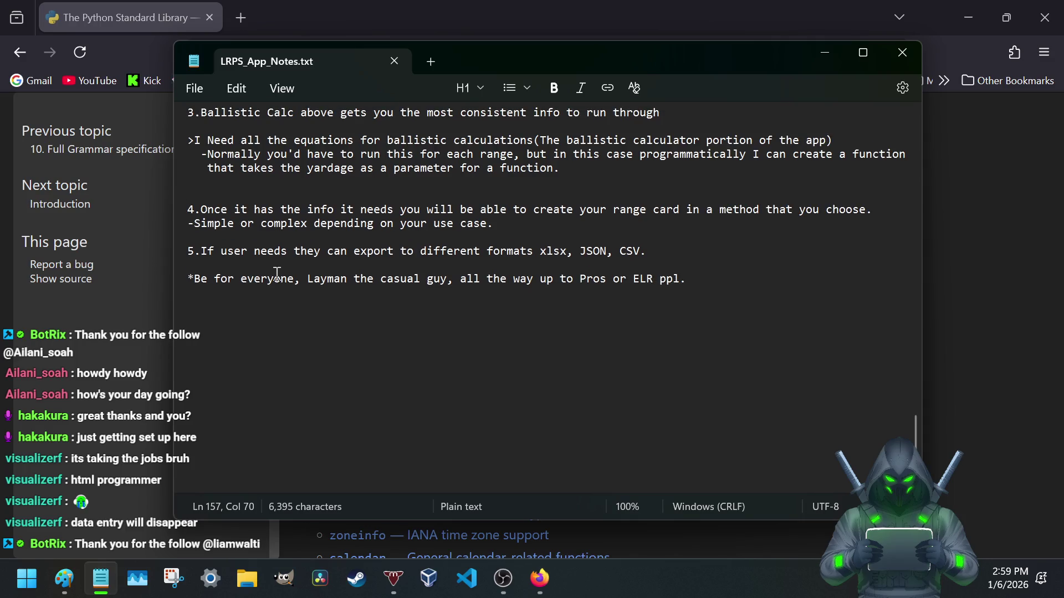
scroll(276, 274, "up", 1)
scroll(277, 274, "up", 1)
scroll(275, 273, "up", 1)
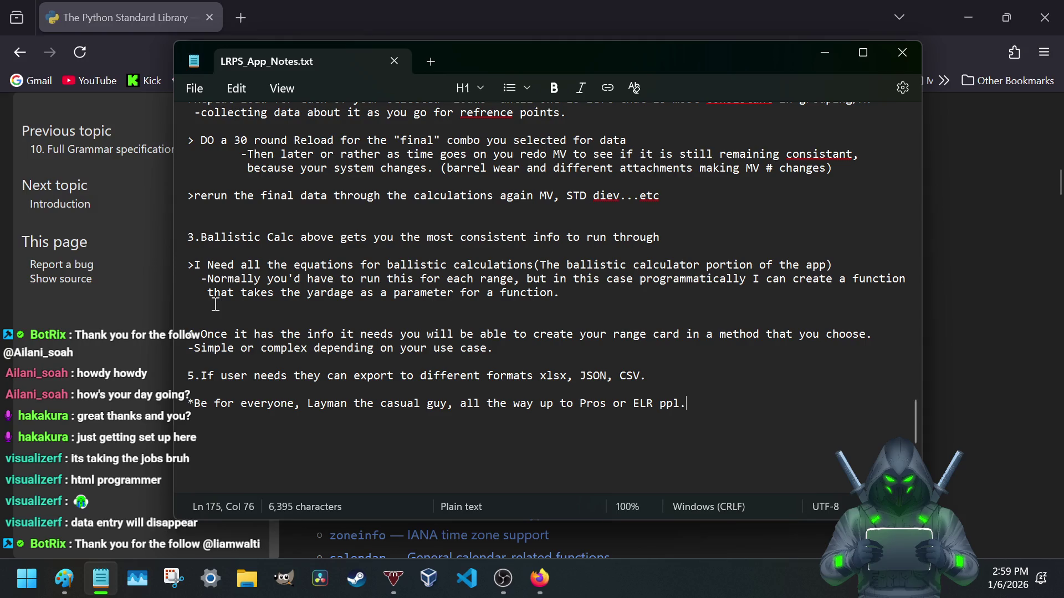
scroll(215, 304, "up", 2)
scroll(215, 304, "up", 2)
scroll(215, 305, "up", 2)
scroll(214, 304, "up", 1)
scroll(215, 304, "up", 3)
scroll(214, 304, "up", 4)
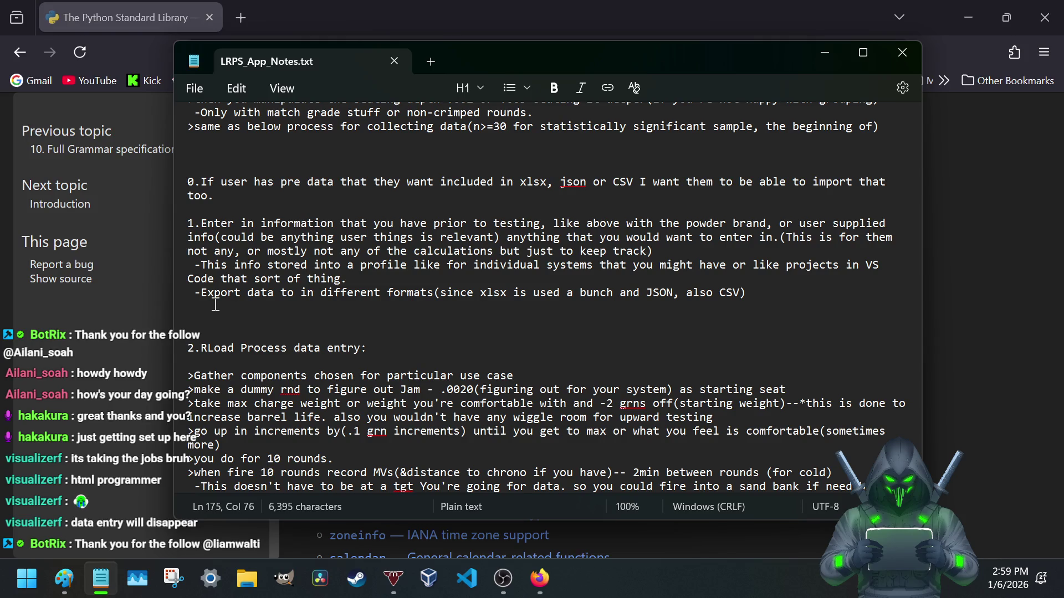
scroll(317, 293, "up", 3)
scroll(314, 293, "up", 6)
scroll(312, 293, "down", 5)
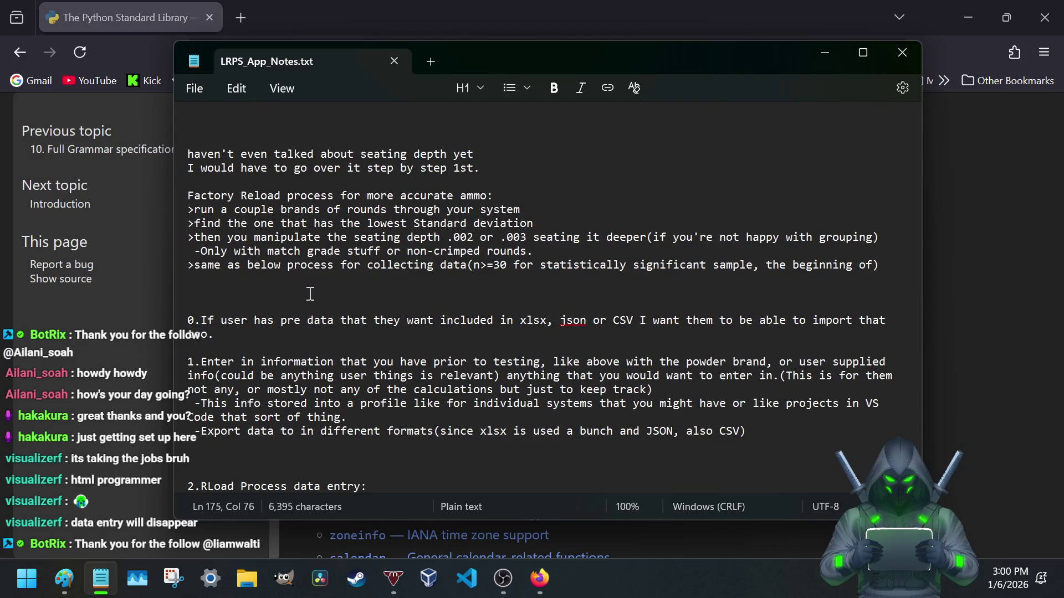
scroll(309, 293, "up", 5)
scroll(307, 301, "up", 6)
scroll(307, 301, "up", 5)
scroll(307, 301, "up", 5)
scroll(306, 300, "up", 1)
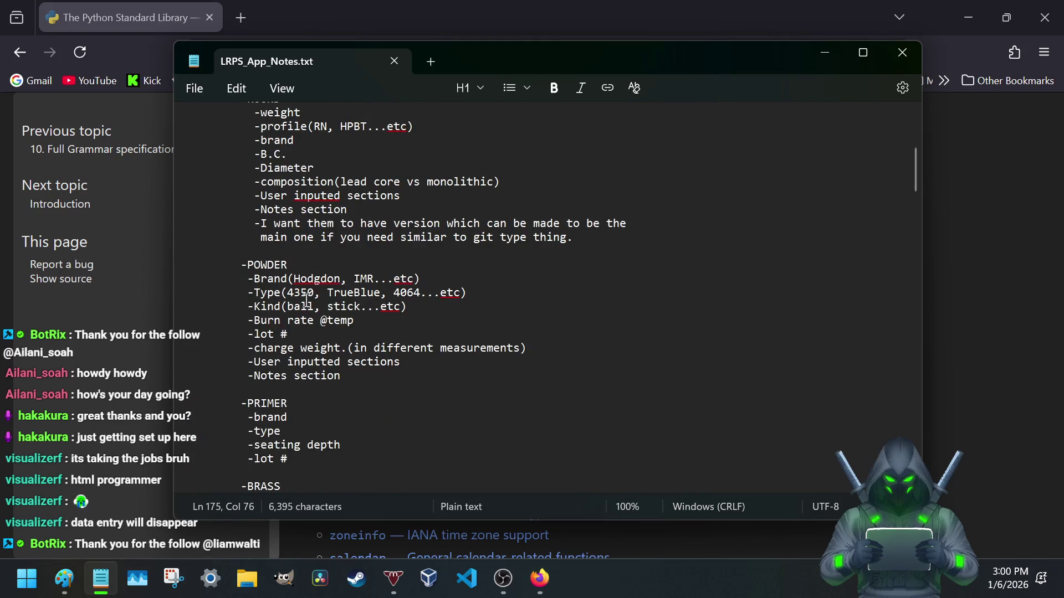
scroll(306, 299, "up", 7)
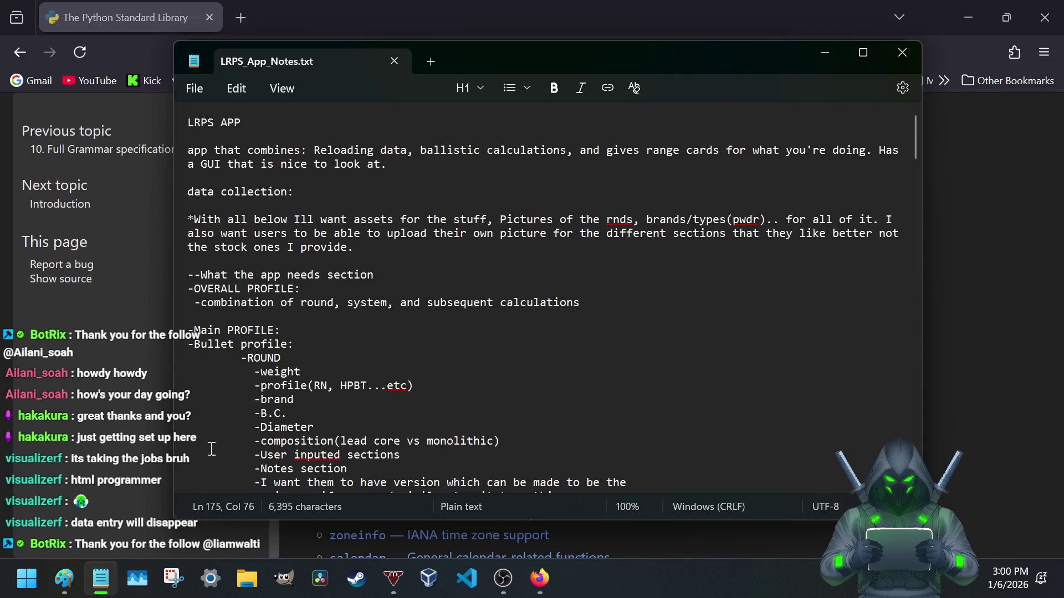
scroll(277, 344, "down", 5)
scroll(277, 343, "down", 4)
scroll(276, 343, "down", 5)
scroll(273, 343, "down", 4)
scroll(273, 343, "down", 1)
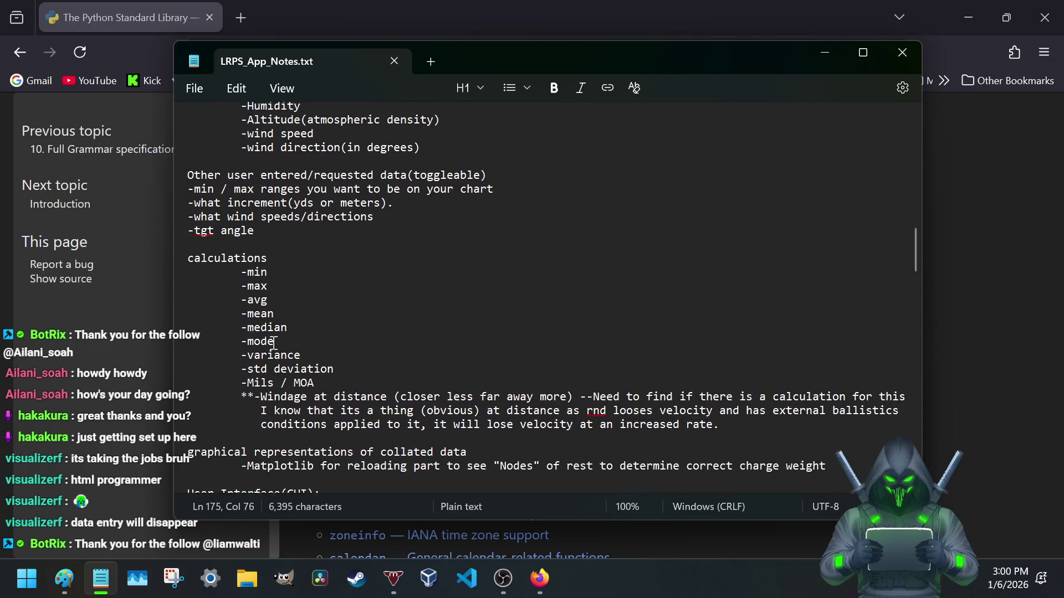
scroll(271, 342, "up", 8)
scroll(261, 368, "down", 3)
scroll(261, 368, "down", 3)
scroll(261, 368, "down", 2)
scroll(261, 367, "down", 3)
scroll(261, 369, "down", 4)
scroll(262, 367, "down", 3)
scroll(261, 367, "down", 3)
scroll(261, 368, "down", 2)
scroll(261, 368, "down", 2)
scroll(261, 368, "down", 6)
scroll(262, 368, "down", 1)
scroll(261, 368, "down", 6)
scroll(261, 367, "down", 2)
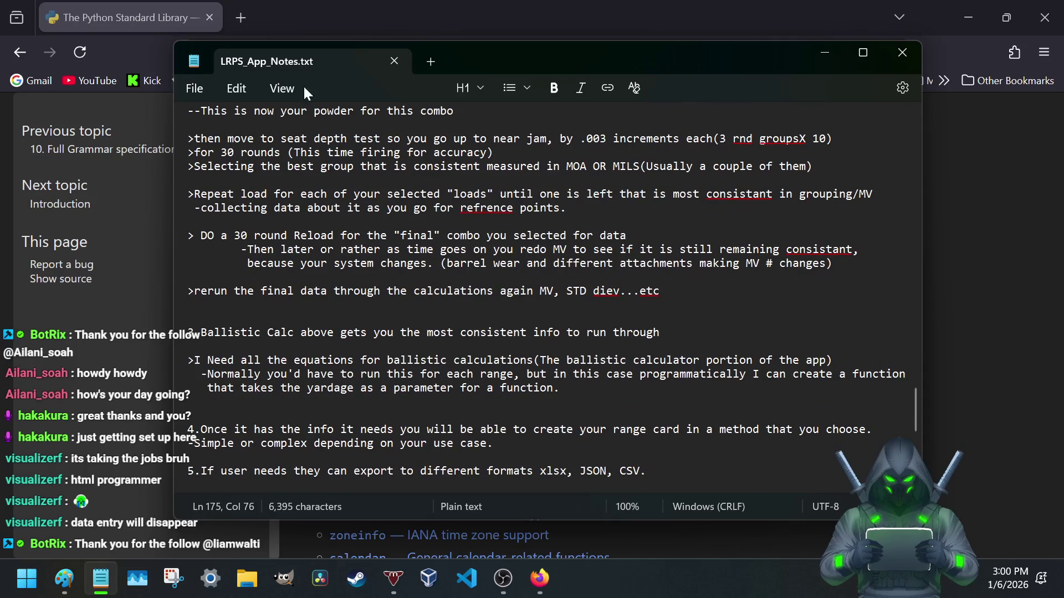
left_click(292, 4)
left_click(250, 8)
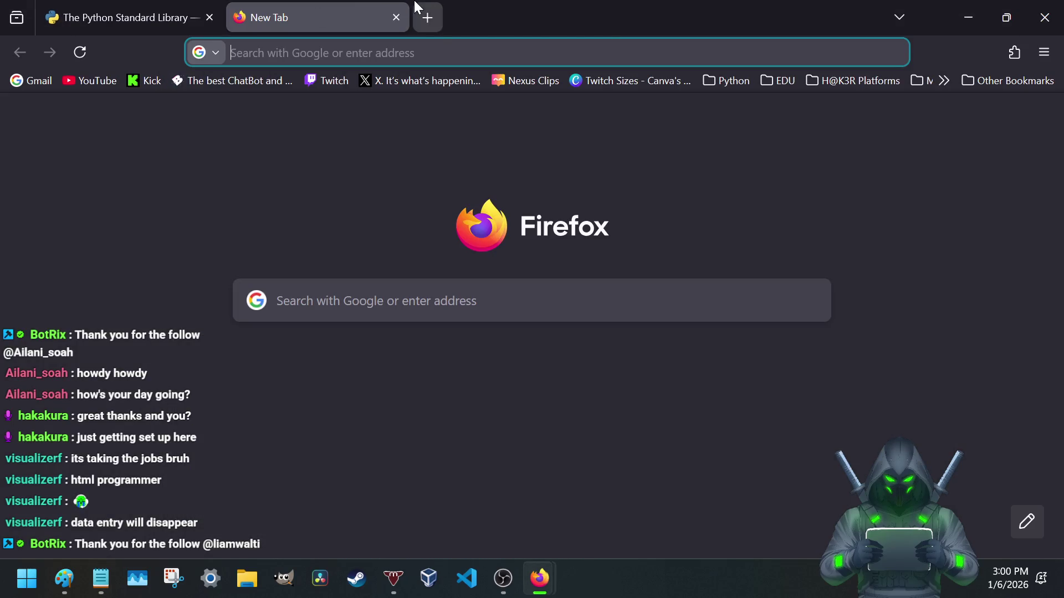
type("hod")
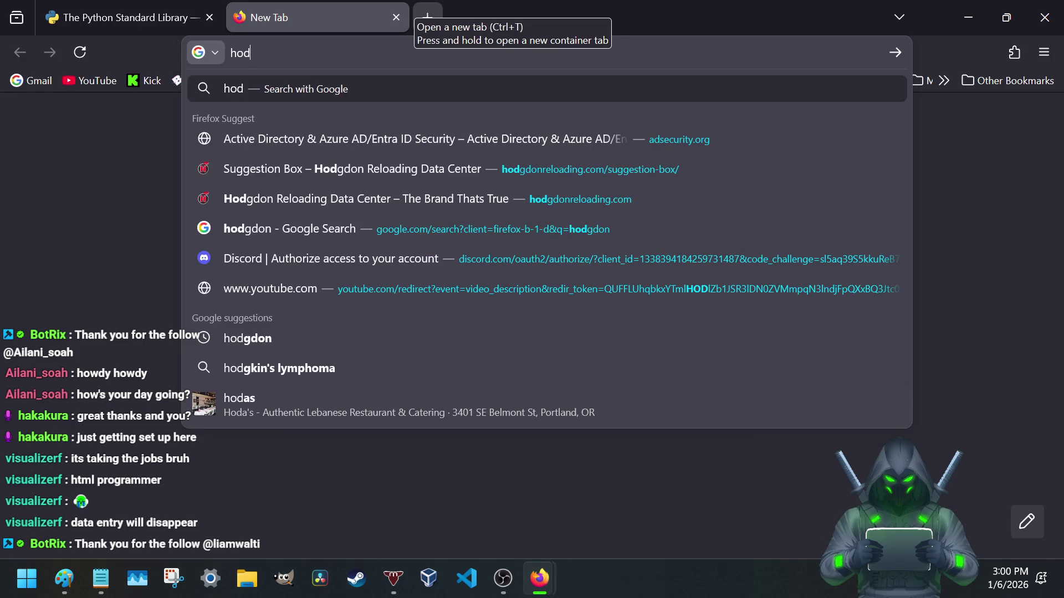
left_click(335, 196)
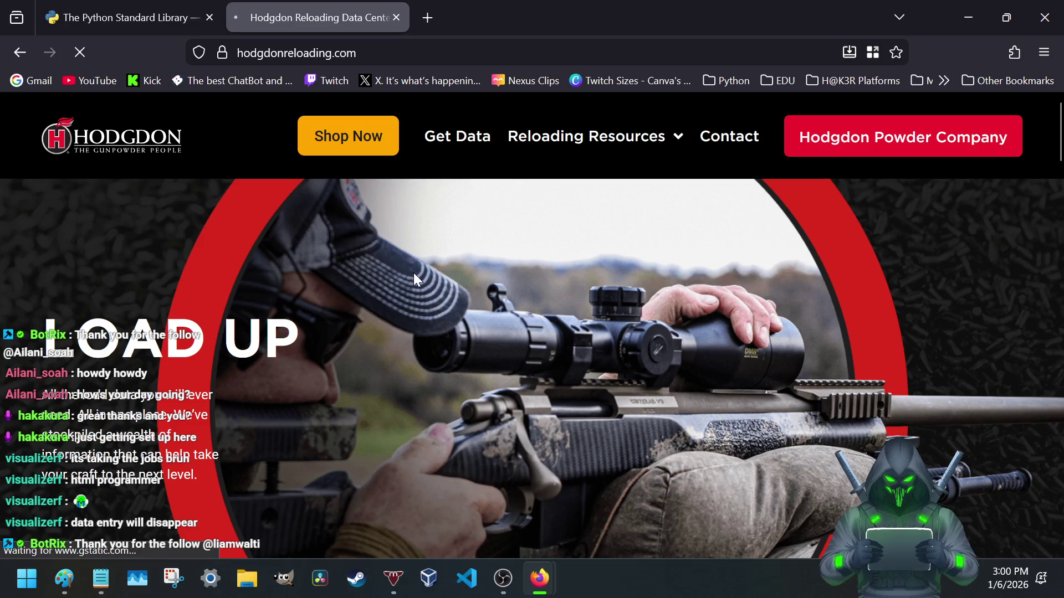
scroll(416, 273, "down", 4)
scroll(420, 278, "down", 1)
scroll(418, 280, "down", 2)
scroll(420, 283, "down", 2)
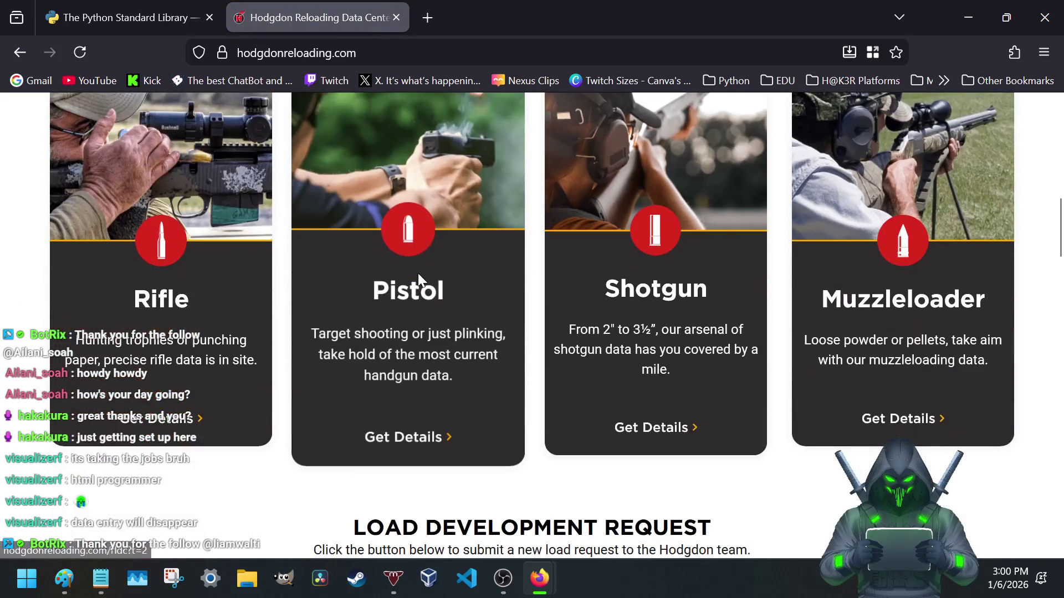
scroll(532, 454, "down", 4)
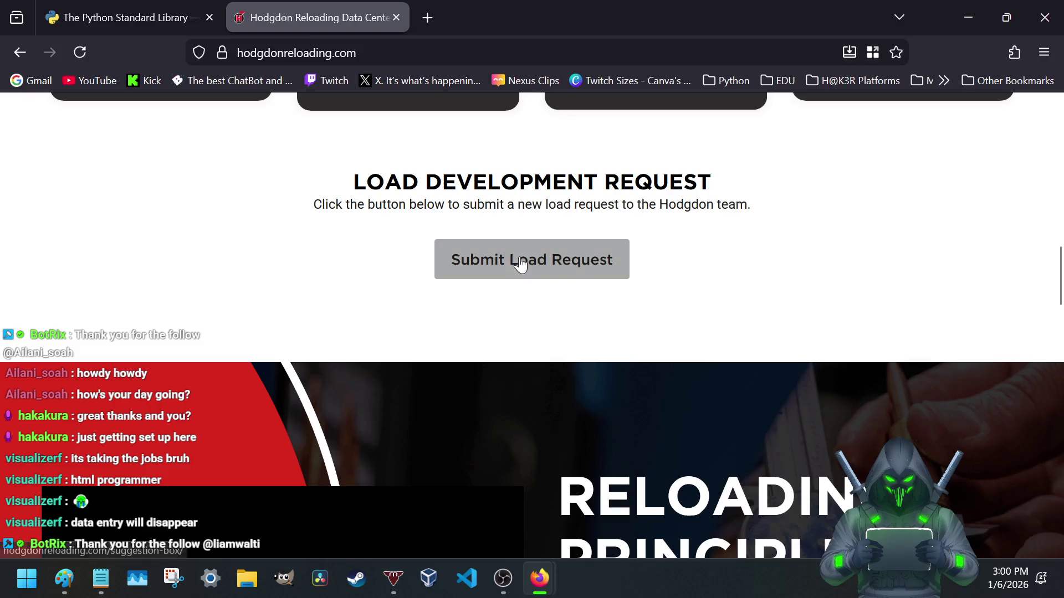
- Start a rifle load development request to the details step, then close the form unfilled
left_click(518, 265)
left_click(396, 17)
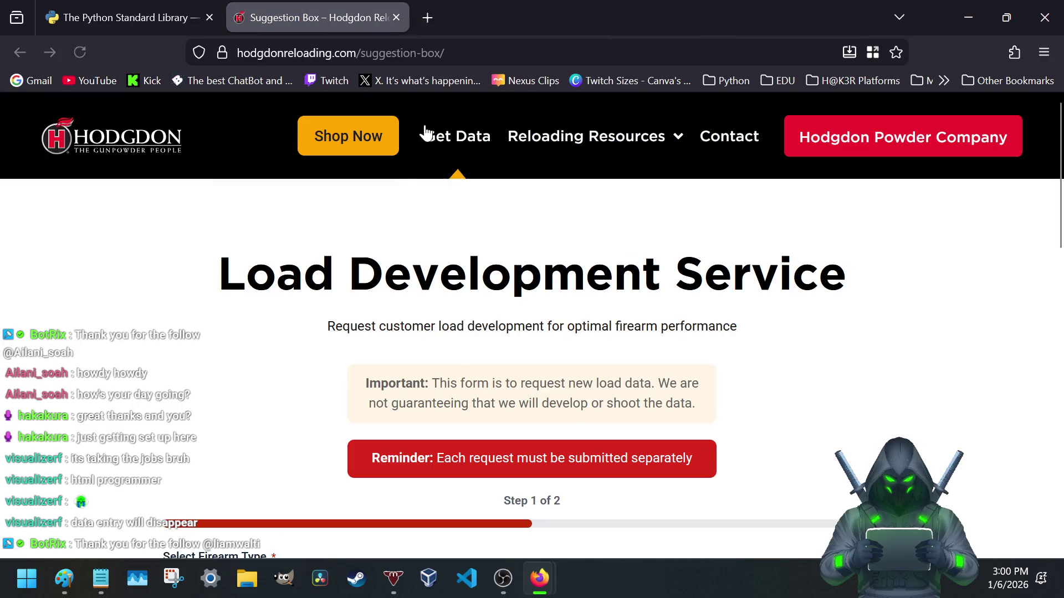
scroll(373, 213, "down", 3)
scroll(366, 348, "down", 2)
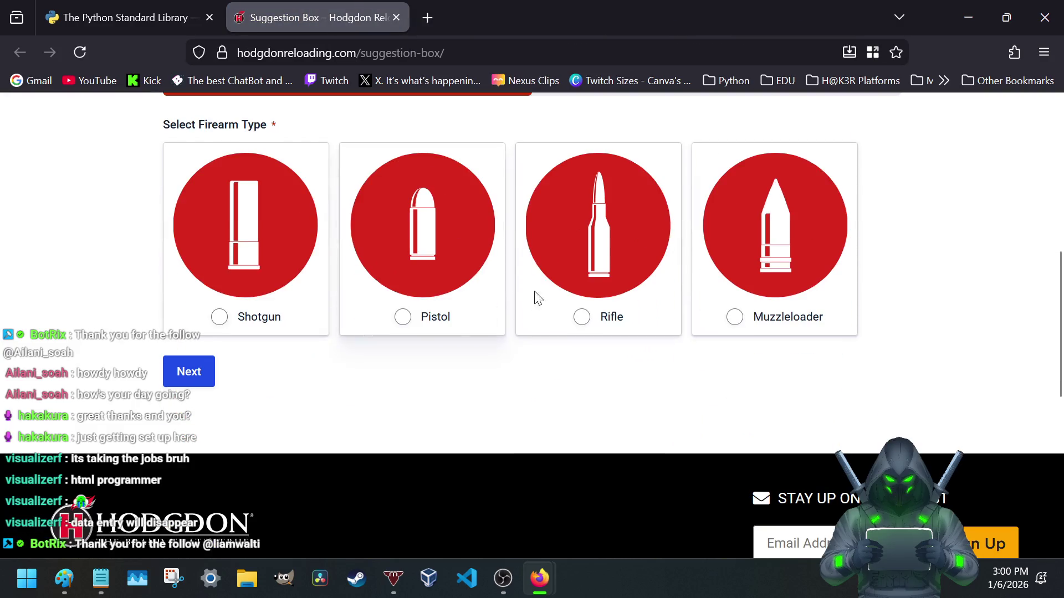
left_click(585, 320)
left_click(207, 376)
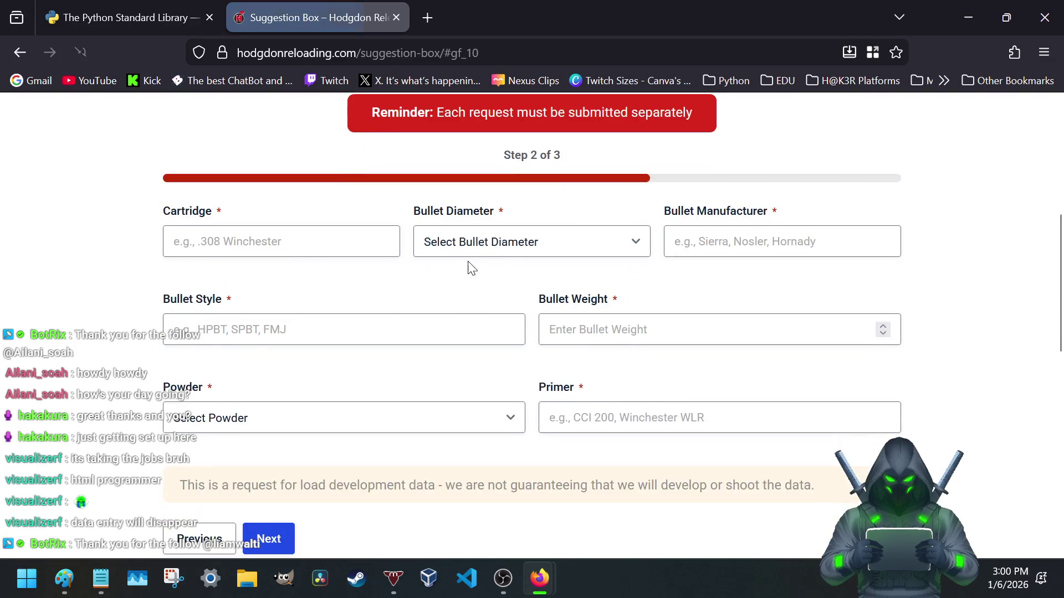
scroll(399, 300, "down", 2)
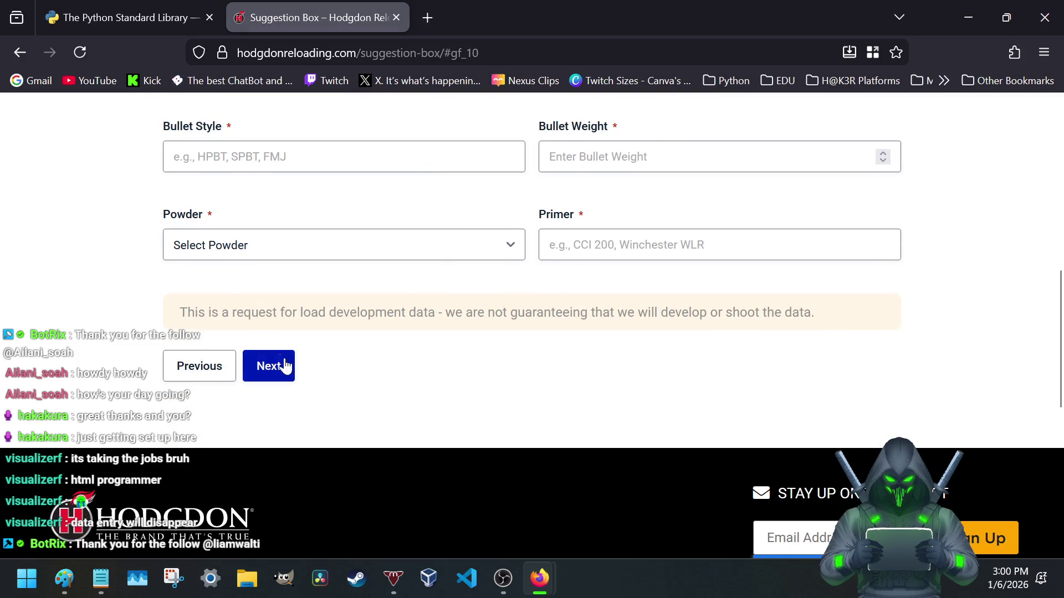
scroll(463, 356, "up", 5)
scroll(463, 364, "down", 3)
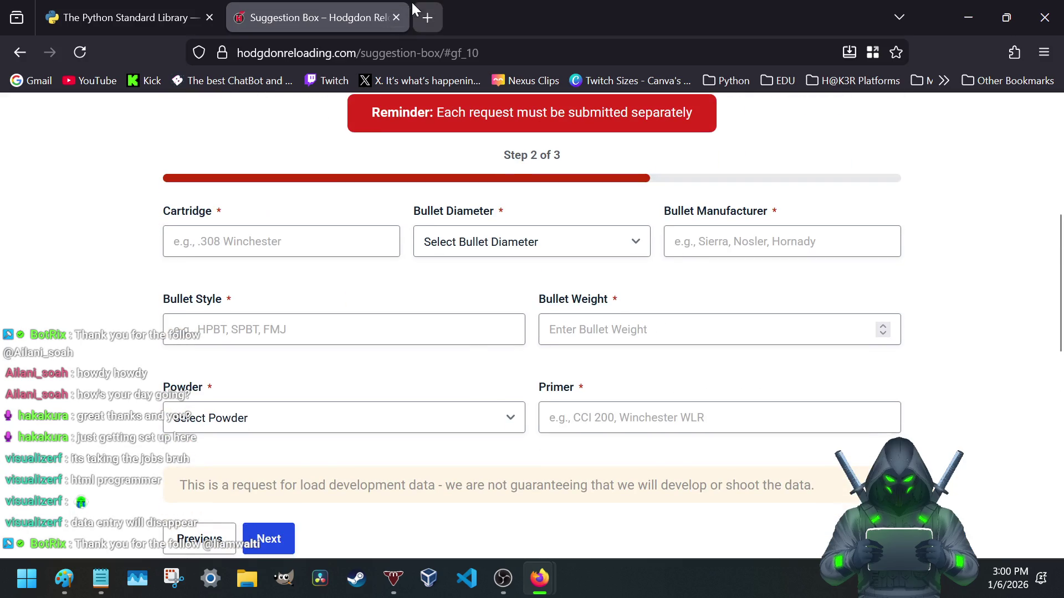
left_click(396, 17)
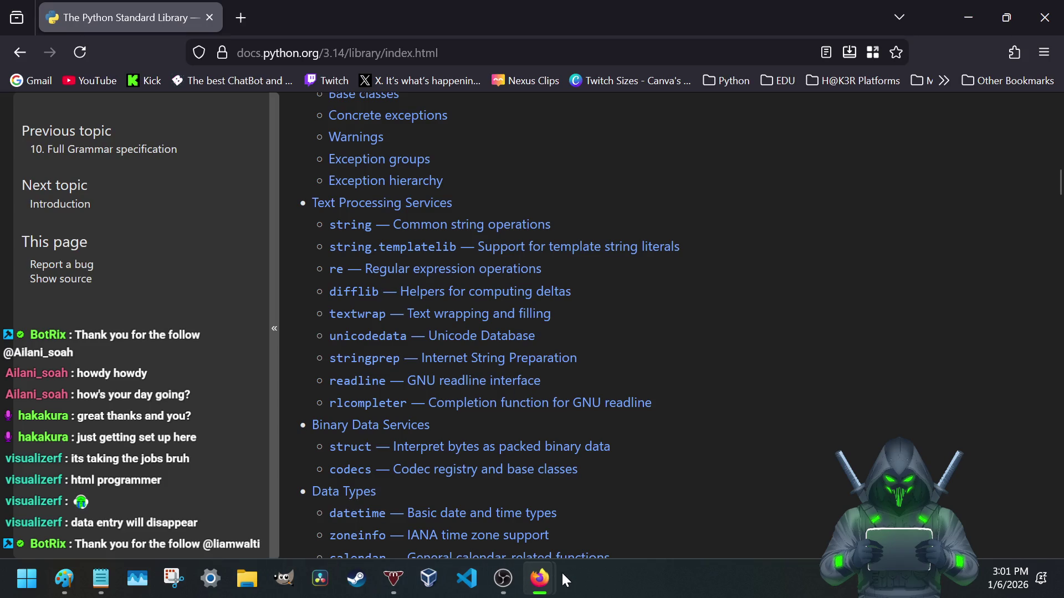
mouse_move(539, 579)
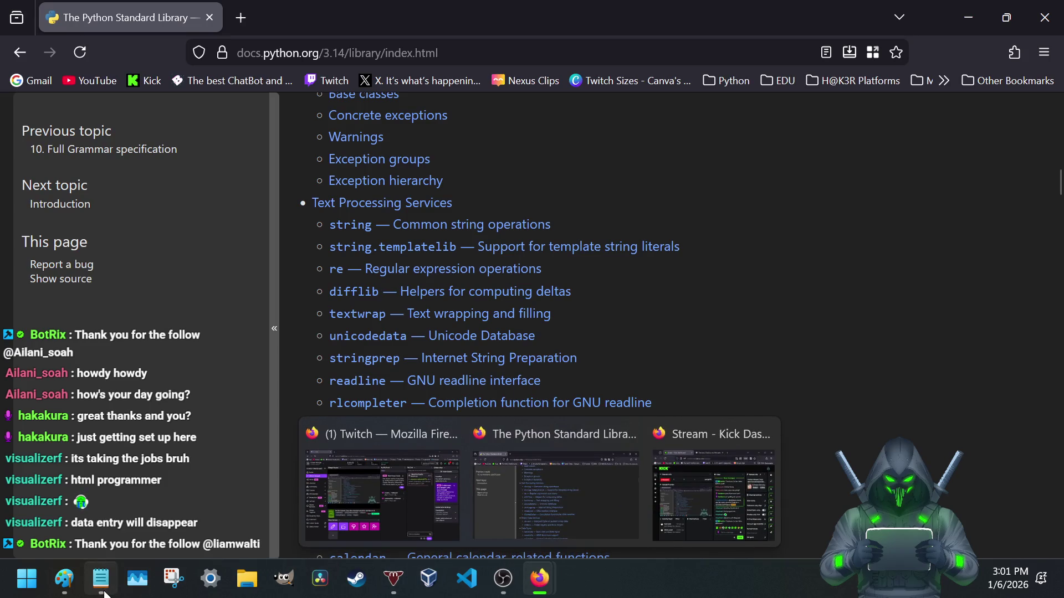
left_click(101, 579)
scroll(344, 279, "up", 5)
scroll(343, 279, "up", 5)
scroll(344, 279, "up", 5)
scroll(343, 279, "up", 5)
scroll(344, 279, "up", 5)
scroll(344, 280, "up", 5)
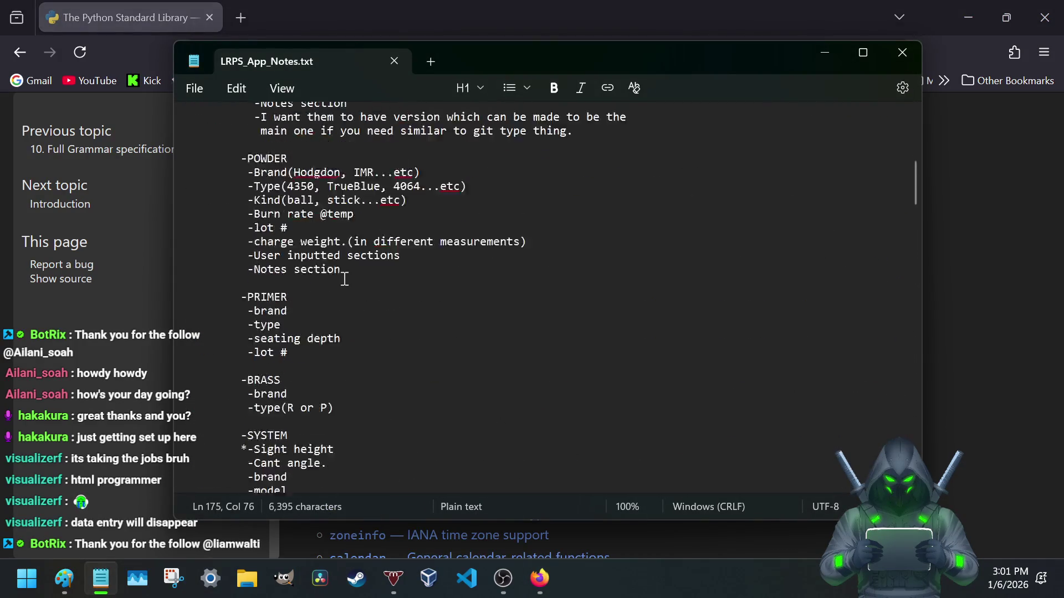
scroll(343, 279, "up", 5)
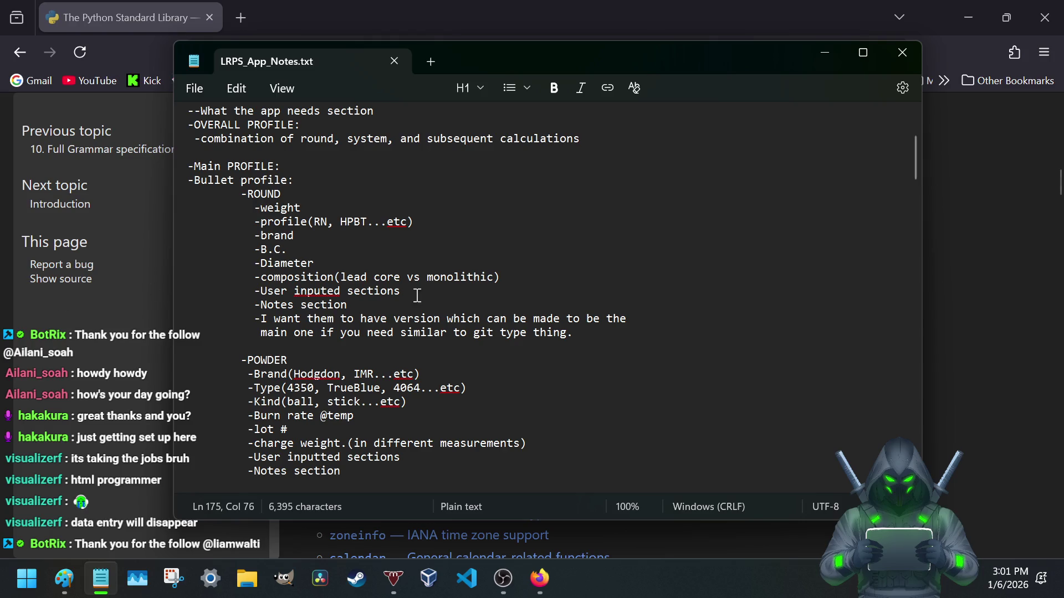
scroll(324, 382, "up", 3)
scroll(324, 376, "up", 2)
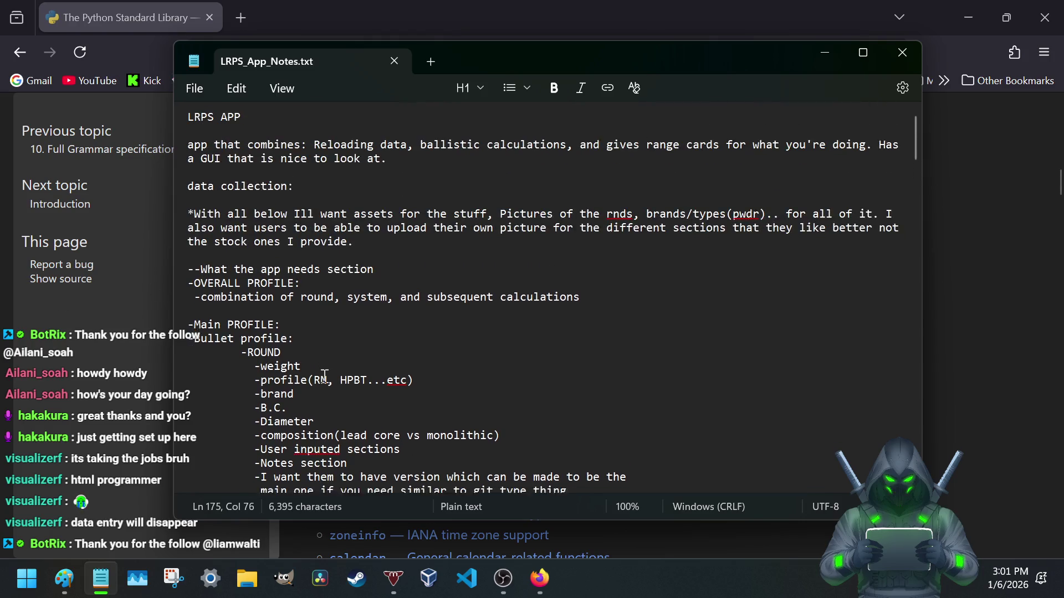
scroll(325, 376, "down", 4)
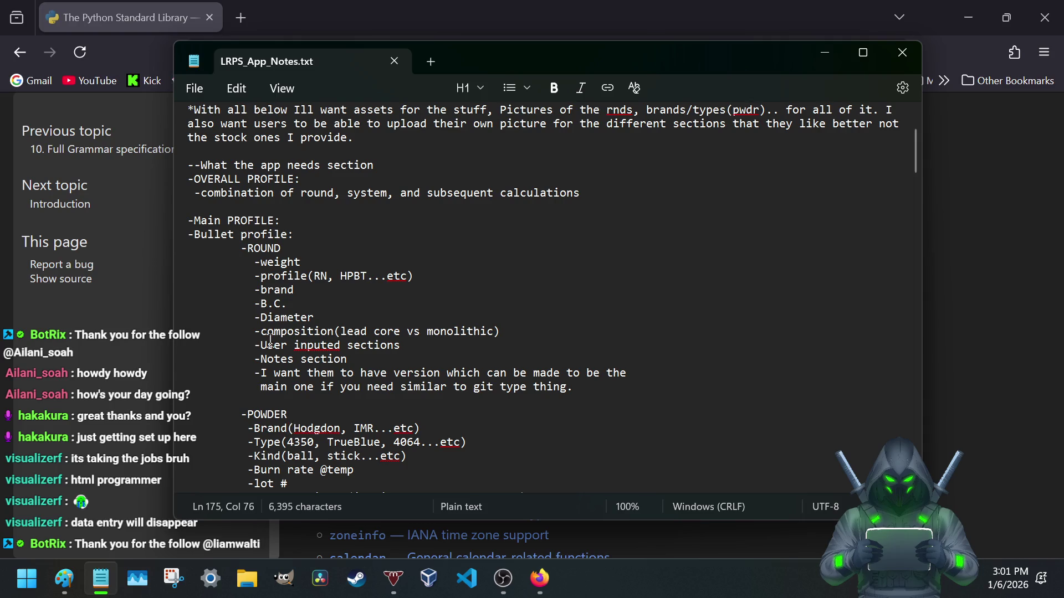
scroll(270, 339, "down", 2)
scroll(266, 324, "down", 1)
scroll(258, 299, "down", 1)
scroll(246, 270, "down", 2)
scroll(246, 270, "down", 2)
scroll(246, 270, "down", 1)
scroll(246, 270, "down", 1)
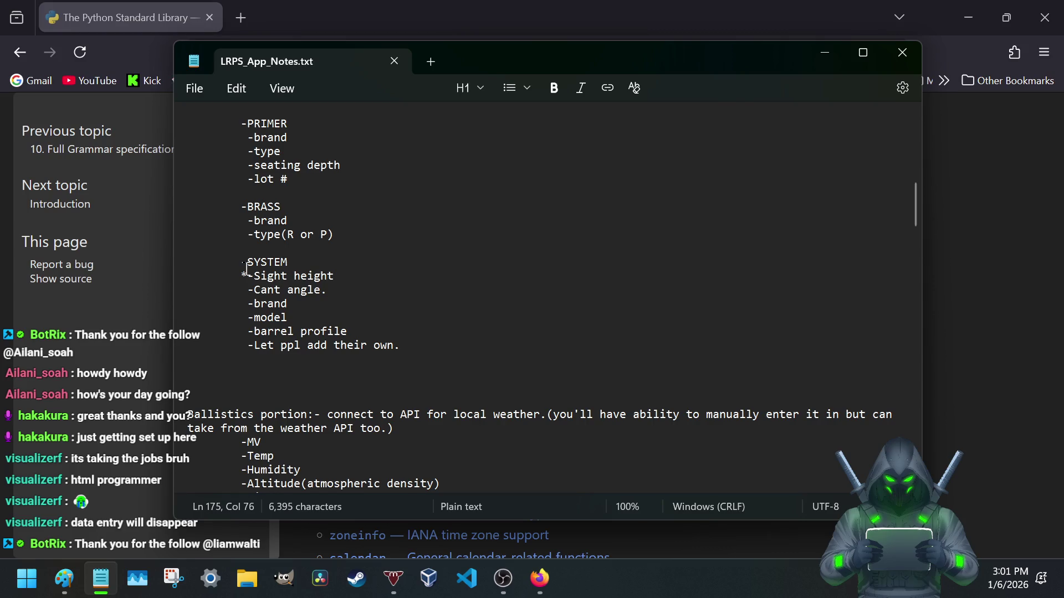
scroll(246, 270, "down", 1)
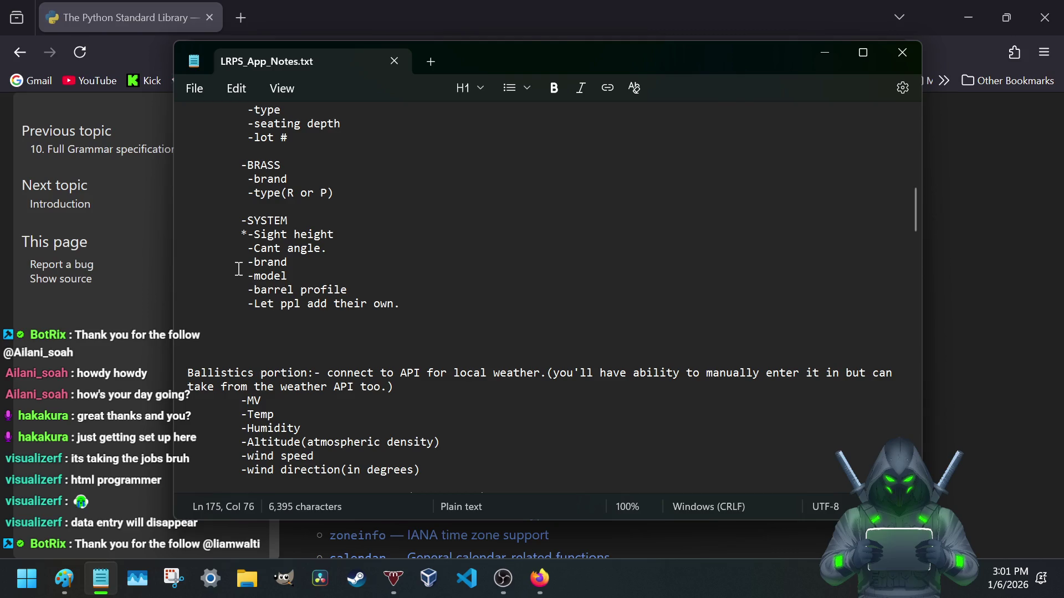
scroll(238, 269, "down", 1)
scroll(238, 268, "down", 2)
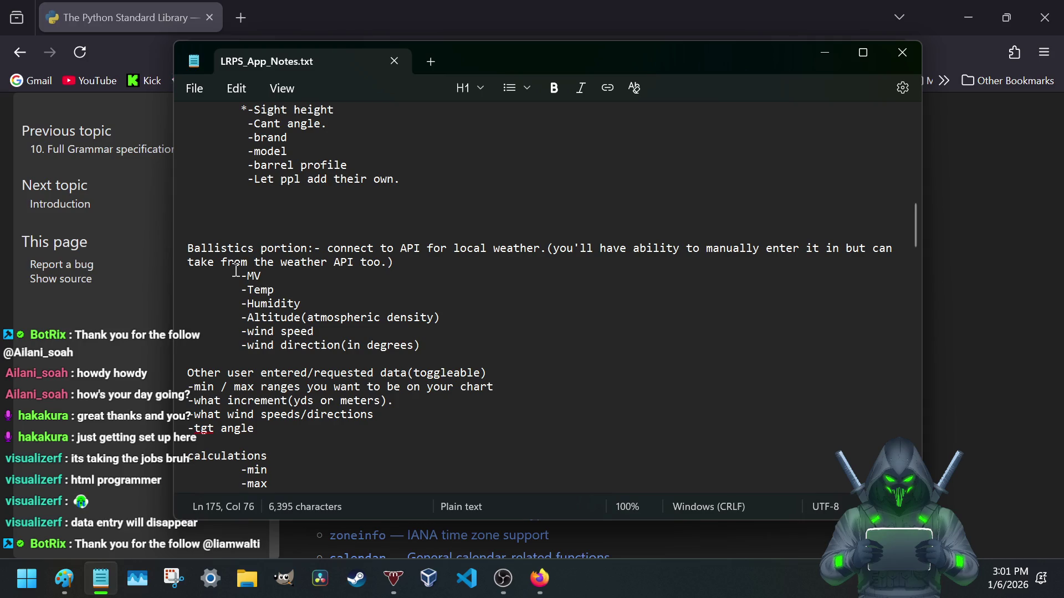
scroll(235, 270, "down", 2)
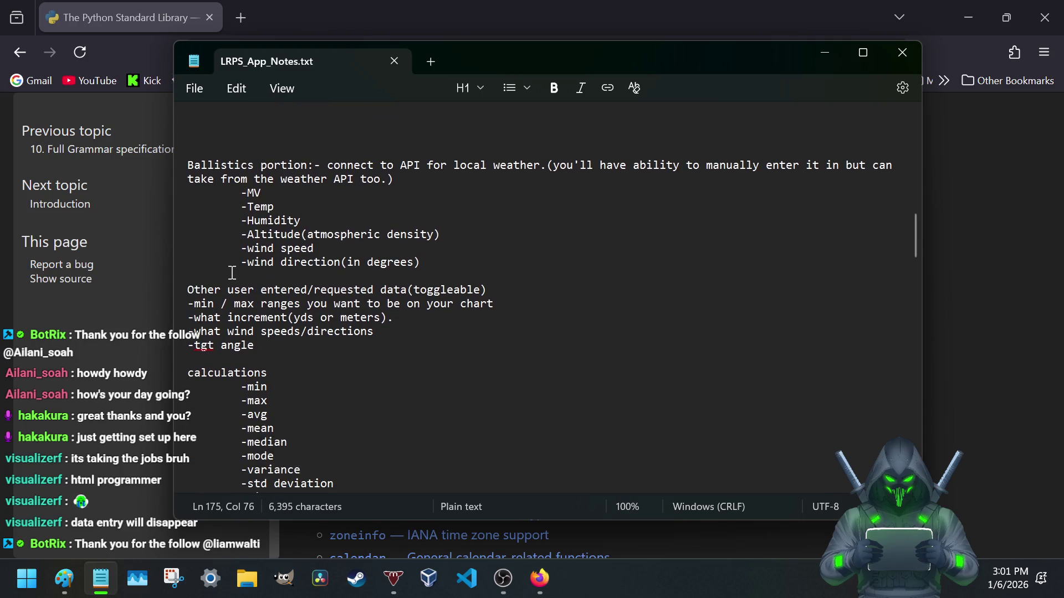
scroll(227, 276, "down", 3)
scroll(227, 276, "down", 1)
scroll(227, 275, "down", 1)
scroll(227, 277, "down", 1)
scroll(228, 276, "down", 1)
scroll(226, 277, "down", 3)
scroll(226, 276, "down", 3)
scroll(227, 277, "down", 2)
scroll(226, 279, "down", 1)
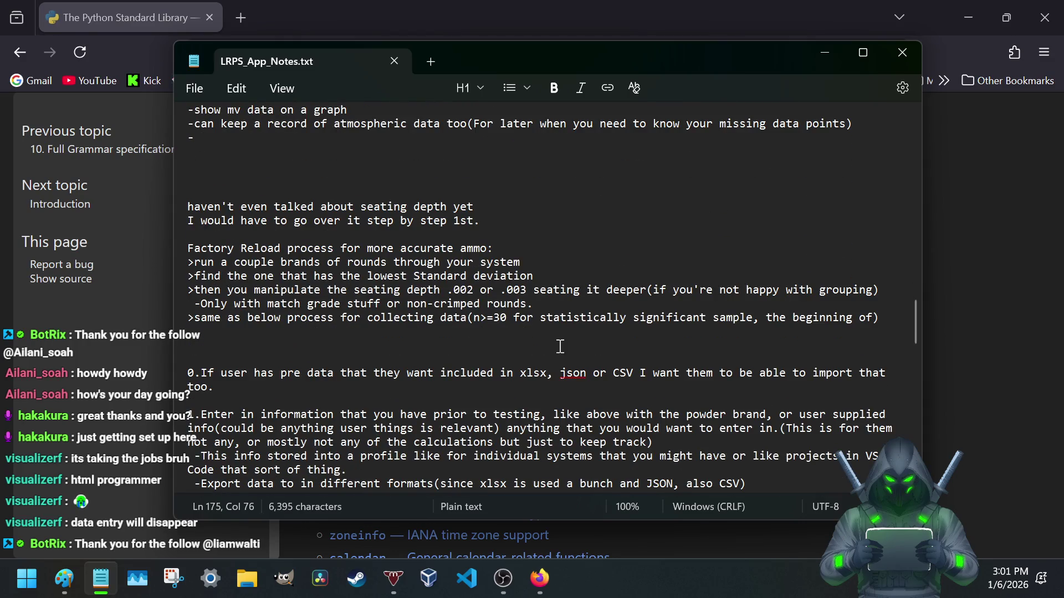
scroll(313, 355, "down", 1)
scroll(314, 356, "down", 3)
scroll(313, 357, "down", 2)
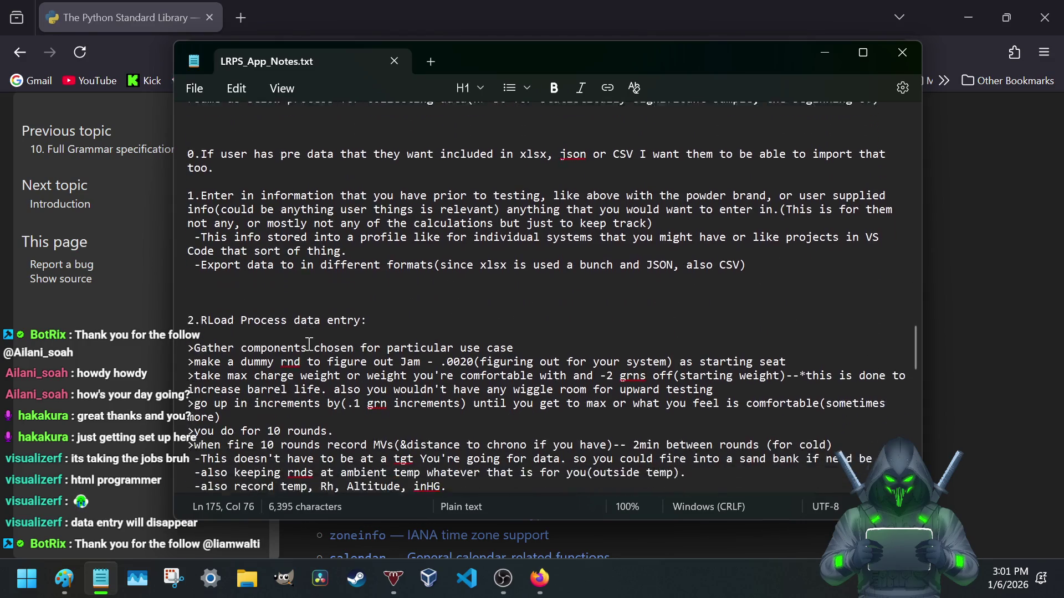
scroll(297, 319, "down", 2)
scroll(323, 349, "down", 2)
scroll(323, 349, "down", 2)
scroll(316, 332, "down", 4)
scroll(302, 304, "down", 5)
scroll(302, 304, "up", 5)
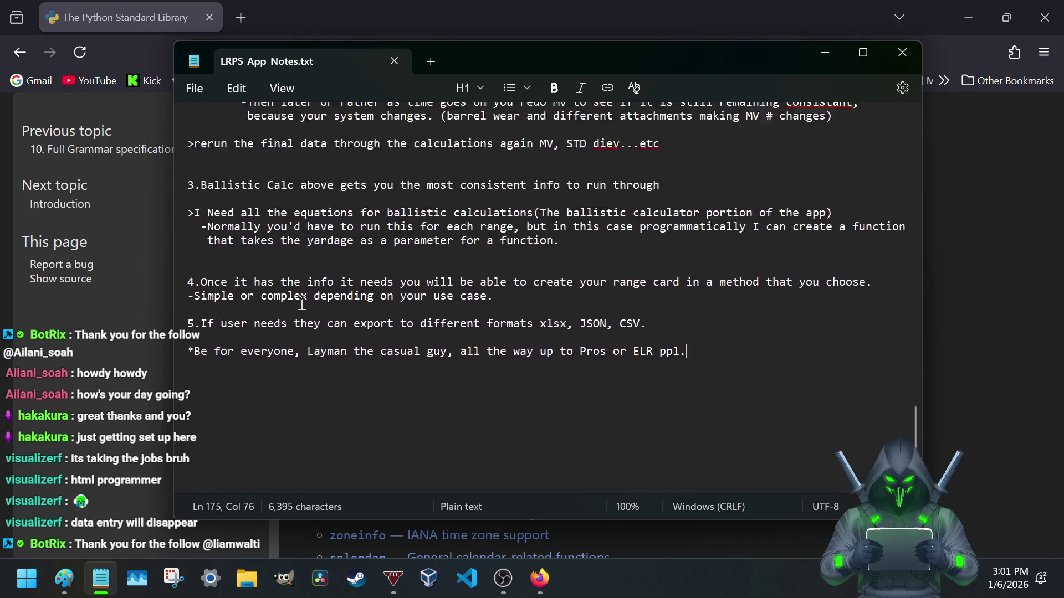
scroll(302, 304, "up", 3)
scroll(302, 303, "down", 4)
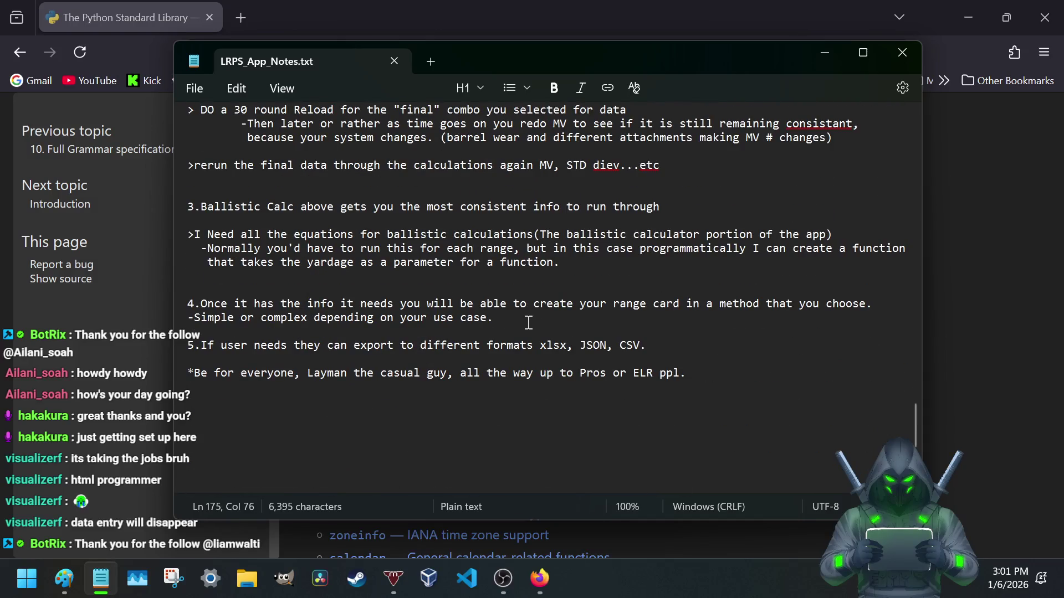
scroll(317, 333, "up", 5)
scroll(317, 333, "up", 5)
scroll(318, 333, "up", 5)
scroll(319, 333, "up", 5)
scroll(319, 333, "up", 5)
scroll(319, 334, "up", 3)
scroll(318, 333, "down", 6)
scroll(318, 333, "up", 2)
scroll(319, 333, "up", 2)
mouse_move(181, 238)
left_mouse_down()
mouse_move(552, 404)
mouse_move(573, 402)
left_mouse_up()
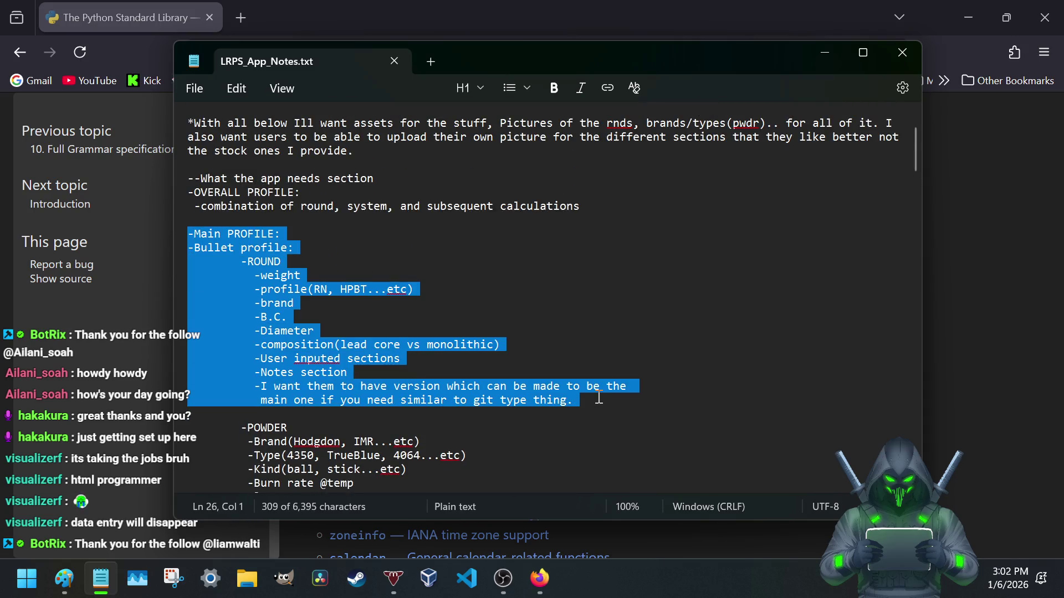
- Review the ROUND and POWDER item lists in the notes by selecting them without edits
left_click(511, 318)
scroll(443, 296, "down", 2)
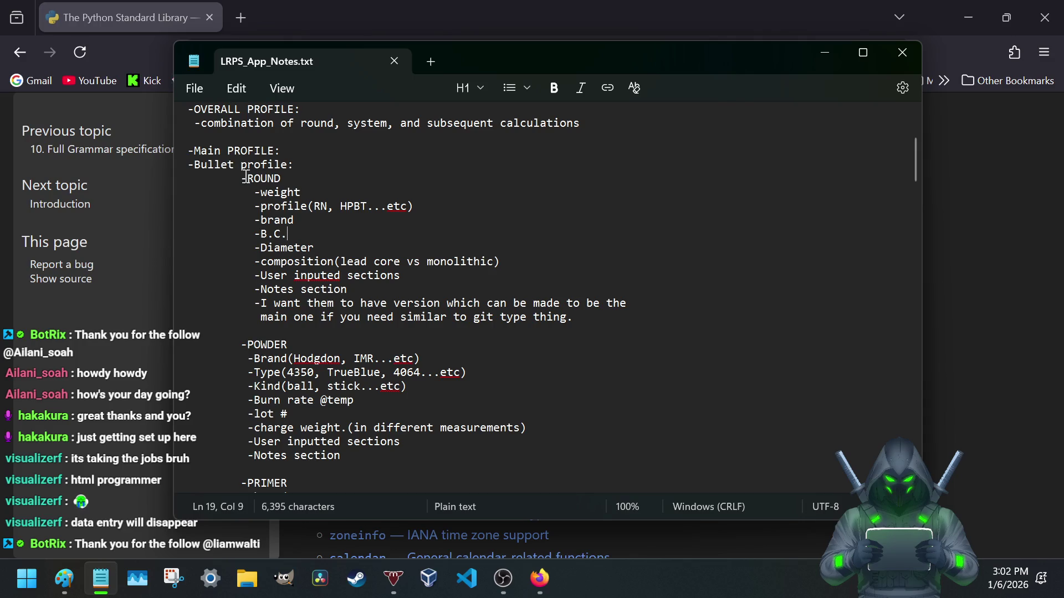
left_click_drag(247, 179, 504, 456)
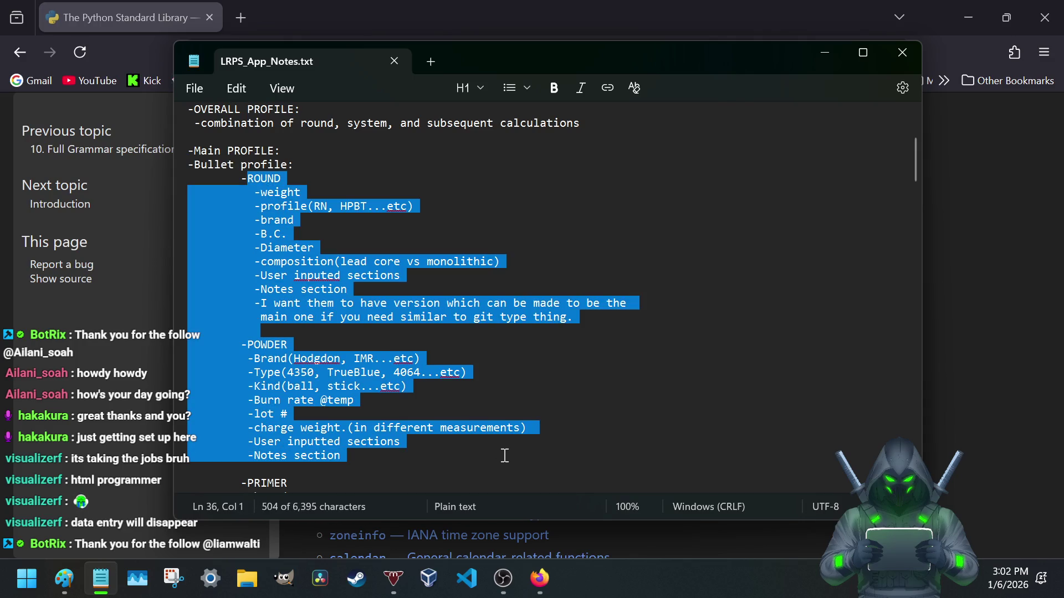
left_click(340, 304)
mouse_move(242, 177)
left_mouse_down()
mouse_move(603, 290)
mouse_move(653, 328)
left_mouse_up()
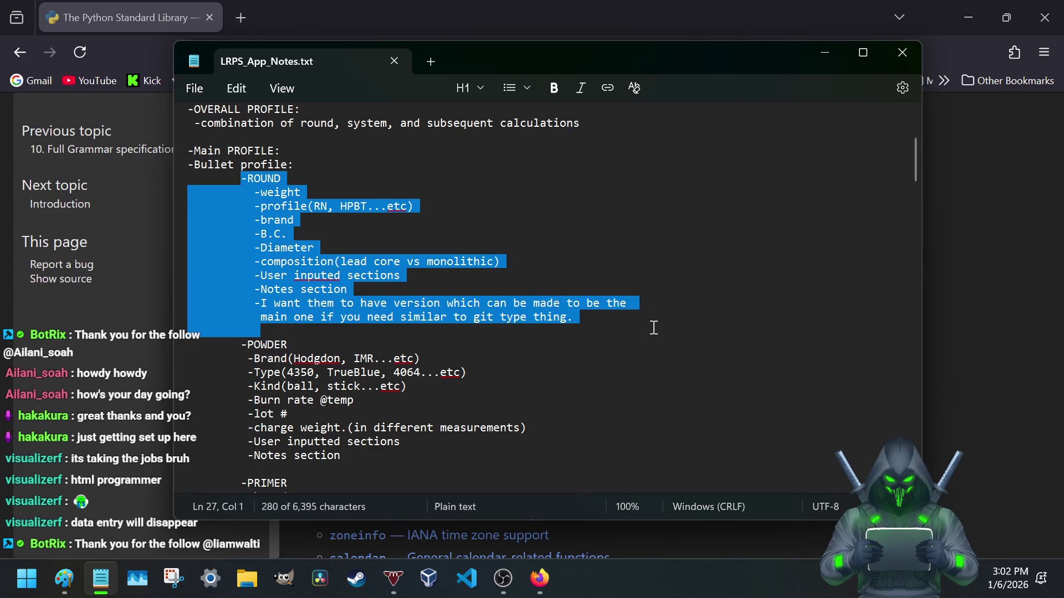
left_click(544, 391)
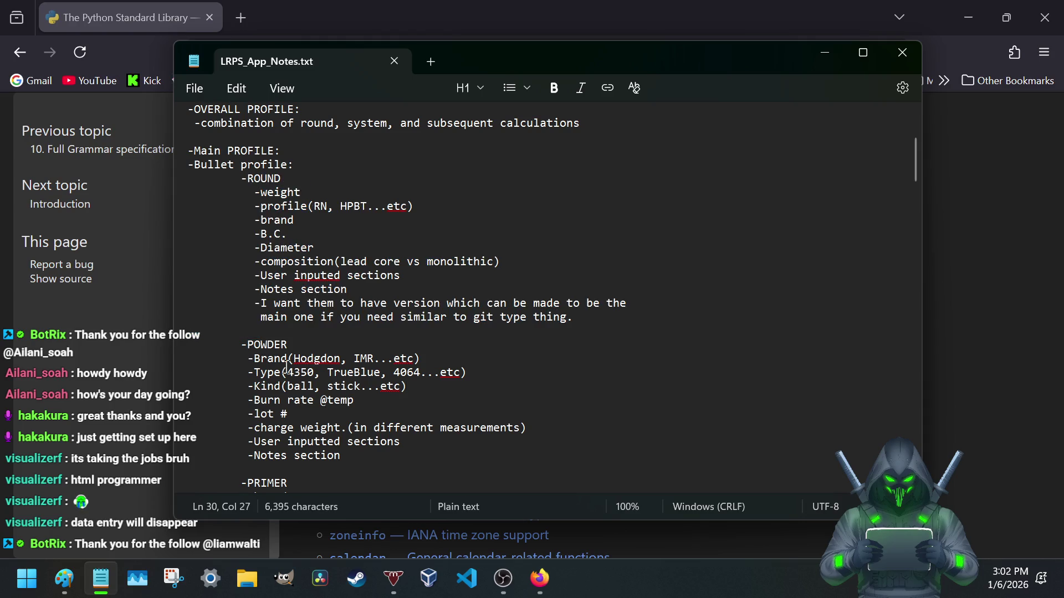
scroll(287, 366, "down", 3)
scroll(304, 373, "down", 2)
scroll(300, 383, "down", 2)
scroll(295, 388, "up", 5)
scroll(283, 333, "up", 3)
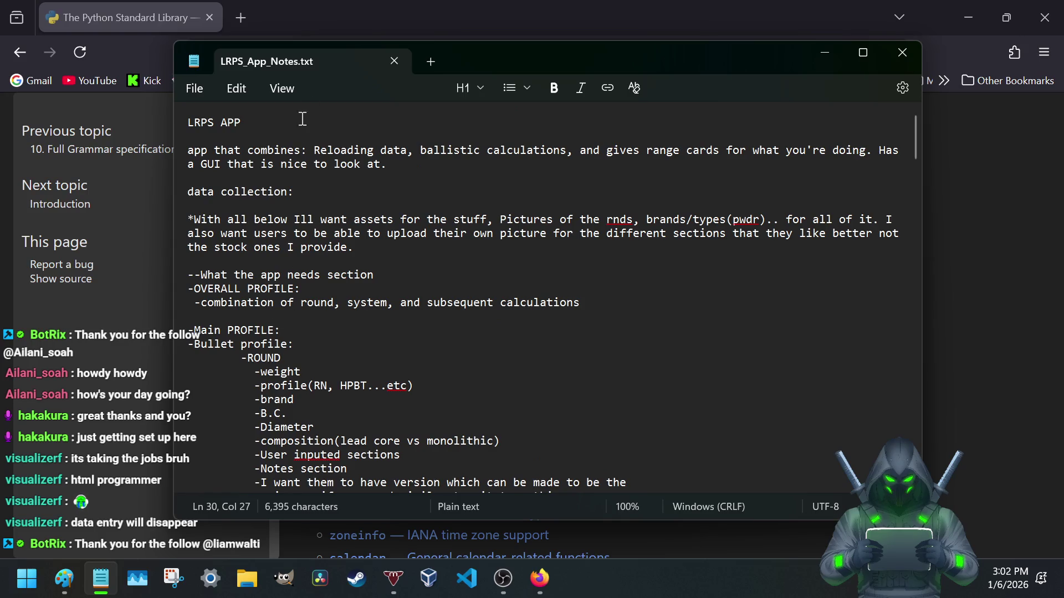
- Minimize the notes and load the bookmarked Stacks with Python page from the Python bookmarks
left_click(826, 52)
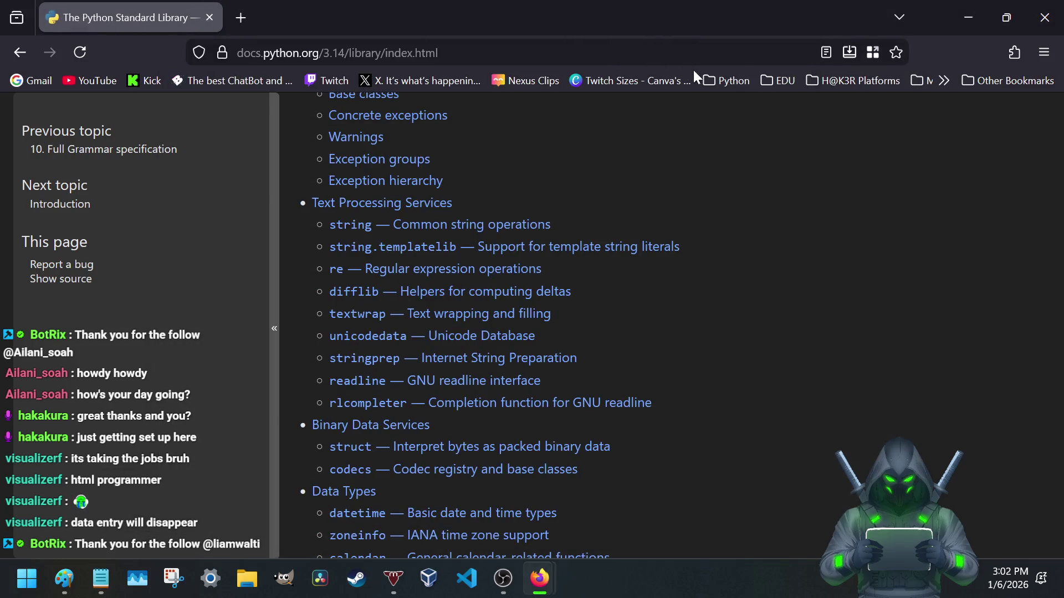
left_click(736, 85)
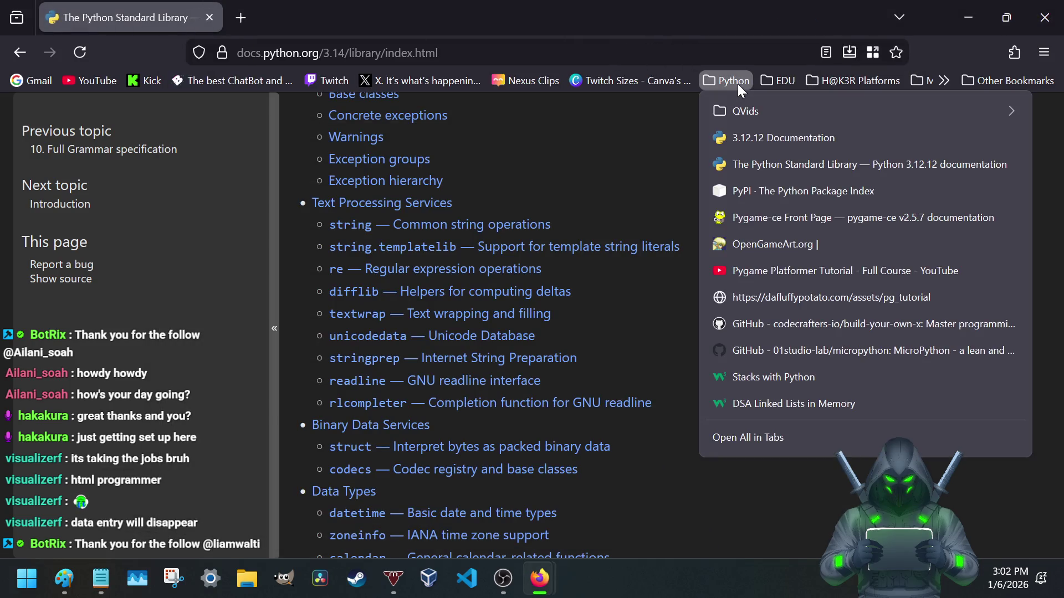
left_click(748, 379)
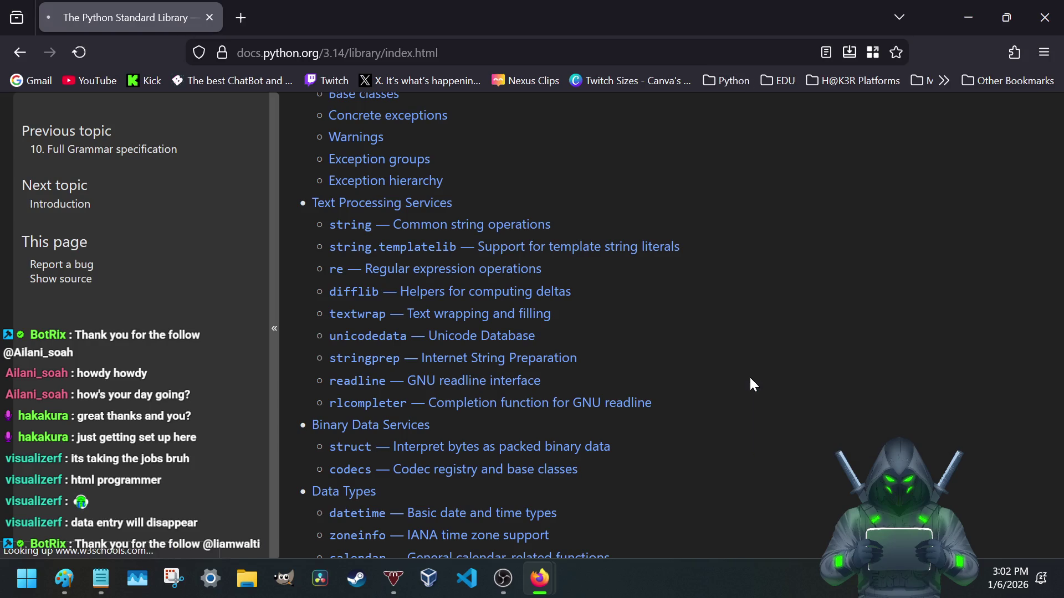
scroll(79, 274, "down", 4)
scroll(78, 274, "up", 3)
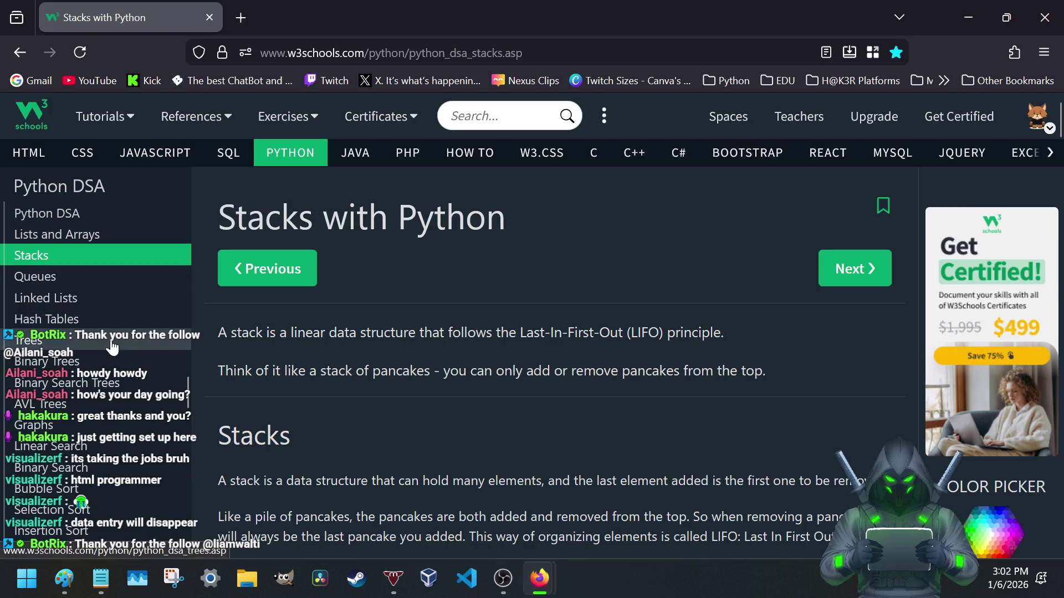
scroll(111, 242, "down", 2)
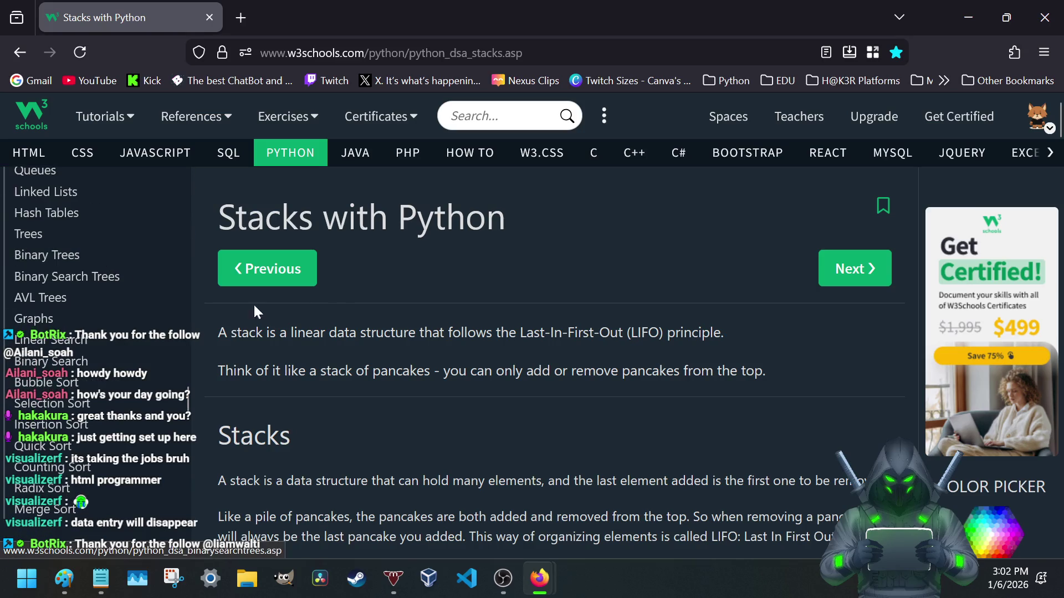
scroll(346, 303, "down", 3)
scroll(344, 303, "up", 3)
scroll(343, 312, "down", 2)
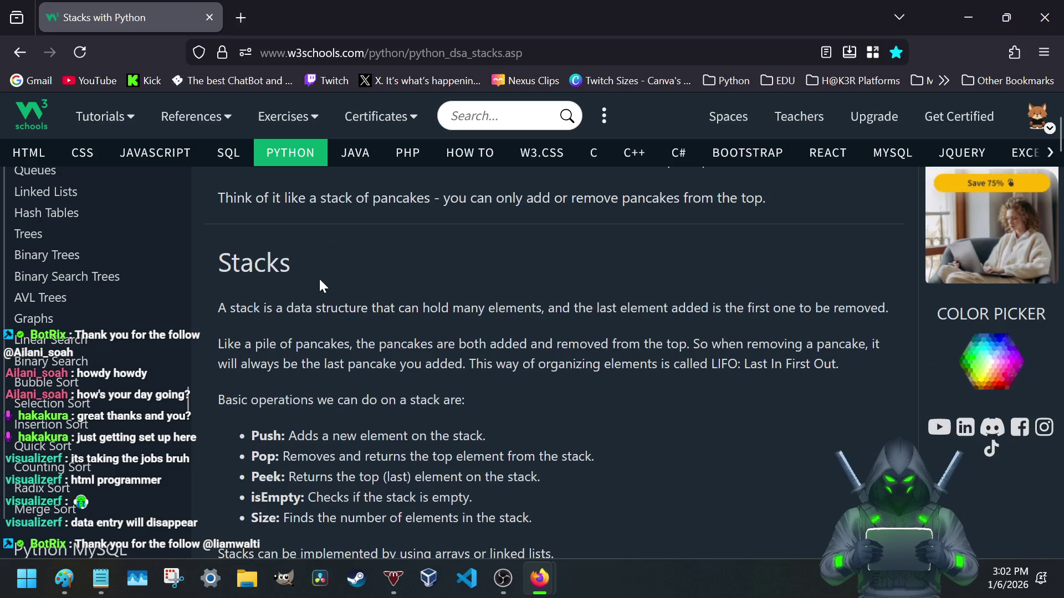
scroll(390, 356, "up", 2)
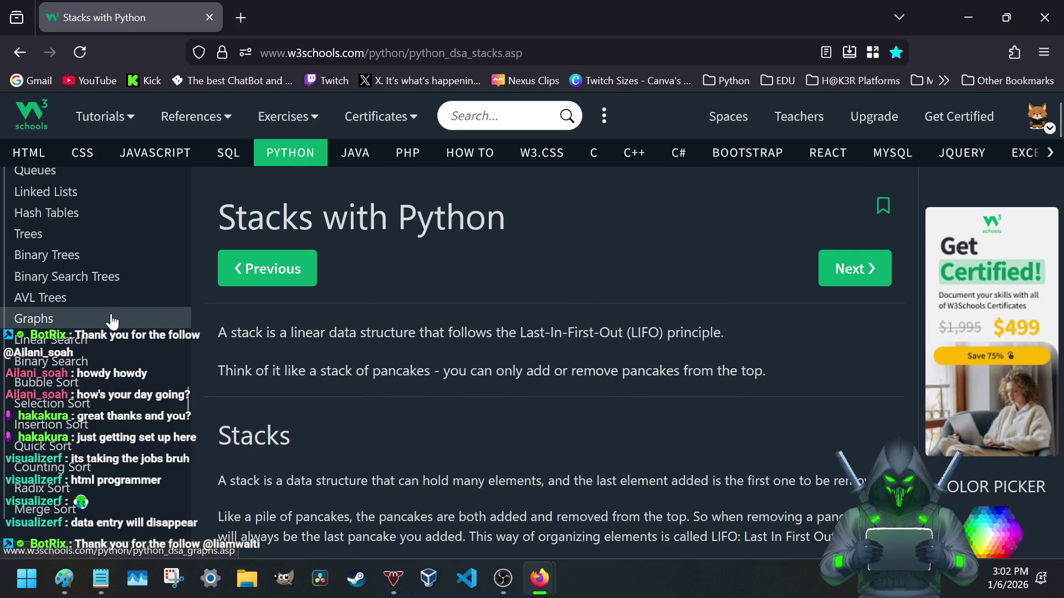
scroll(115, 339, "up", 4)
scroll(114, 339, "down", 2)
scroll(115, 339, "up", 1)
scroll(115, 339, "up", 3)
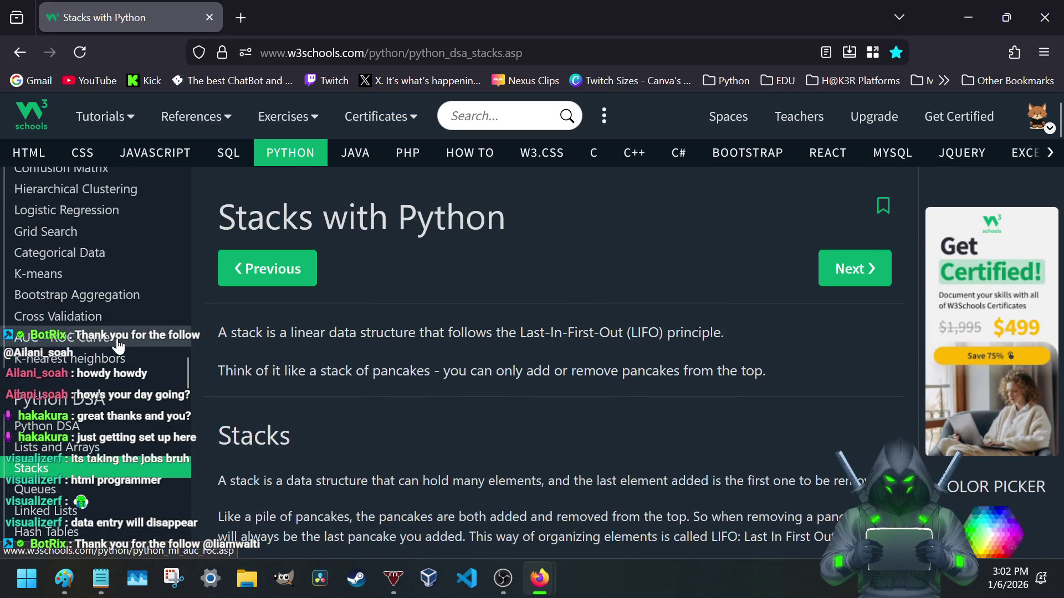
scroll(116, 339, "down", 2)
scroll(144, 413, "down", 2)
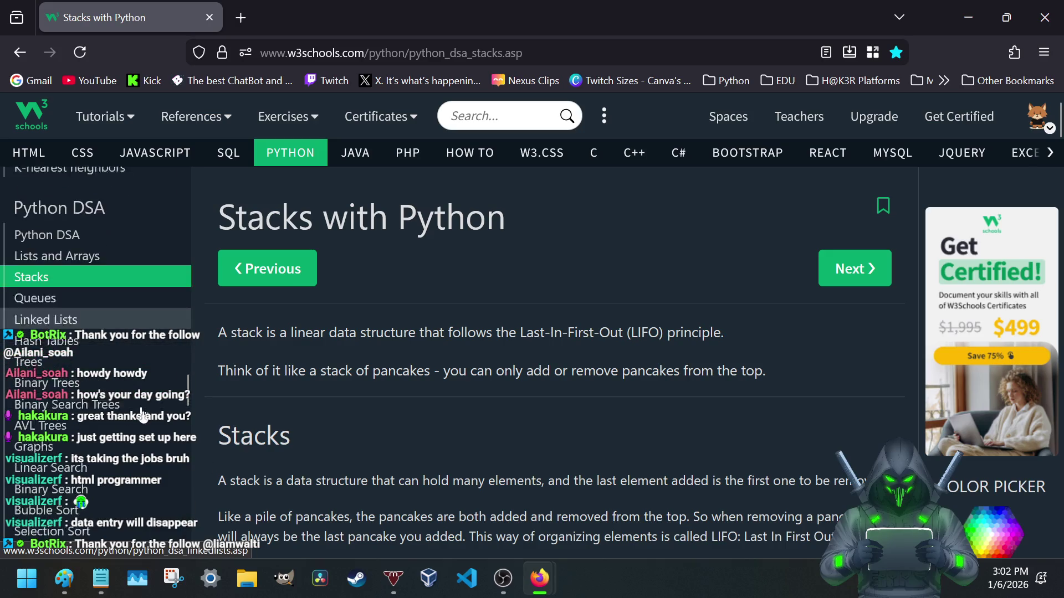
scroll(137, 392, "down", 1)
scroll(125, 363, "up", 4)
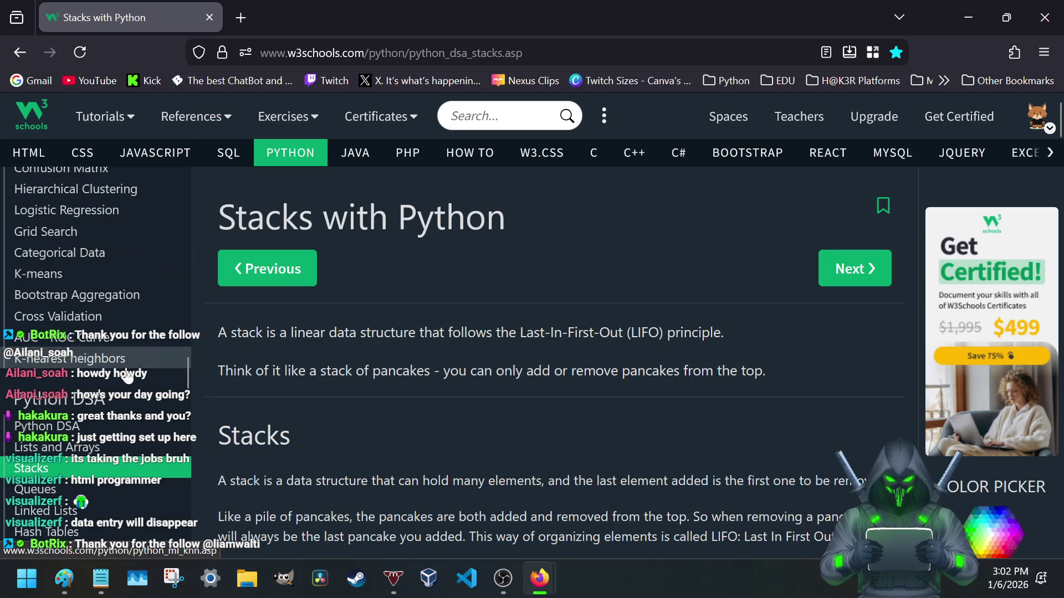
scroll(124, 364, "down", 2)
scroll(125, 363, "down", 1)
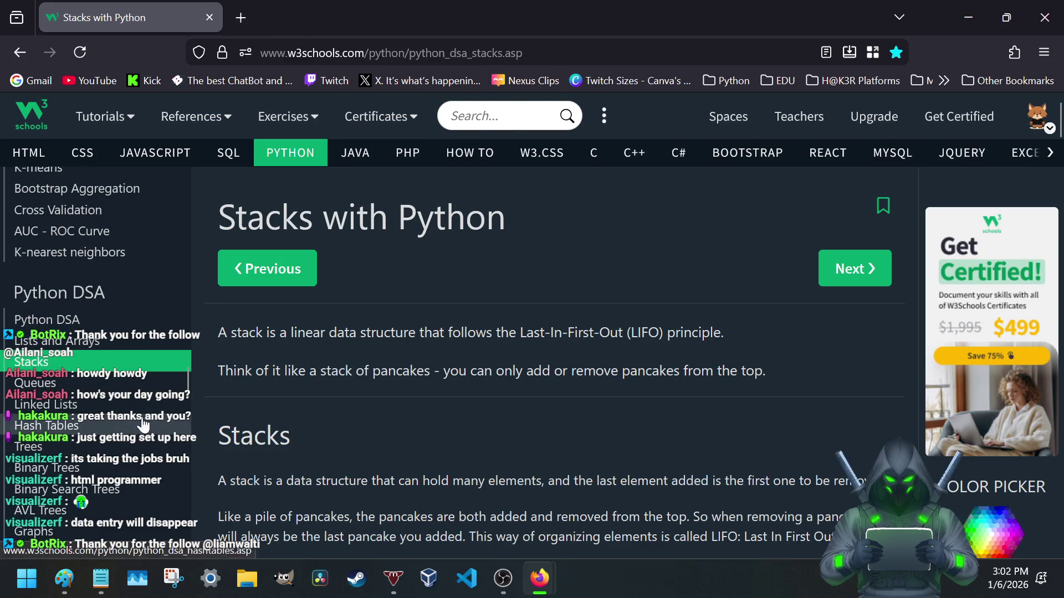
scroll(482, 409, "down", 3)
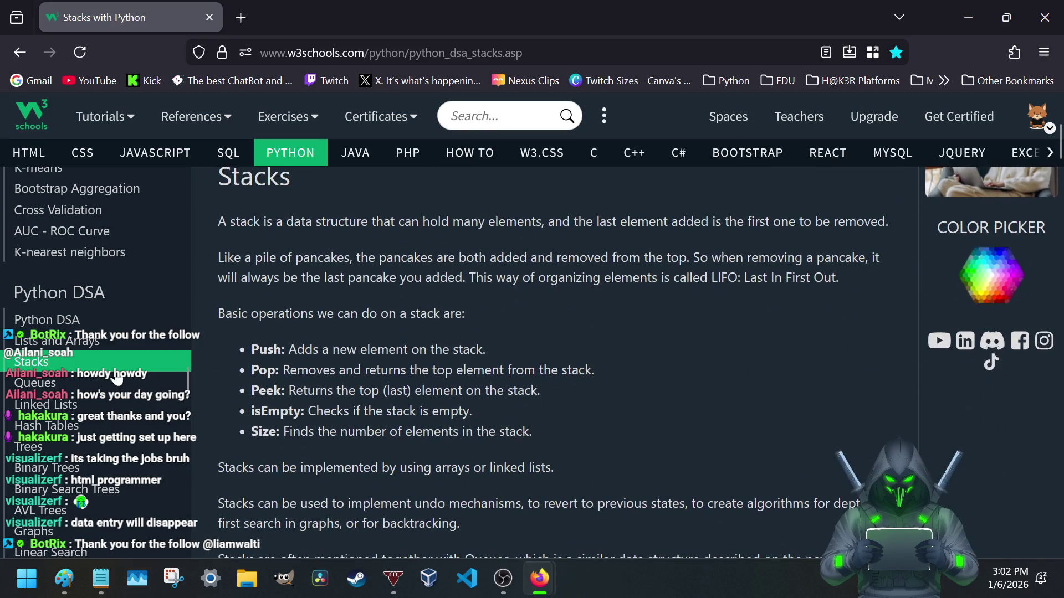
scroll(106, 384, "down", 1)
scroll(107, 384, "down", 1)
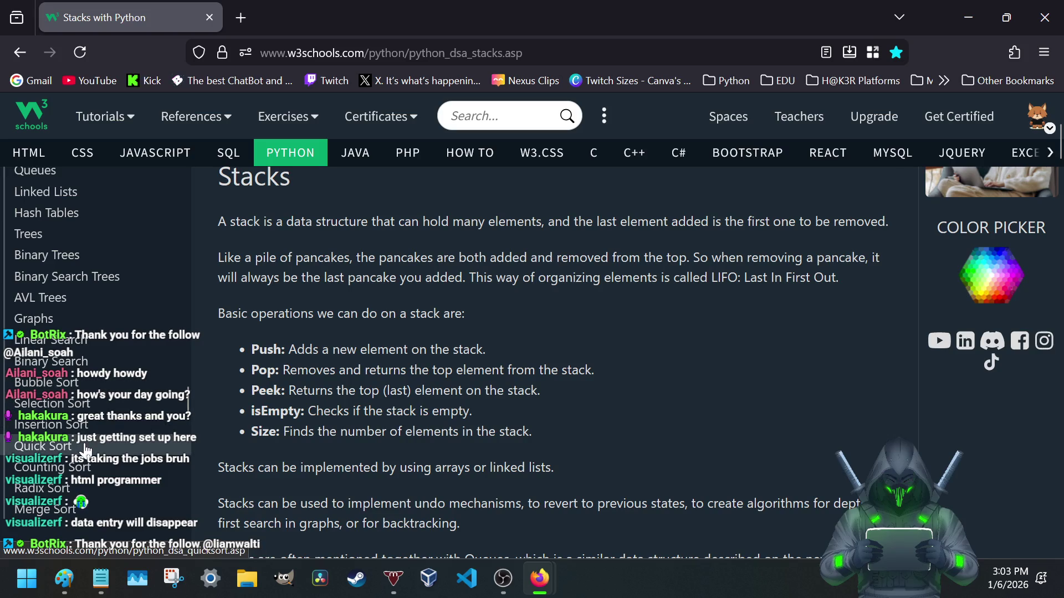
scroll(74, 451, "up", 3)
scroll(75, 449, "down", 3)
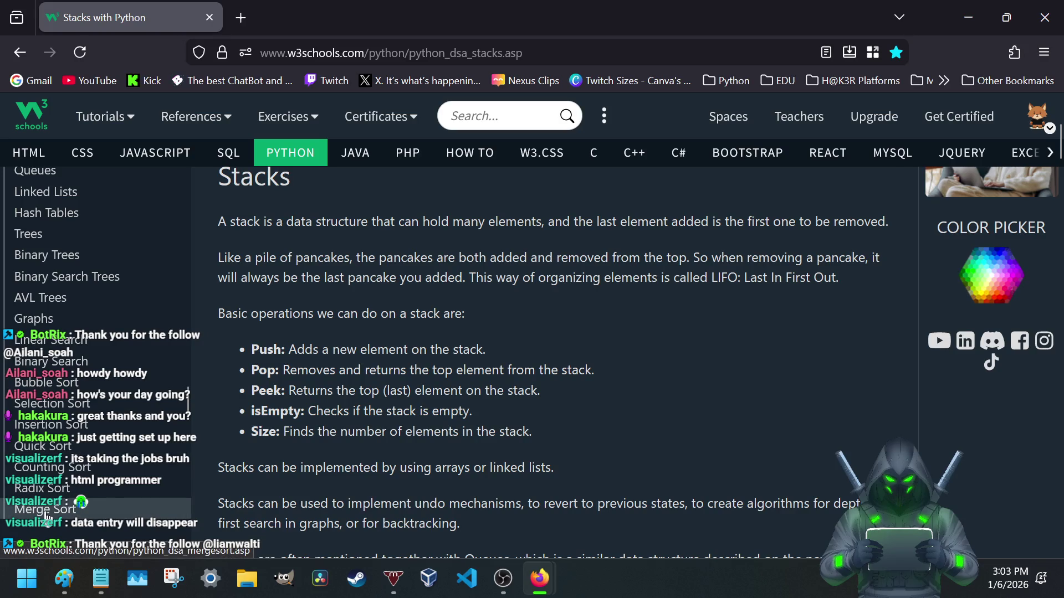
left_click(46, 514)
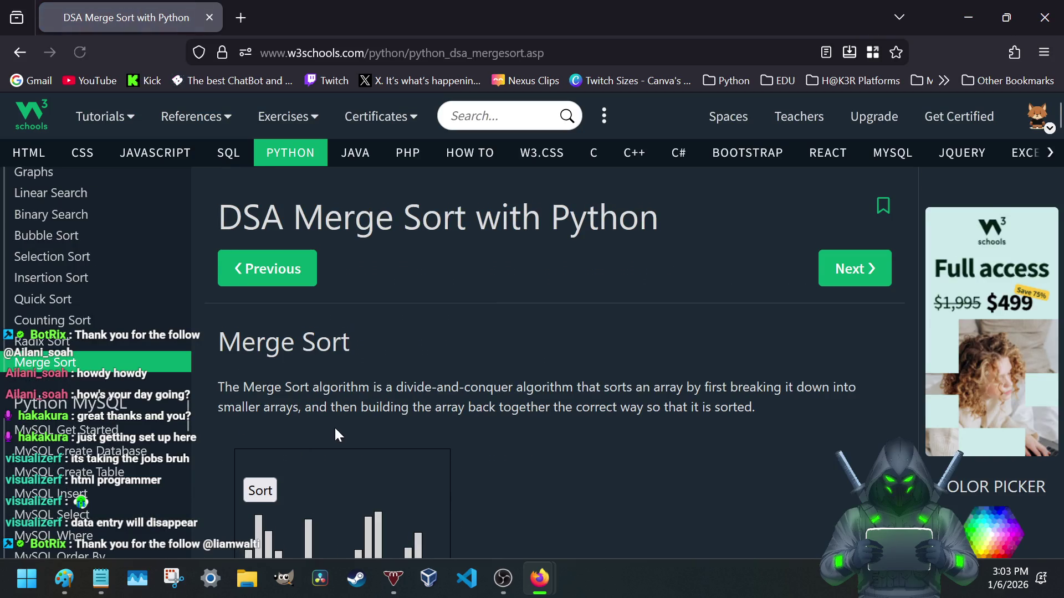
scroll(333, 426, "down", 2)
left_click_drag(405, 215, 646, 234)
left_click(690, 228)
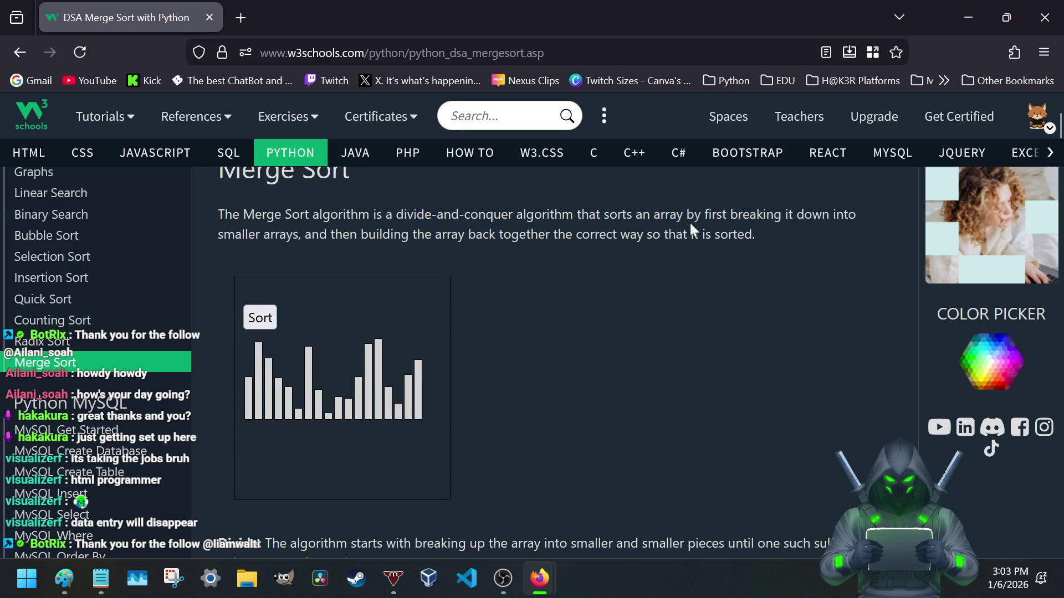
left_click_drag(756, 216, 812, 219)
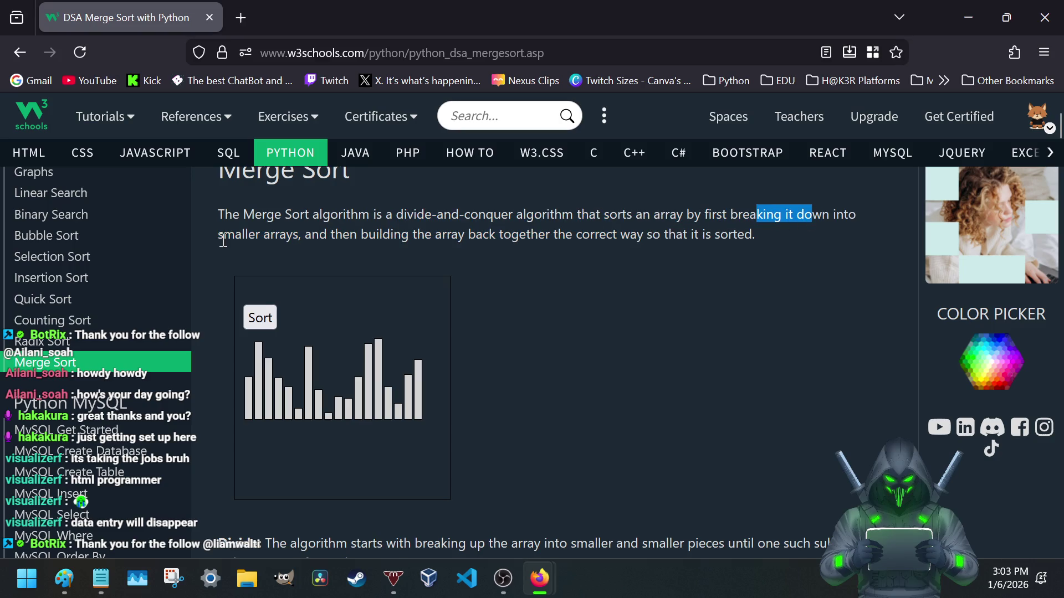
left_click_drag(222, 235, 419, 252)
left_click(419, 252)
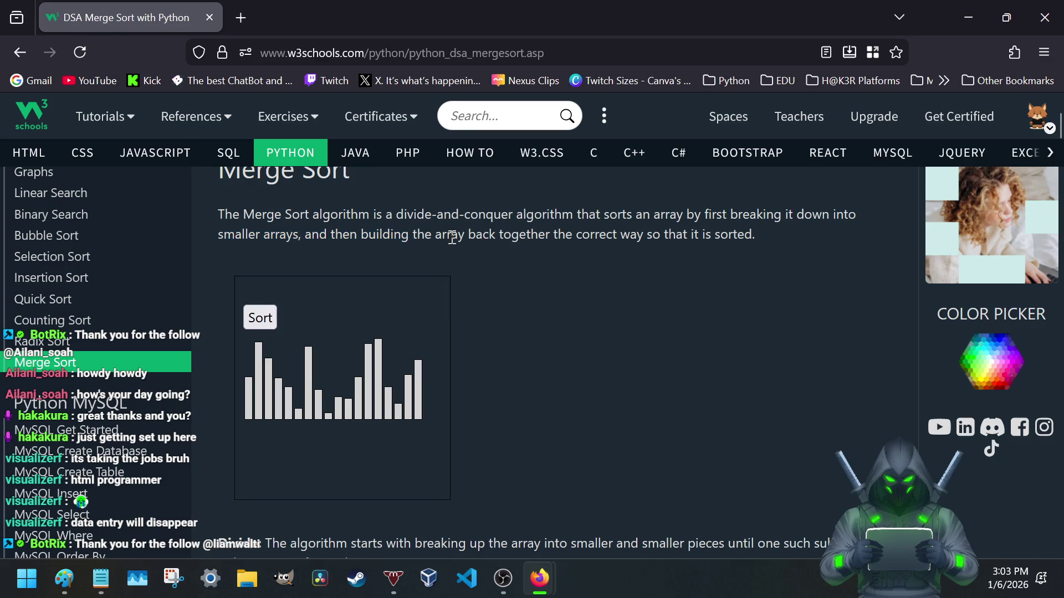
left_click_drag(216, 241, 642, 263)
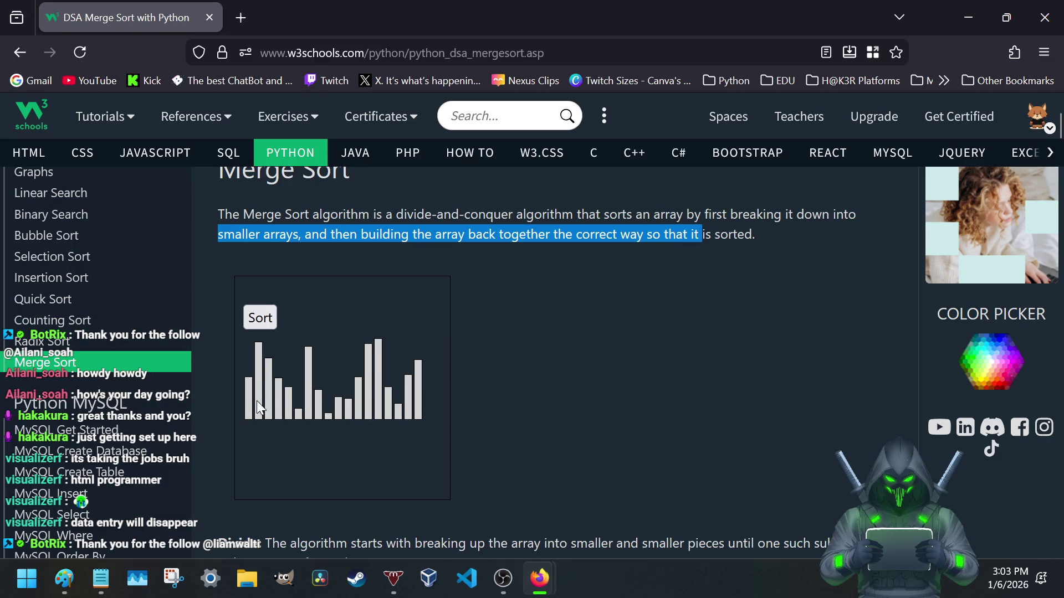
scroll(71, 379, "up", 3)
scroll(71, 379, "up", 2)
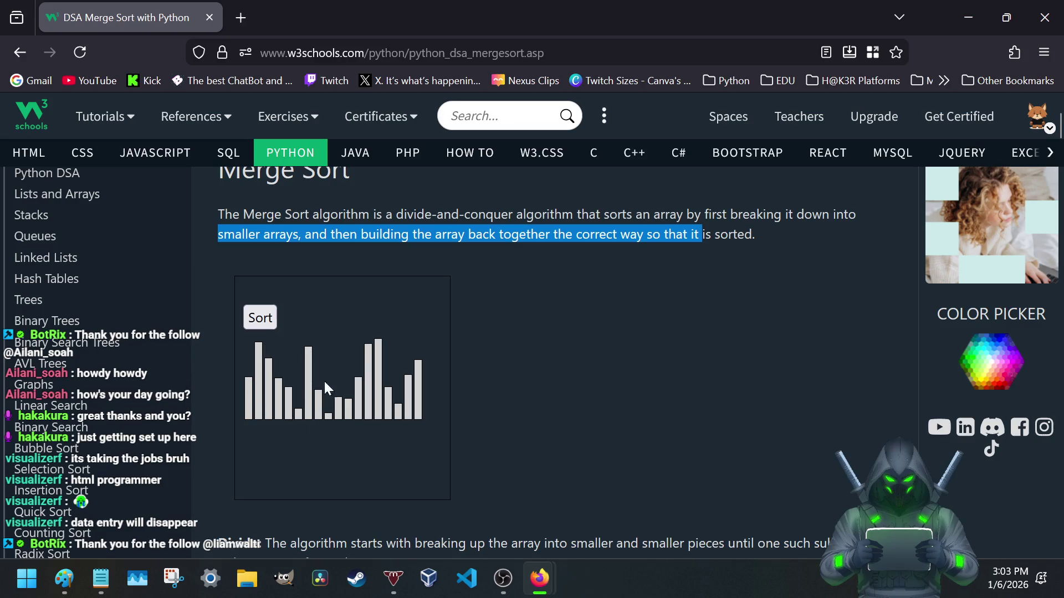
scroll(118, 291, "up", 8)
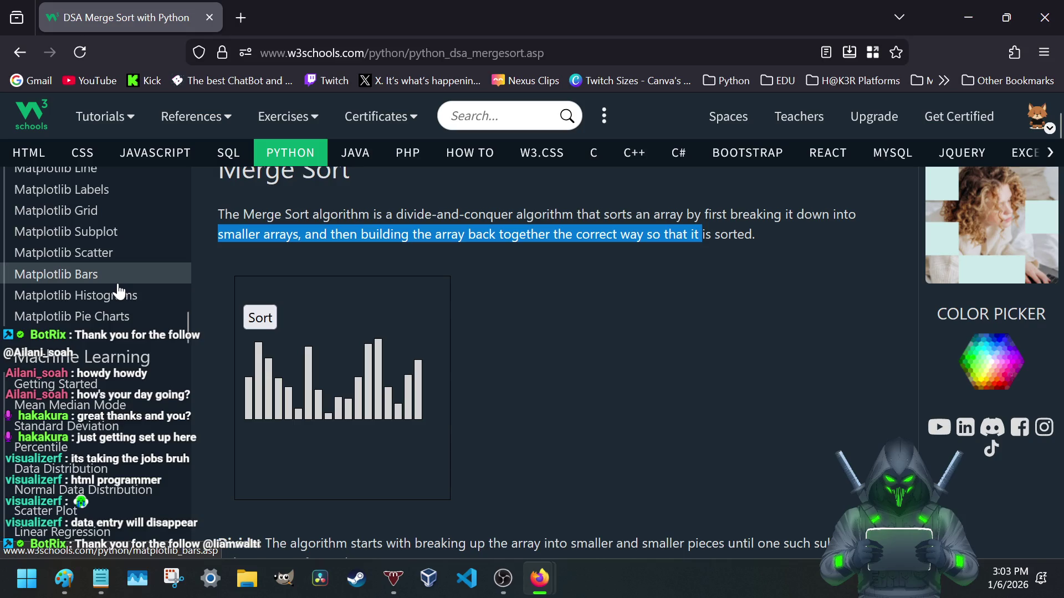
scroll(119, 291, "up", 3)
scroll(113, 291, "down", 1)
scroll(97, 257, "up", 3)
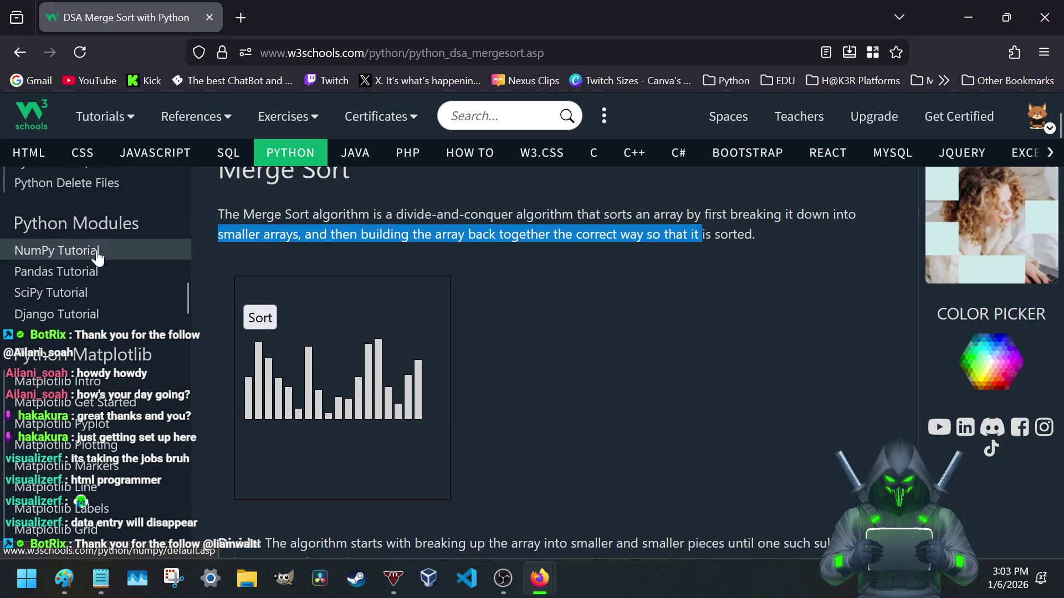
scroll(88, 282, "down", 3)
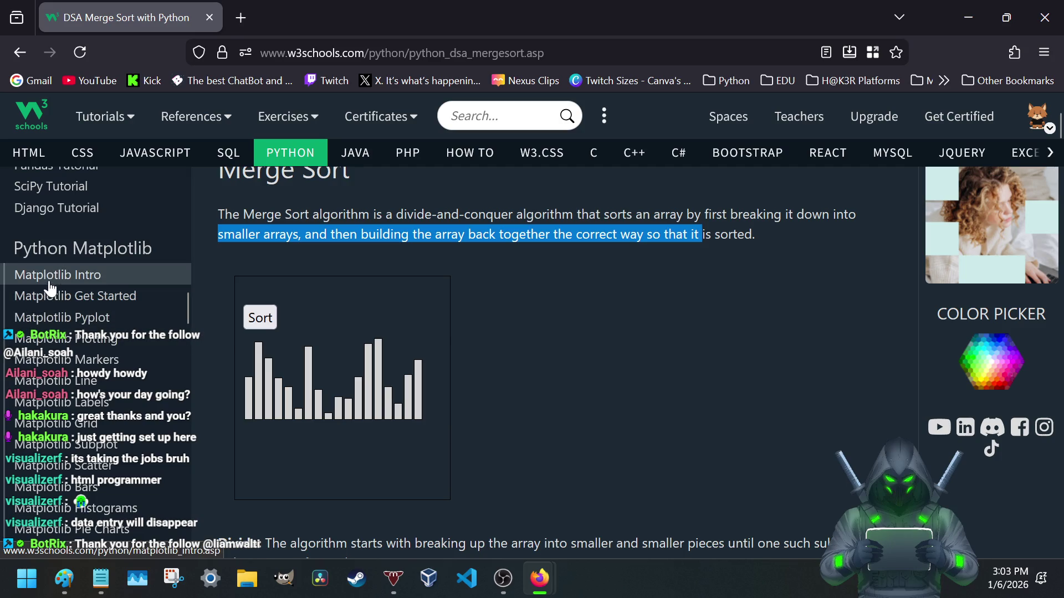
left_click(50, 283)
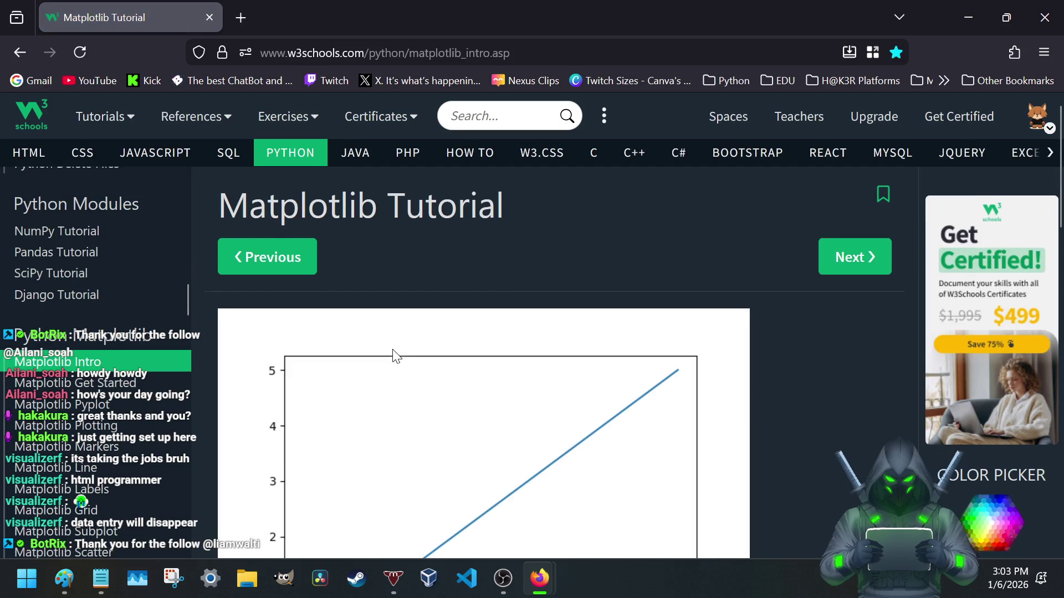
scroll(394, 357, "down", 4)
scroll(394, 356, "down", 2)
scroll(394, 357, "down", 2)
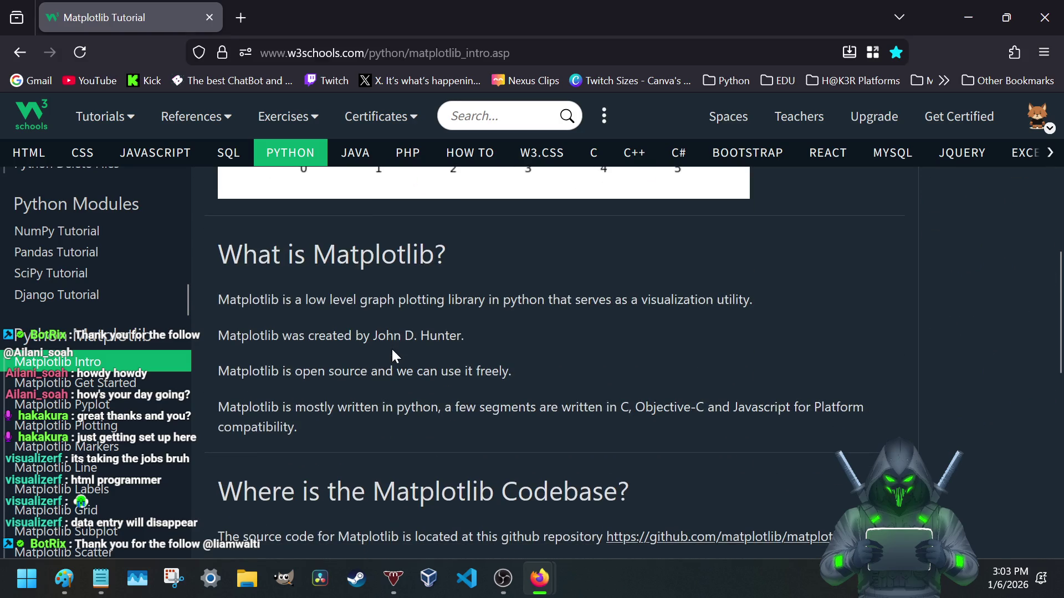
scroll(393, 356, "down", 1)
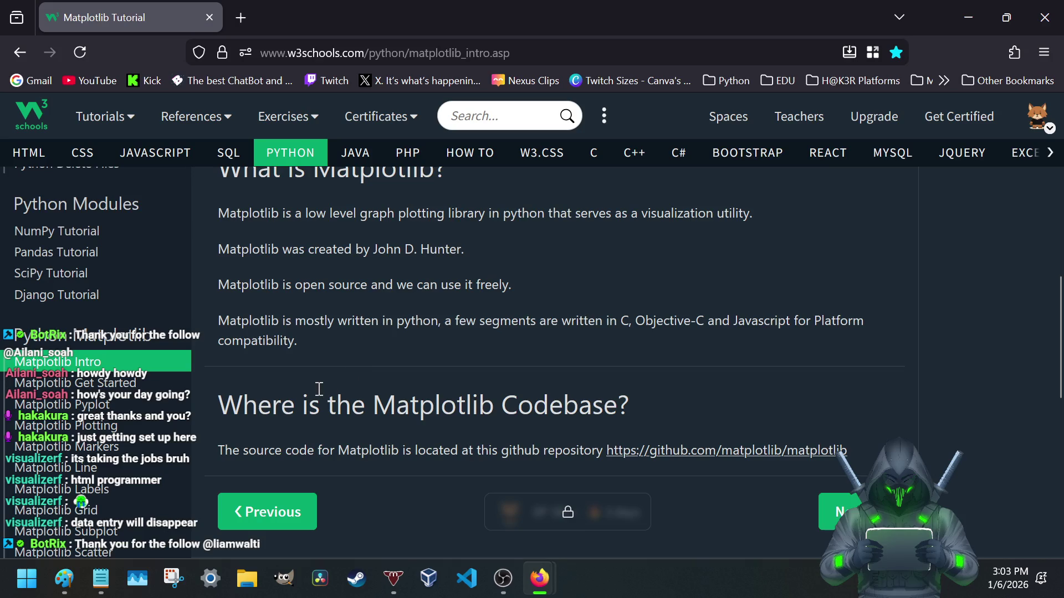
scroll(121, 366, "down", 4)
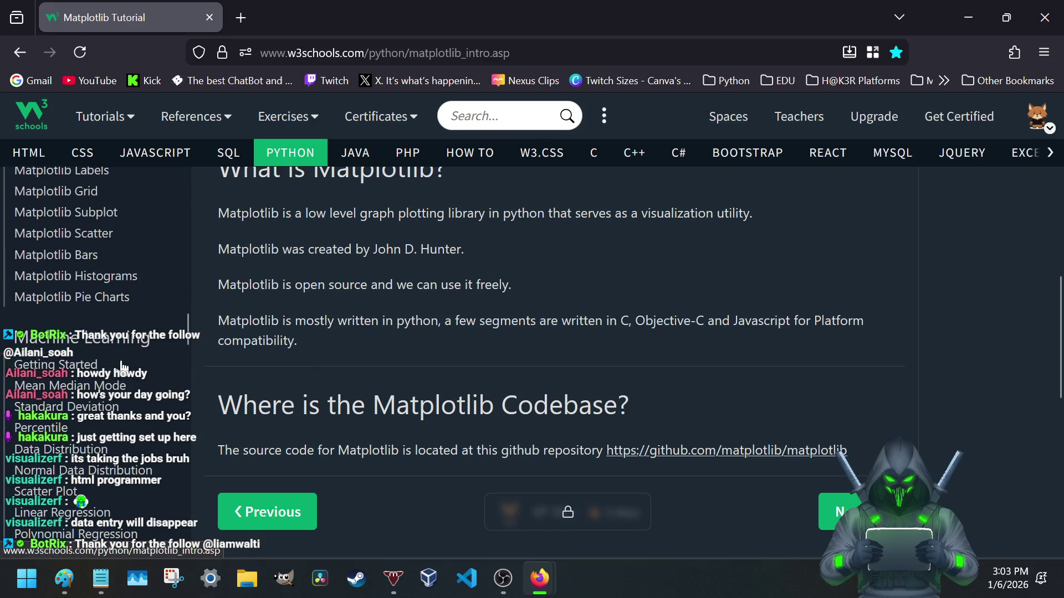
scroll(125, 365, "up", 3)
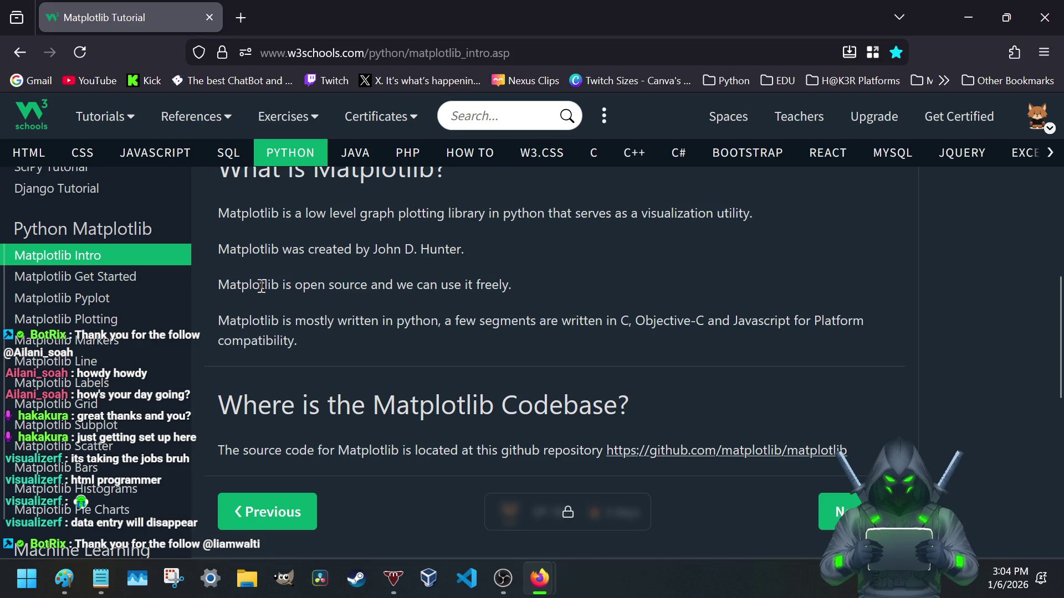
- Highlight and read the sentences about Matplotlib's implementation languages
left_click_drag(261, 286, 522, 309)
left_click_drag(286, 325, 509, 341)
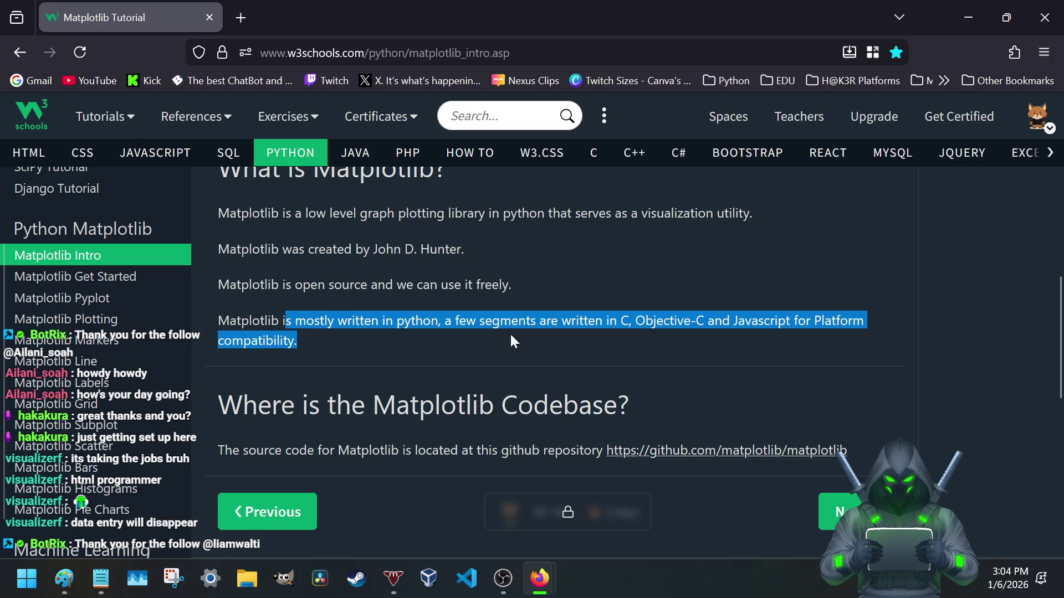
left_click(579, 323)
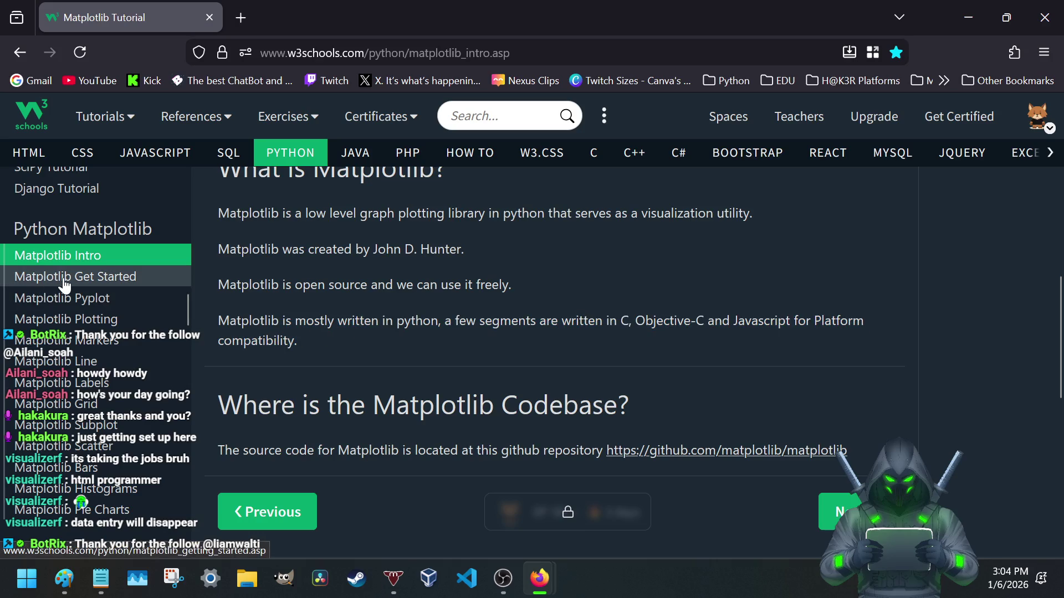
- View the Matplotlib Line examples, then load The Python Standard Library docs from the Python bookmarks in a new tab
left_click(73, 366)
scroll(394, 287, "down", 3)
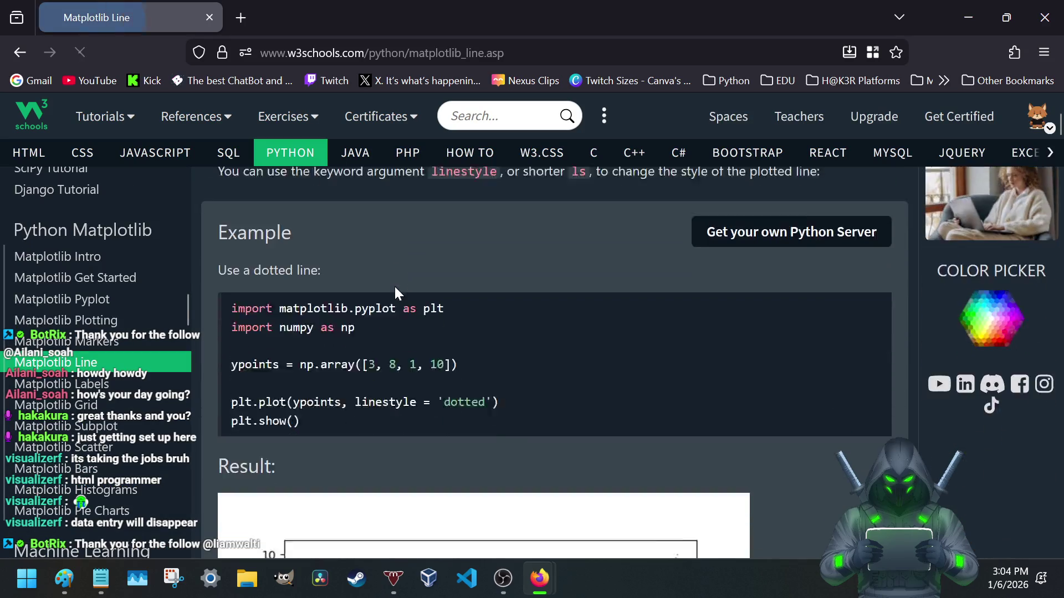
scroll(394, 287, "down", 2)
scroll(394, 287, "down", 3)
scroll(396, 293, "up", 3)
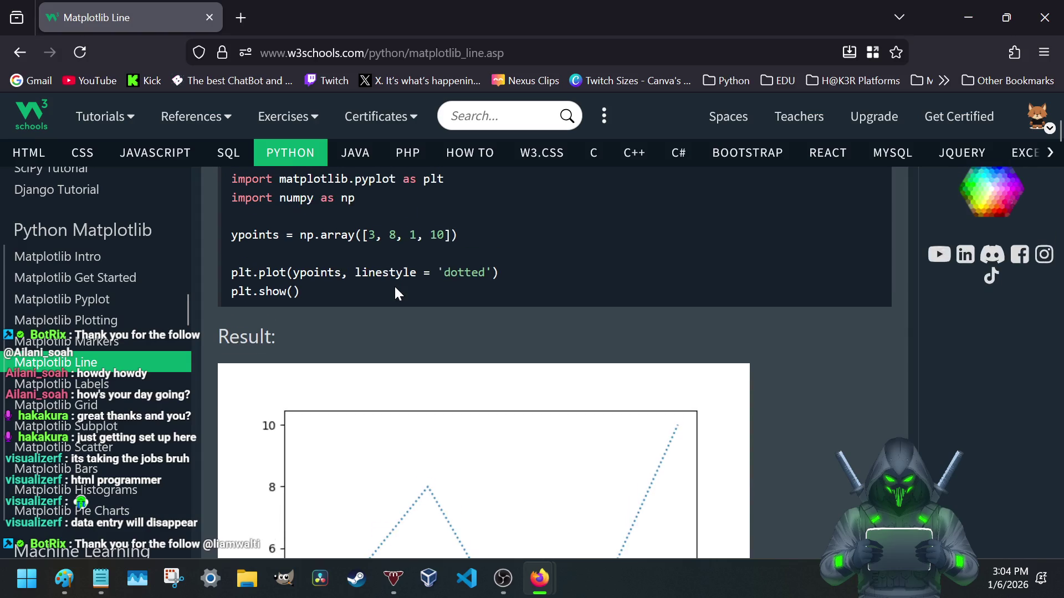
scroll(395, 285, "up", 1)
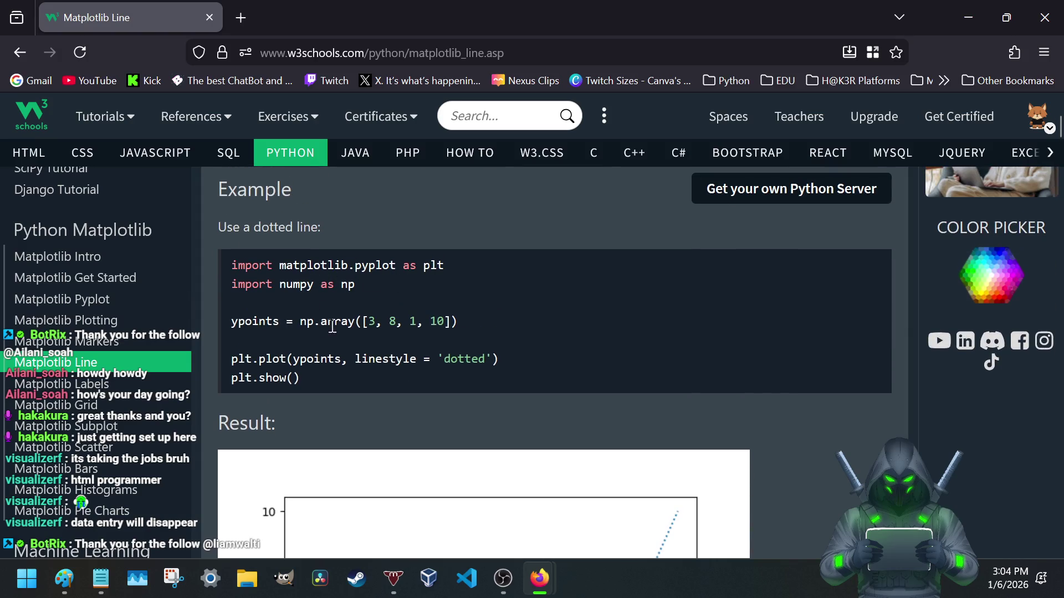
scroll(308, 336, "down", 5)
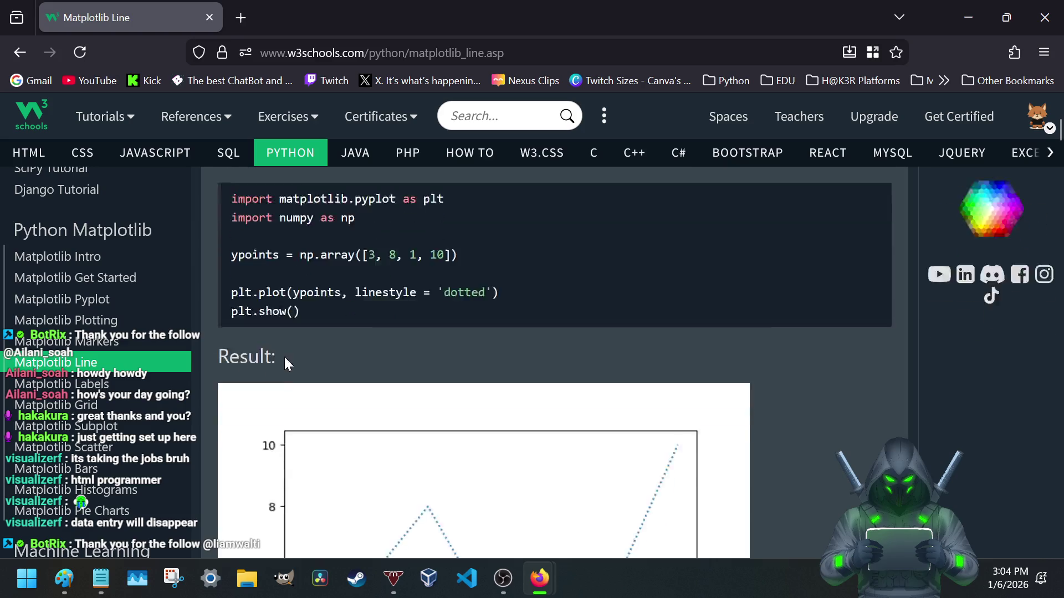
scroll(142, 350, "down", 3)
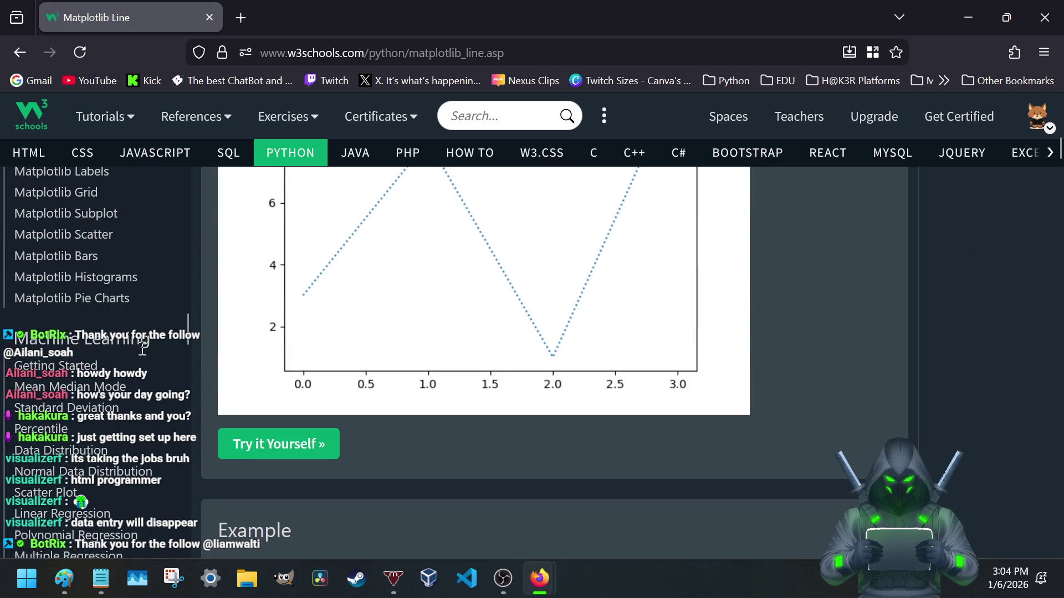
scroll(143, 349, "up", 2)
scroll(142, 349, "up", 3)
scroll(142, 356, "up", 3)
scroll(141, 356, "up", 3)
scroll(142, 333, "up", 5)
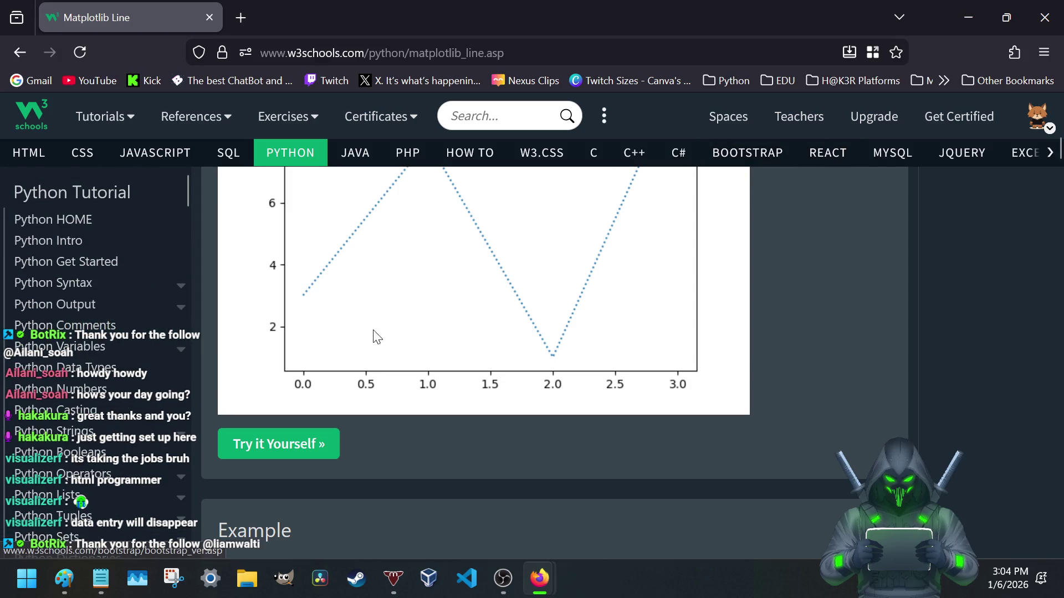
scroll(373, 338, "down", 5)
scroll(129, 304, "down", 3)
scroll(129, 308, "down", 3)
scroll(129, 308, "up", 4)
scroll(129, 308, "up", 3)
scroll(129, 308, "down", 3)
scroll(129, 307, "down", 5)
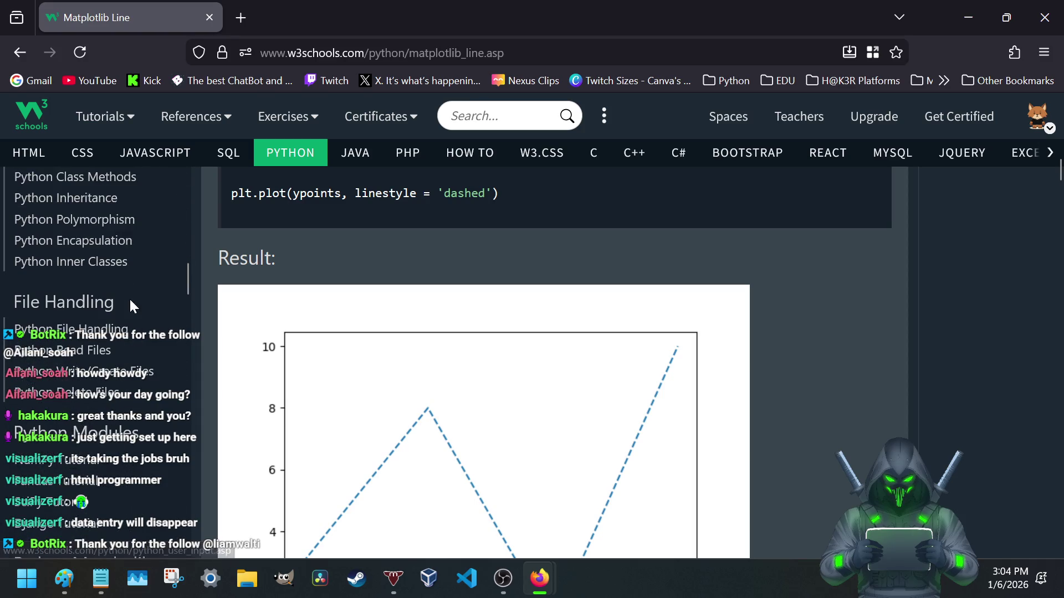
scroll(98, 275, "up", 5)
scroll(96, 283, "up", 5)
scroll(98, 349, "down", 10)
scroll(100, 405, "down", 4)
scroll(100, 405, "down", 3)
scroll(95, 391, "down", 5)
scroll(92, 382, "up", 3)
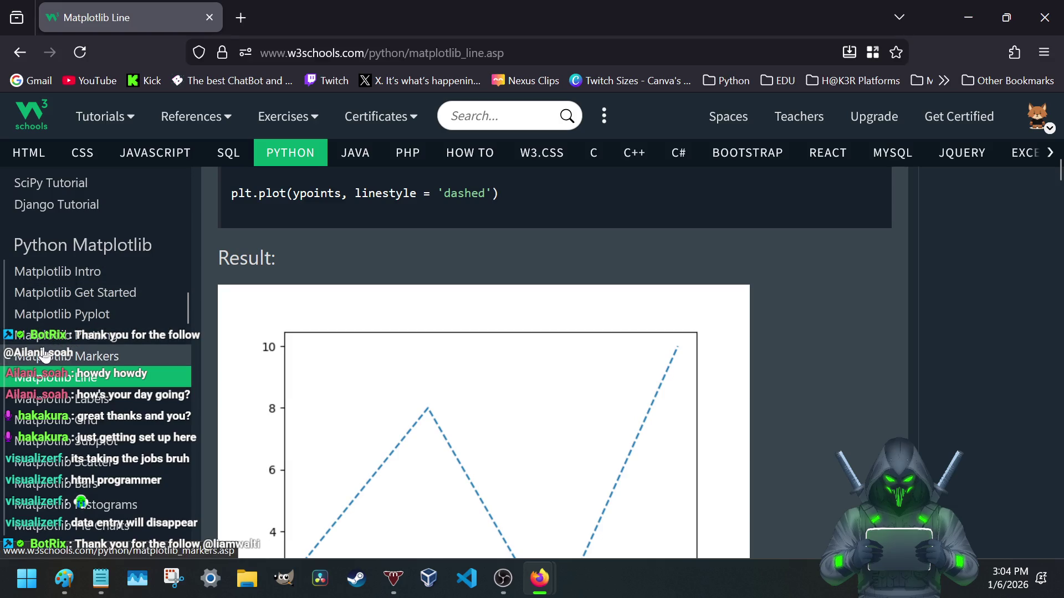
scroll(120, 354, "down", 3)
scroll(125, 353, "down", 2)
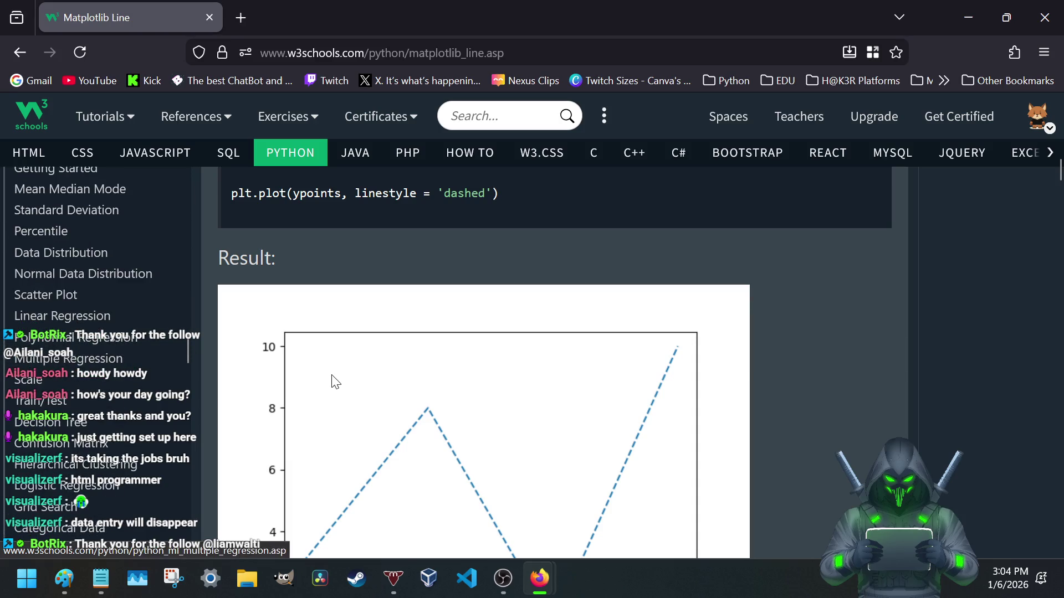
left_click(239, 15)
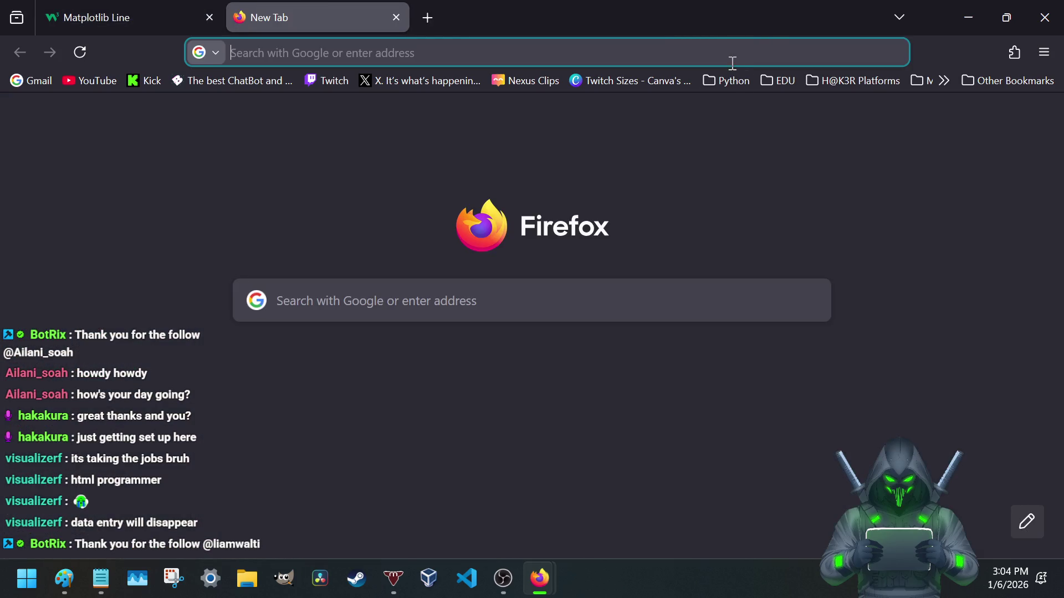
left_click(729, 80)
left_click(758, 158)
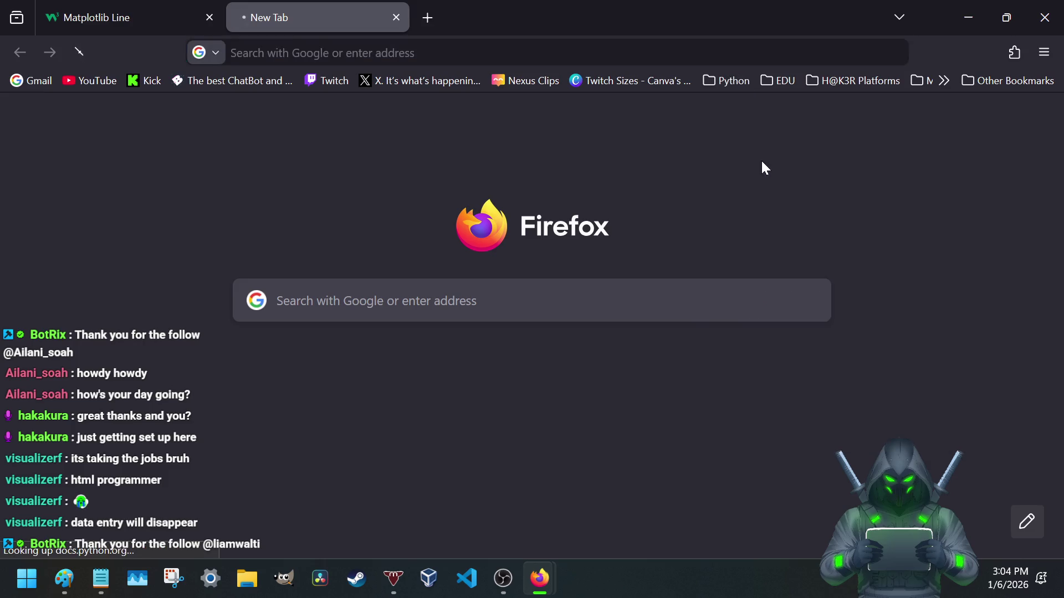
left_click(209, 17)
scroll(424, 345, "down", 10)
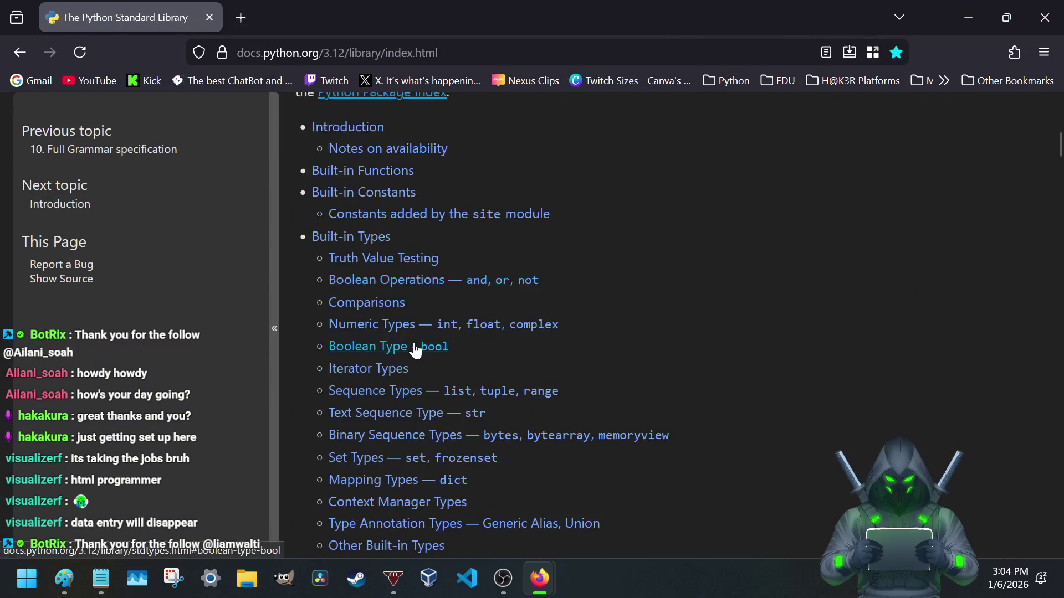
scroll(416, 346, "down", 5)
scroll(349, 324, "down", 5)
scroll(348, 328, "down", 6)
scroll(348, 328, "down", 7)
scroll(349, 328, "down", 3)
scroll(348, 328, "down", 2)
scroll(347, 329, "down", 6)
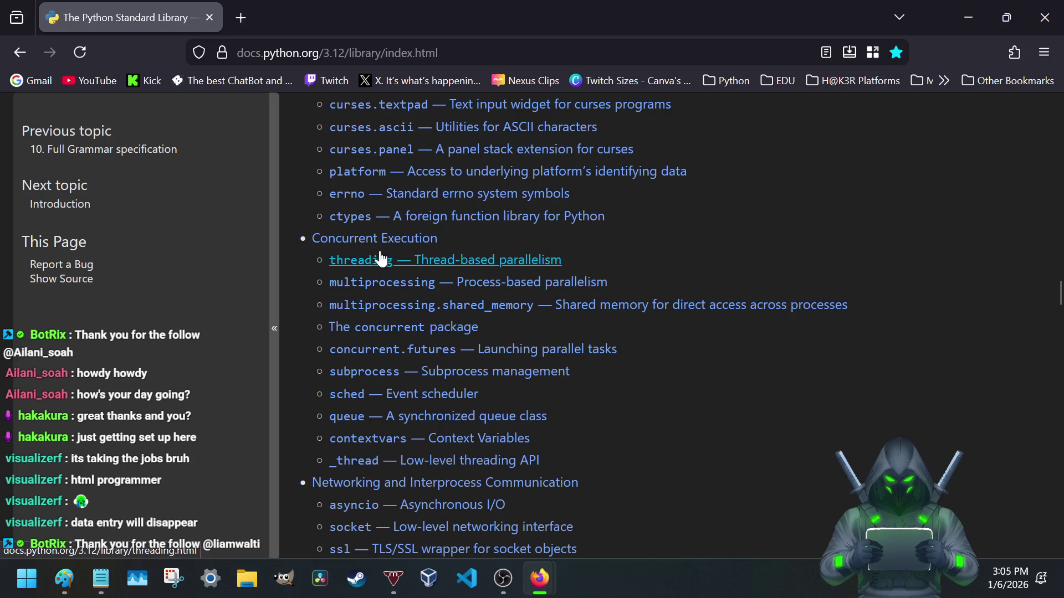
scroll(353, 275, "down", 8)
scroll(264, 293, "up", 15)
scroll(265, 293, "up", 20)
scroll(265, 293, "up", 10)
scroll(374, 317, "up", 10)
scroll(369, 317, "up", 10)
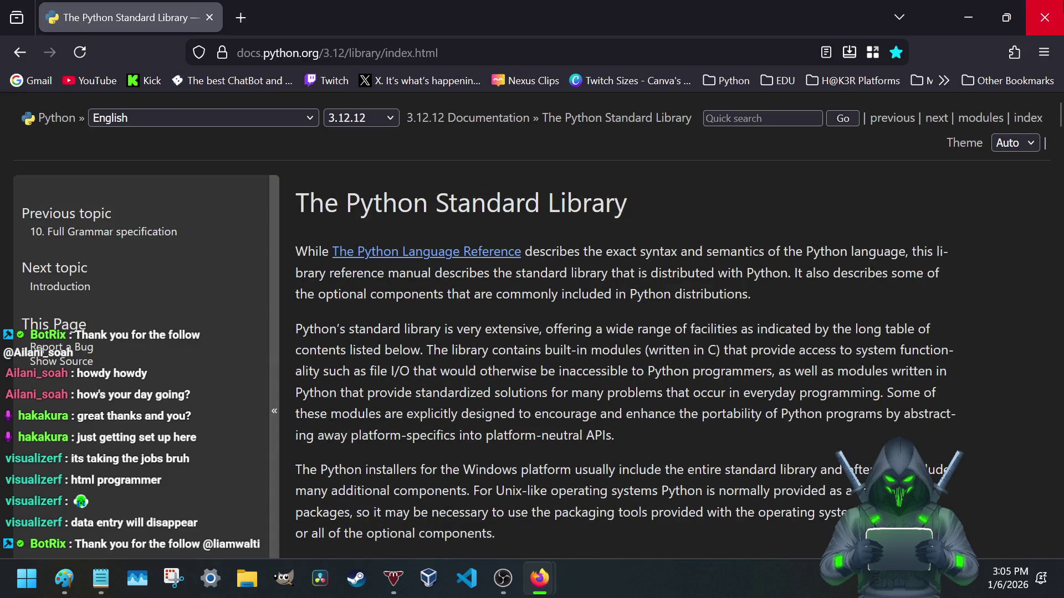
- Close the browser window to reveal the desktop
left_click(1045, 17)
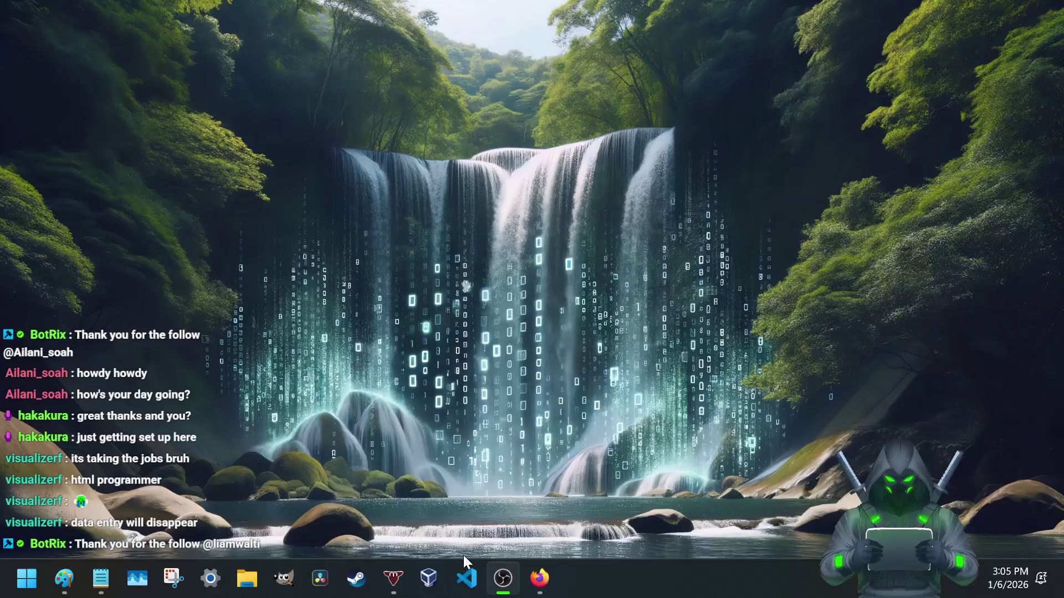